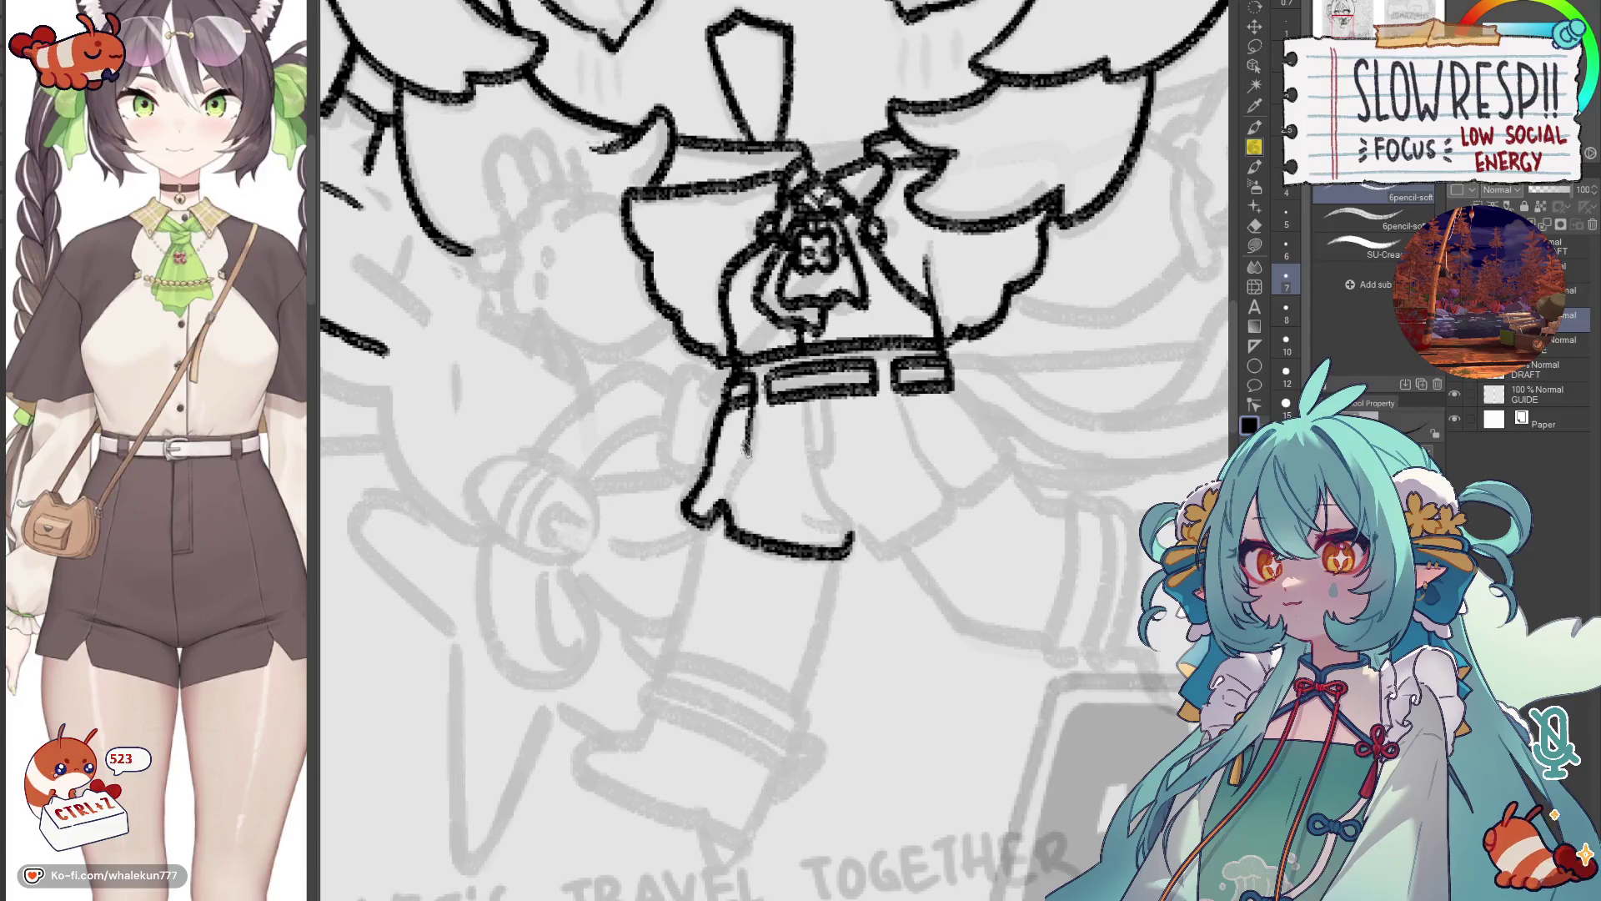
Retry the short line below the band and the boot tip, undoing the unwanted strokes.
{"action": "key", "text": "ctrl+z"}
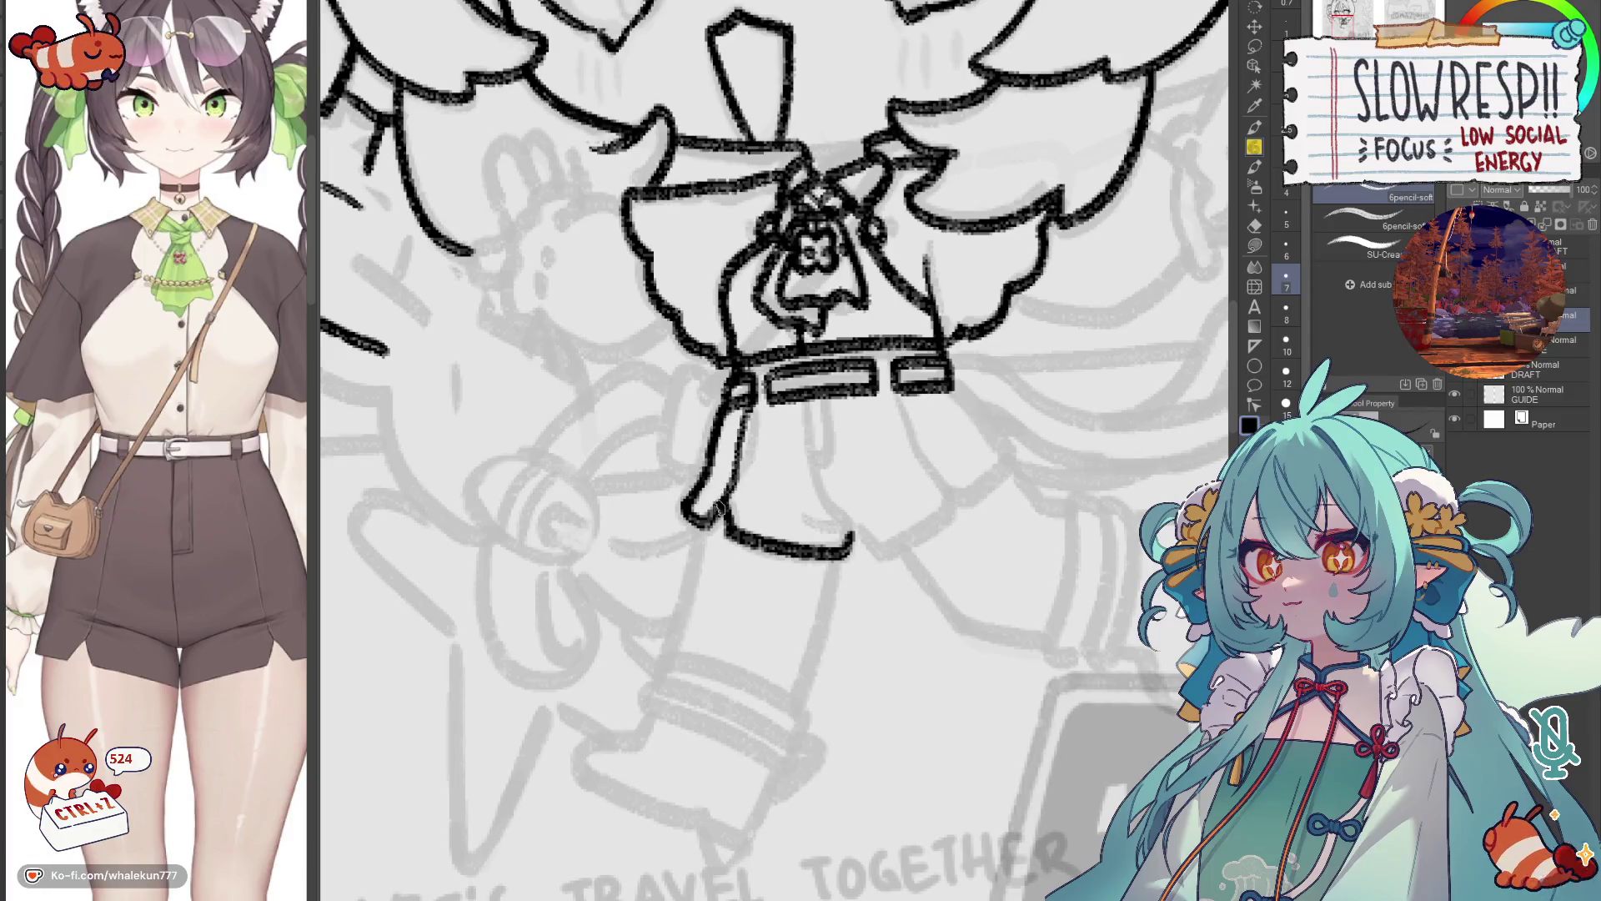
{"action": "mouse_move", "coordinate": [807, 401]}
{"action": "left_mouse_down"}
{"action": "mouse_move", "coordinate": [806, 484]}
{"action": "mouse_move", "coordinate": [837, 518]}
{"action": "mouse_move", "coordinate": [811, 429]}
{"action": "mouse_move", "coordinate": [831, 510]}
{"action": "mouse_move", "coordinate": [821, 463]}
{"action": "left_mouse_up"}
{"action": "key", "text": "ctrl+z"}
{"action": "key", "text": "ctrl+z"}
{"action": "key", "text": "ctrl+z"}
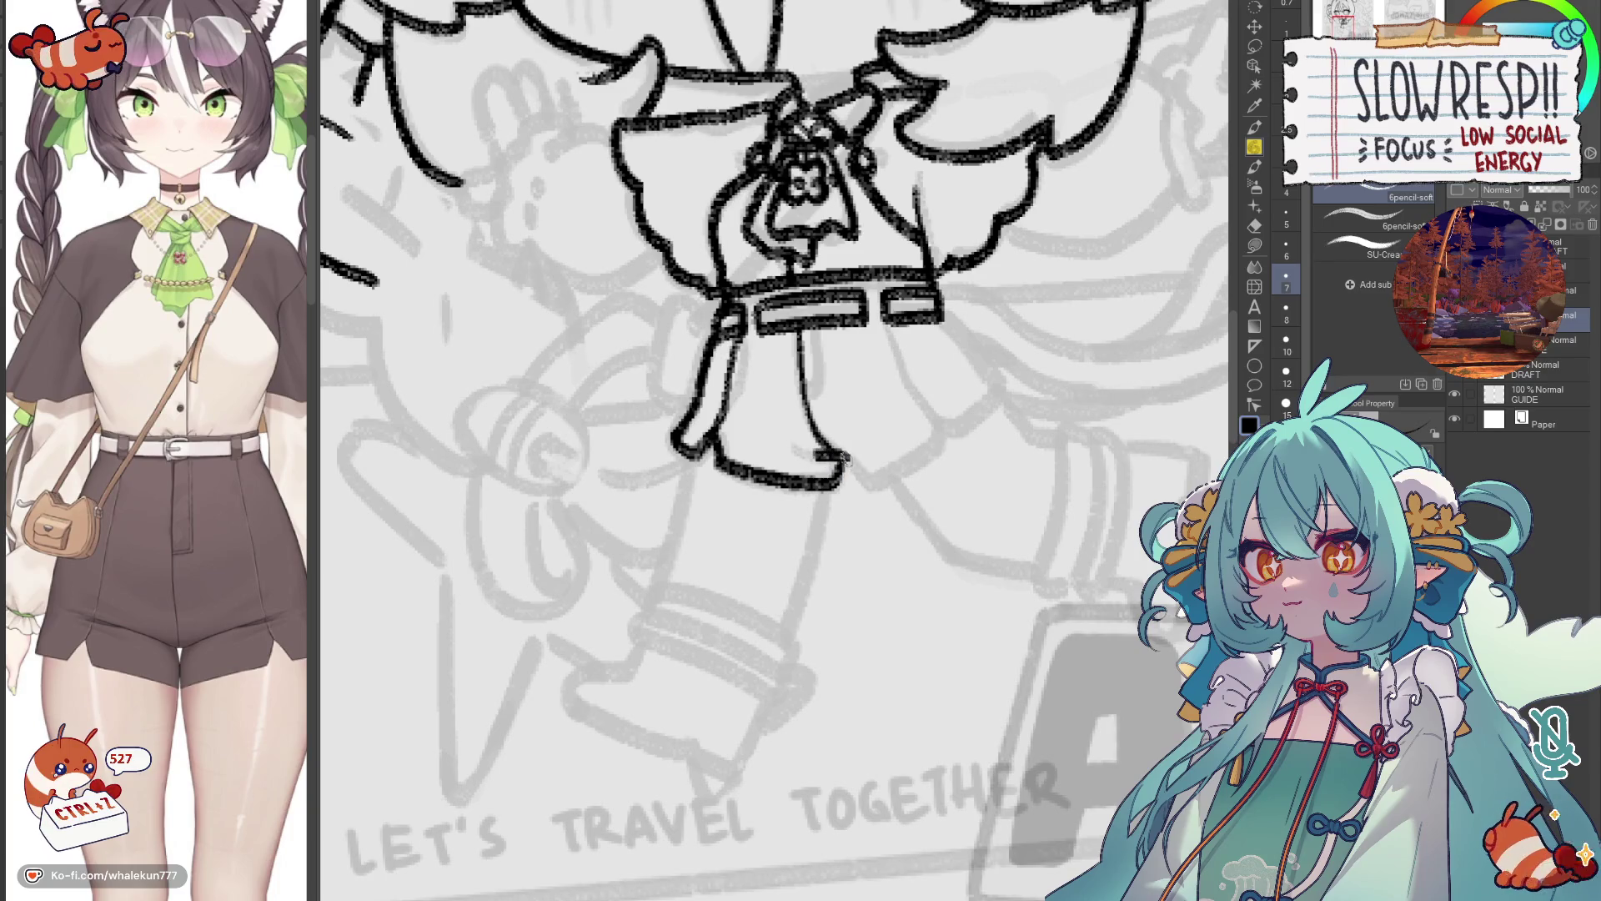
{"action": "key", "text": "ctrl+z"}
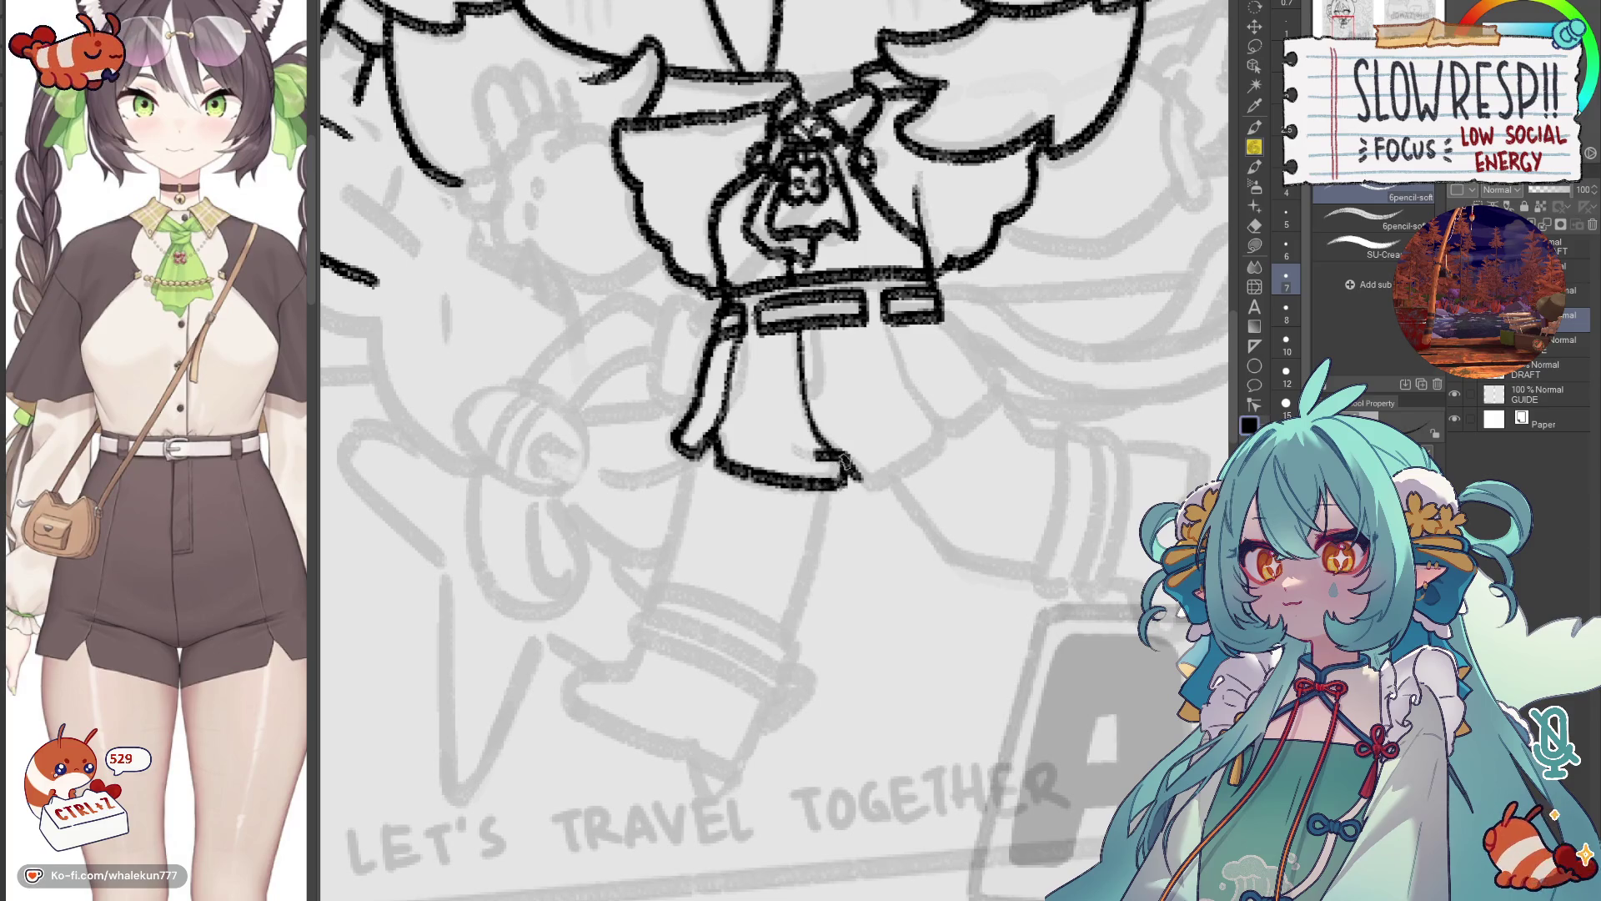
{"action": "key", "text": "ctrl+z"}
{"action": "scroll", "coordinate": [918, 428], "scroll_direction": "right", "scroll_amount": 1}
{"action": "mouse_move", "coordinate": [838, 480]}
{"action": "left_mouse_down"}
{"action": "mouse_move", "coordinate": [926, 419]}
{"action": "mouse_move", "coordinate": [940, 428]}
{"action": "mouse_move", "coordinate": [997, 350]}
{"action": "left_mouse_up"}
{"action": "key", "text": "ctrl+z"}
Ink the skirt's left edge down from the belt and join it to the hem, checking in mirrored view.
{"action": "key", "text": "h"}
{"action": "left_click_drag", "start_coordinate": [807, 384], "coordinate": [750, 451]}
{"action": "key", "text": "ctrl+z"}
{"action": "left_click_drag", "start_coordinate": [806, 381], "coordinate": [756, 433]}
{"action": "key", "text": "ctrl+z"}
{"action": "left_click_drag", "start_coordinate": [807, 381], "coordinate": [738, 461]}
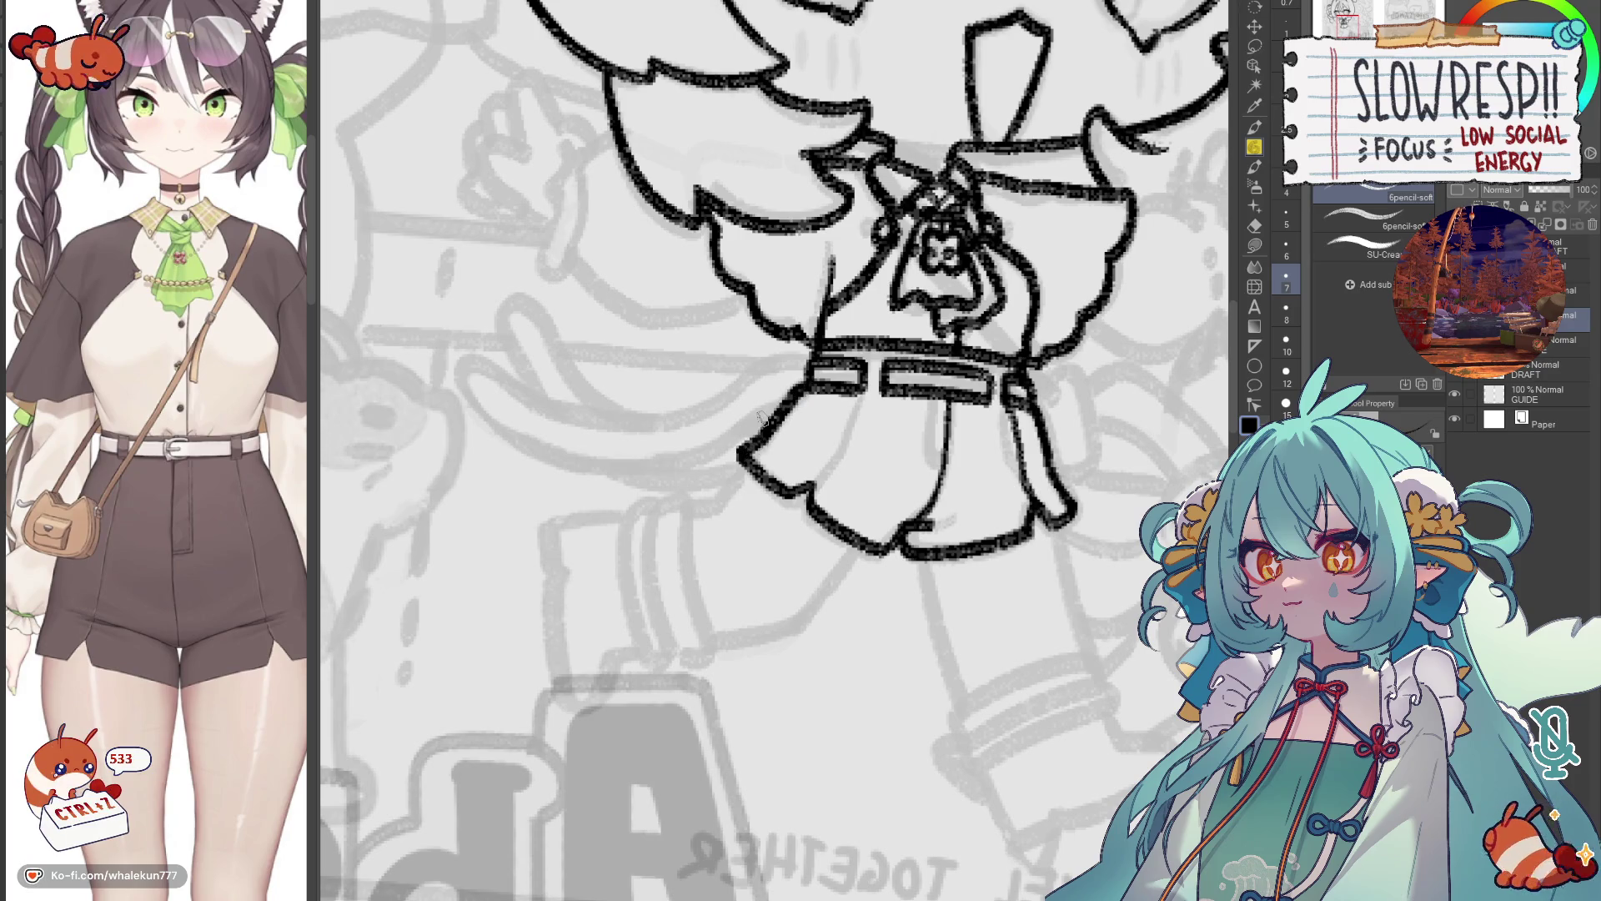
{"action": "key", "text": "h"}
{"action": "mouse_move", "coordinate": [767, 533]}
{"action": "left_mouse_down"}
{"action": "mouse_move", "coordinate": [979, 500]}
{"action": "mouse_move", "coordinate": [1027, 632]}
{"action": "mouse_move", "coordinate": [1144, 729]}
{"action": "left_mouse_up"}
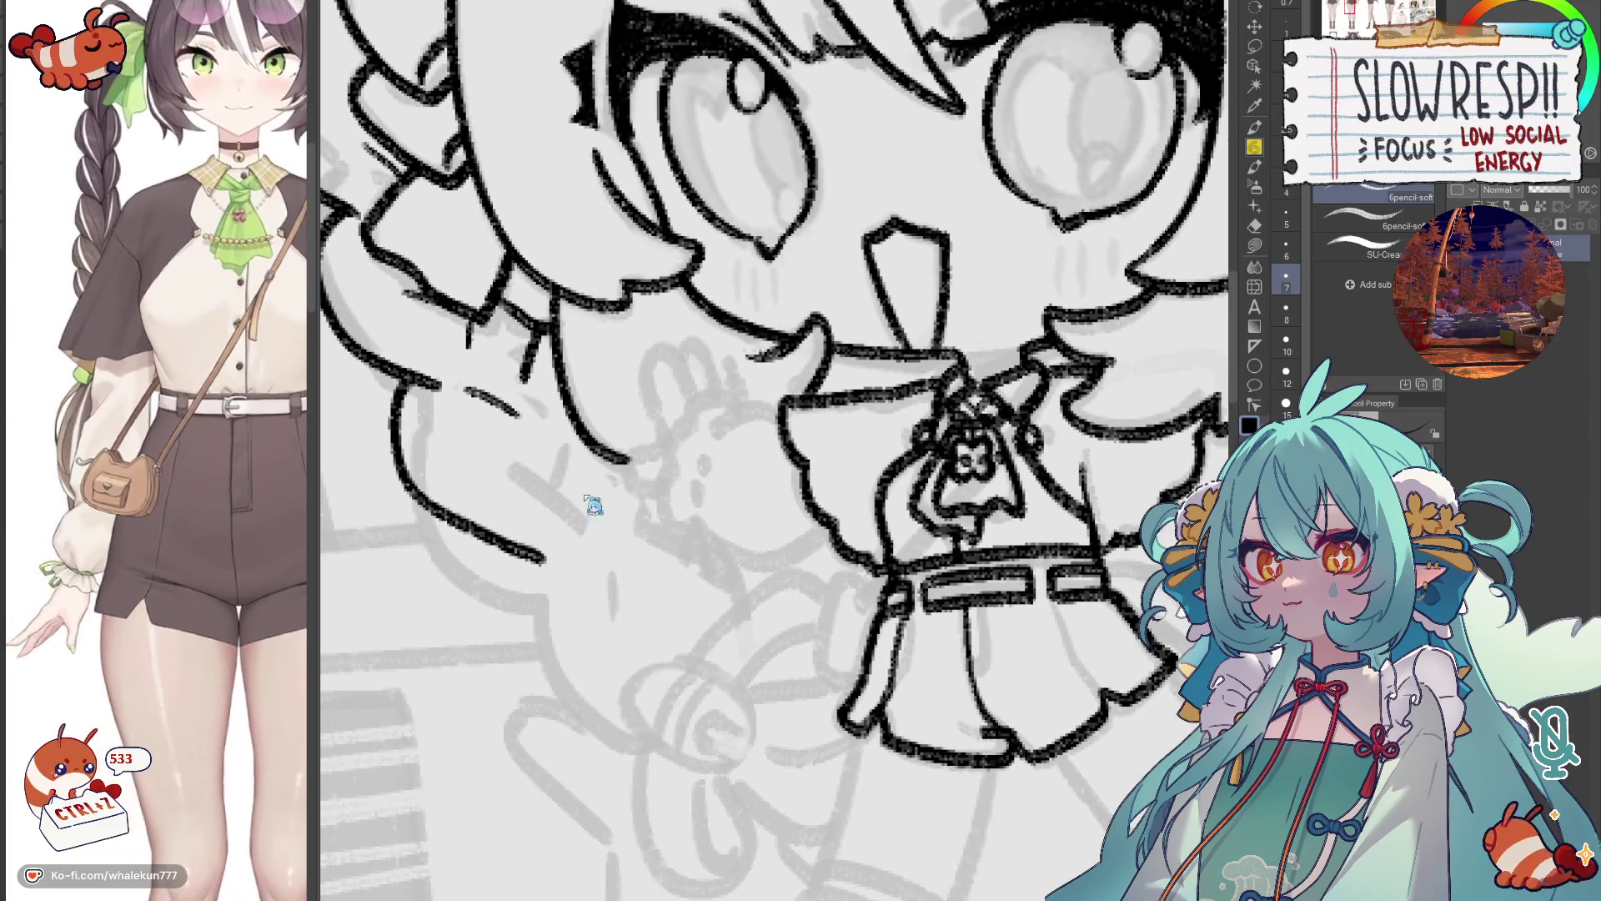
Extend the left sleeve line and try a teardrop below it, undoing the sleeve dots.
{"action": "left_click_drag", "start_coordinate": [593, 501], "coordinate": [601, 440]}
{"action": "mouse_move", "coordinate": [794, 350]}
{"action": "left_mouse_down"}
{"action": "mouse_move", "coordinate": [753, 346]}
{"action": "mouse_move", "coordinate": [722, 373]}
{"action": "mouse_move", "coordinate": [760, 385]}
{"action": "mouse_move", "coordinate": [715, 392]}
{"action": "left_mouse_up"}
{"action": "key", "text": "ctrl+z"}
{"action": "key", "text": "ctrl+z"}
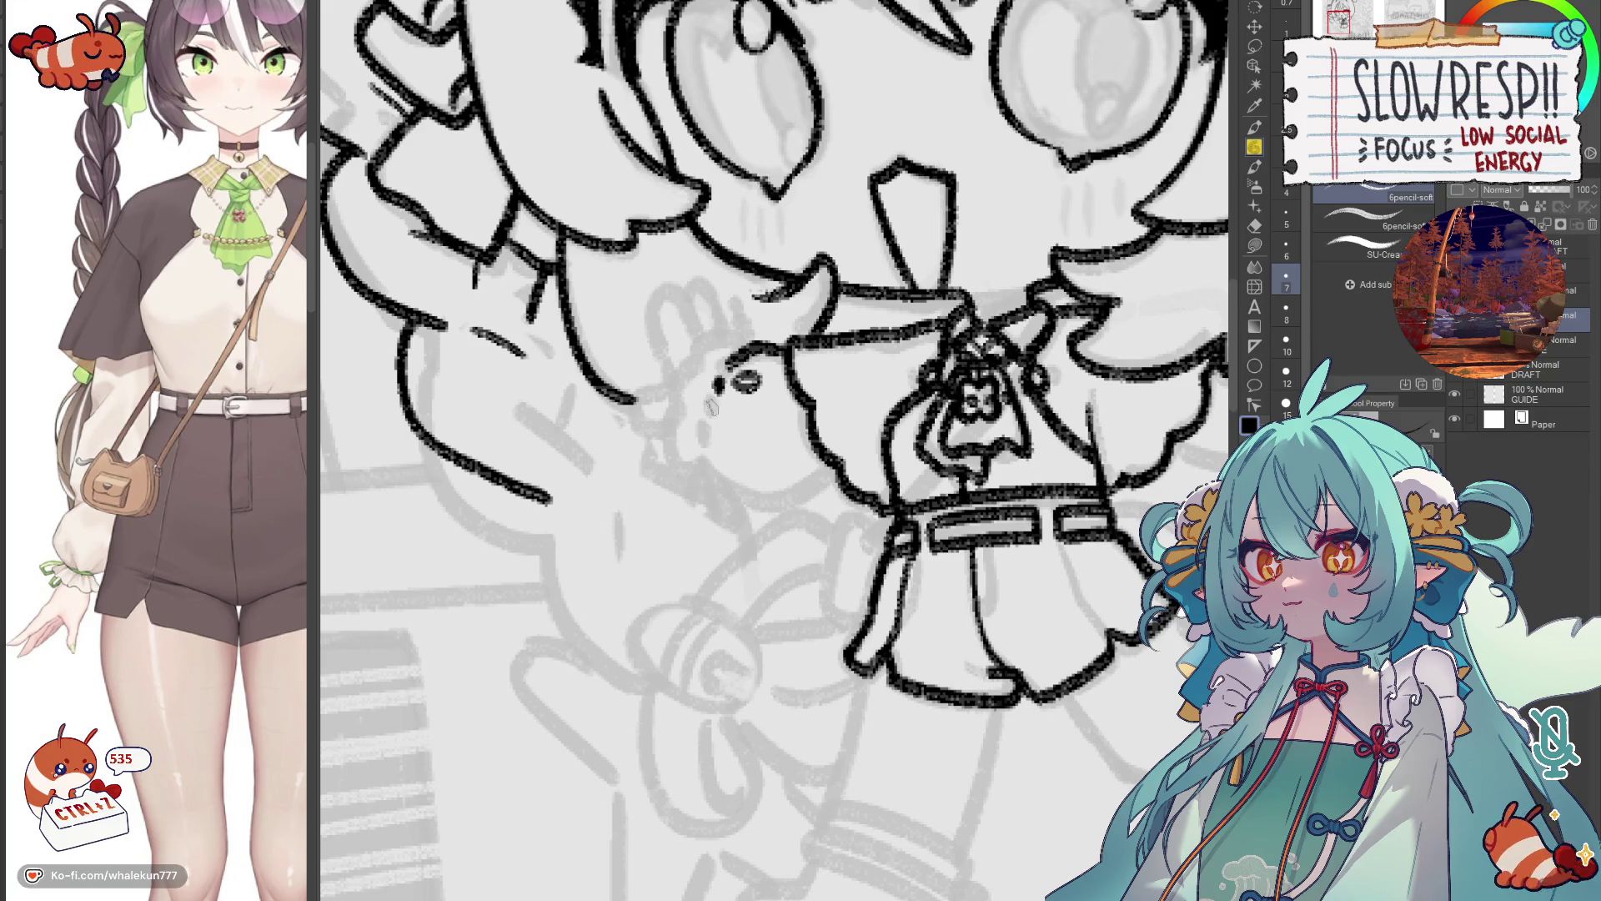
{"action": "key", "text": "ctrl+z"}
{"action": "key", "text": "ctrl+z"}
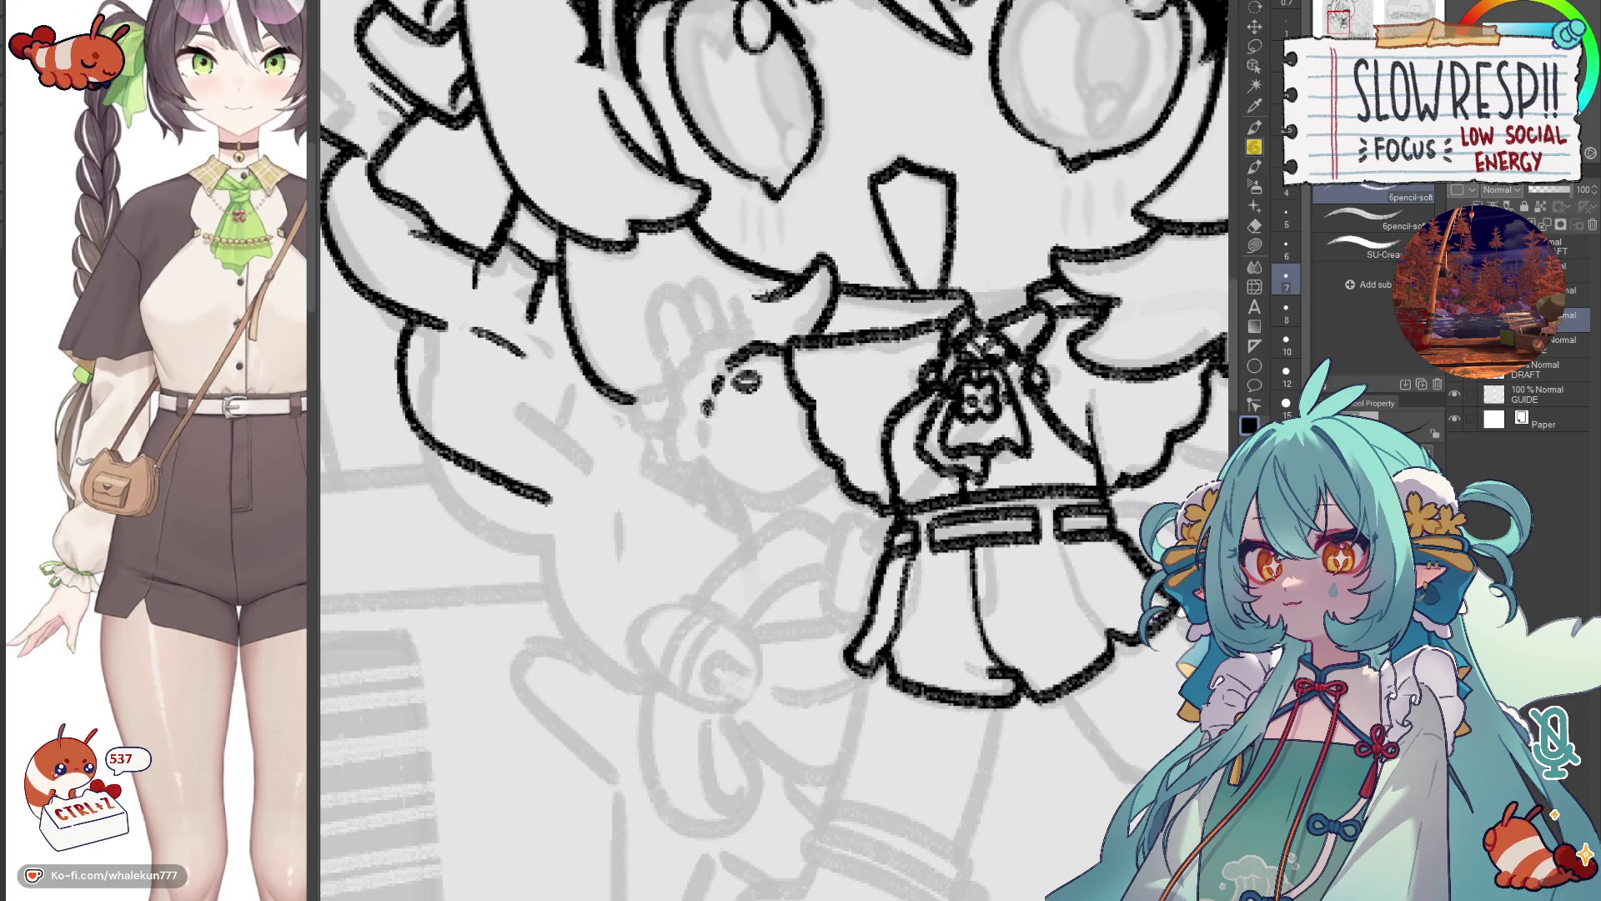
{"action": "mouse_move", "coordinate": [705, 450]}
{"action": "left_mouse_down"}
{"action": "mouse_move", "coordinate": [690, 500]}
{"action": "mouse_move", "coordinate": [710, 447]}
{"action": "left_mouse_up"}
{"action": "key", "text": "ctrl+z"}
{"action": "key", "text": "ctrl+z"}
{"action": "key", "text": "ctrl+z"}
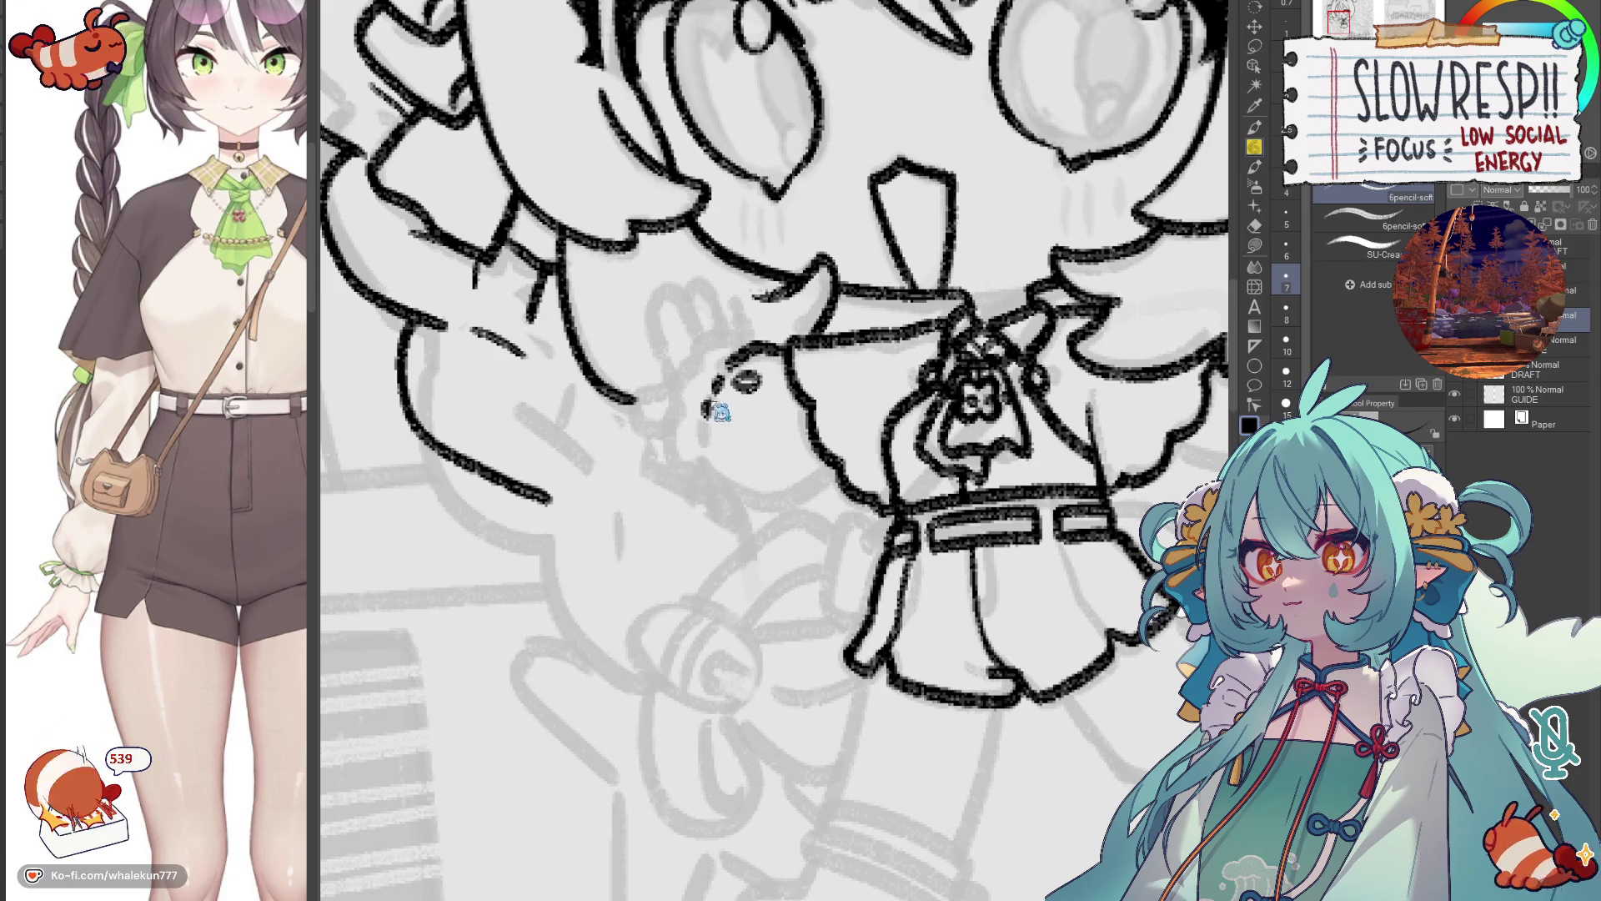
Draw the hand's hook and lower edge at the left cuff, checking it mirrored.
{"action": "key", "text": "ctrl+z"}
{"action": "key", "text": "ctrl+z"}
{"action": "key", "text": "ctrl+z"}
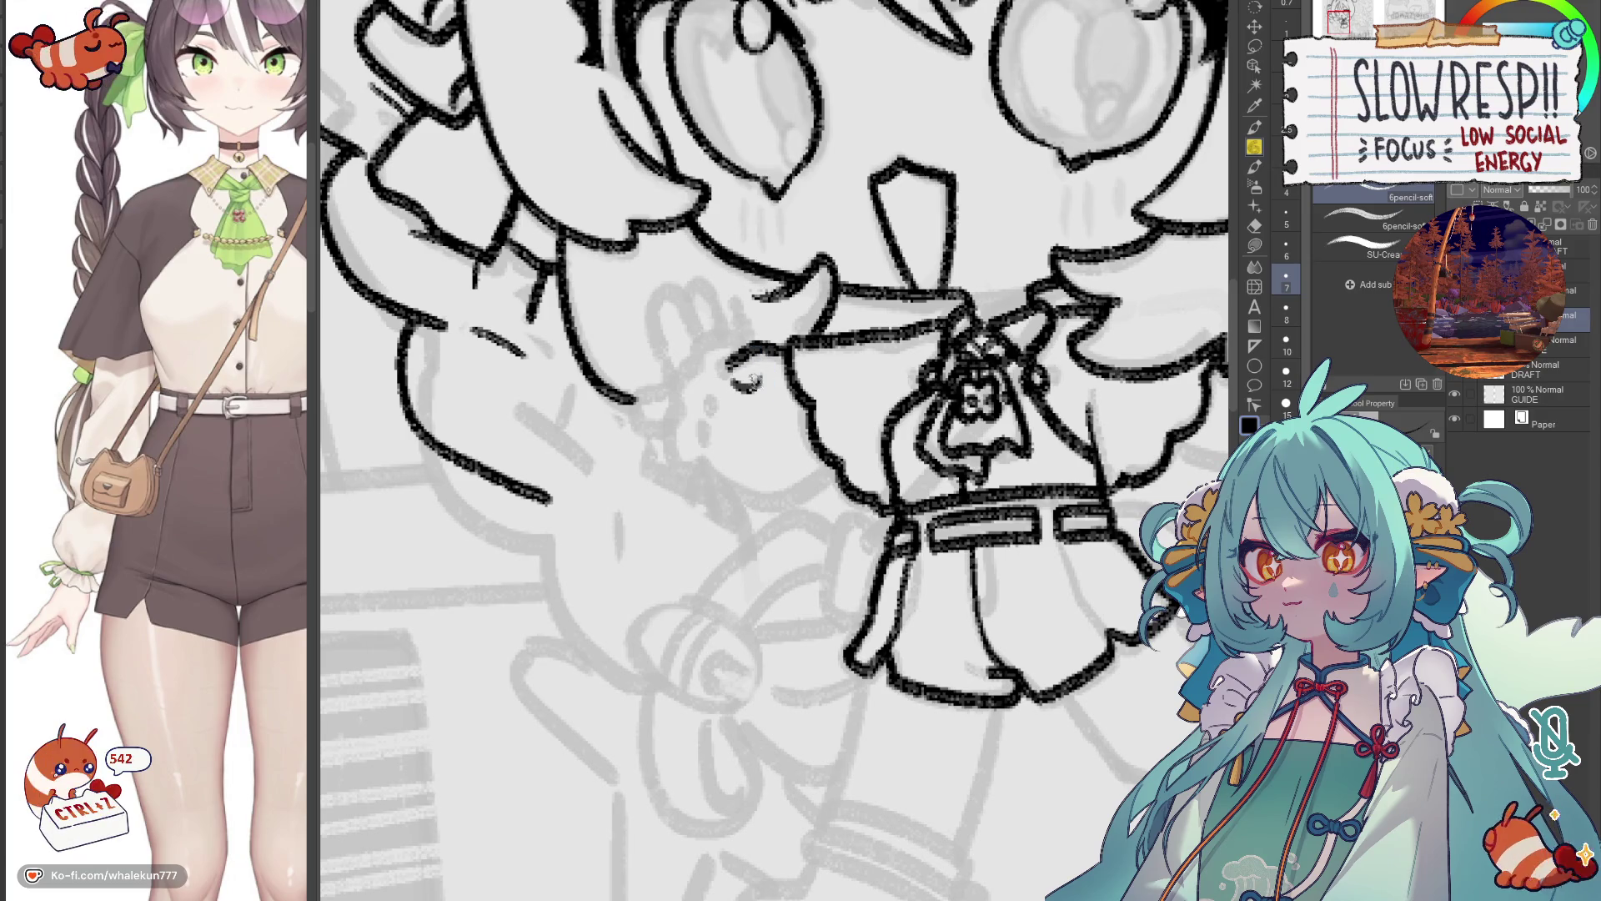
{"action": "mouse_move", "coordinate": [734, 359]}
{"action": "left_mouse_down"}
{"action": "mouse_move", "coordinate": [755, 392]}
{"action": "mouse_move", "coordinate": [717, 393]}
{"action": "mouse_move", "coordinate": [699, 455]}
{"action": "mouse_move", "coordinate": [735, 496]}
{"action": "mouse_move", "coordinate": [841, 450]}
{"action": "left_mouse_up"}
{"action": "key", "text": "h"}
{"action": "key", "text": "h"}
{"action": "key", "text": "ctrl+z"}
{"action": "mouse_move", "coordinate": [710, 457]}
{"action": "left_mouse_down"}
{"action": "mouse_move", "coordinate": [754, 497]}
{"action": "mouse_move", "coordinate": [838, 473]}
{"action": "left_mouse_up"}
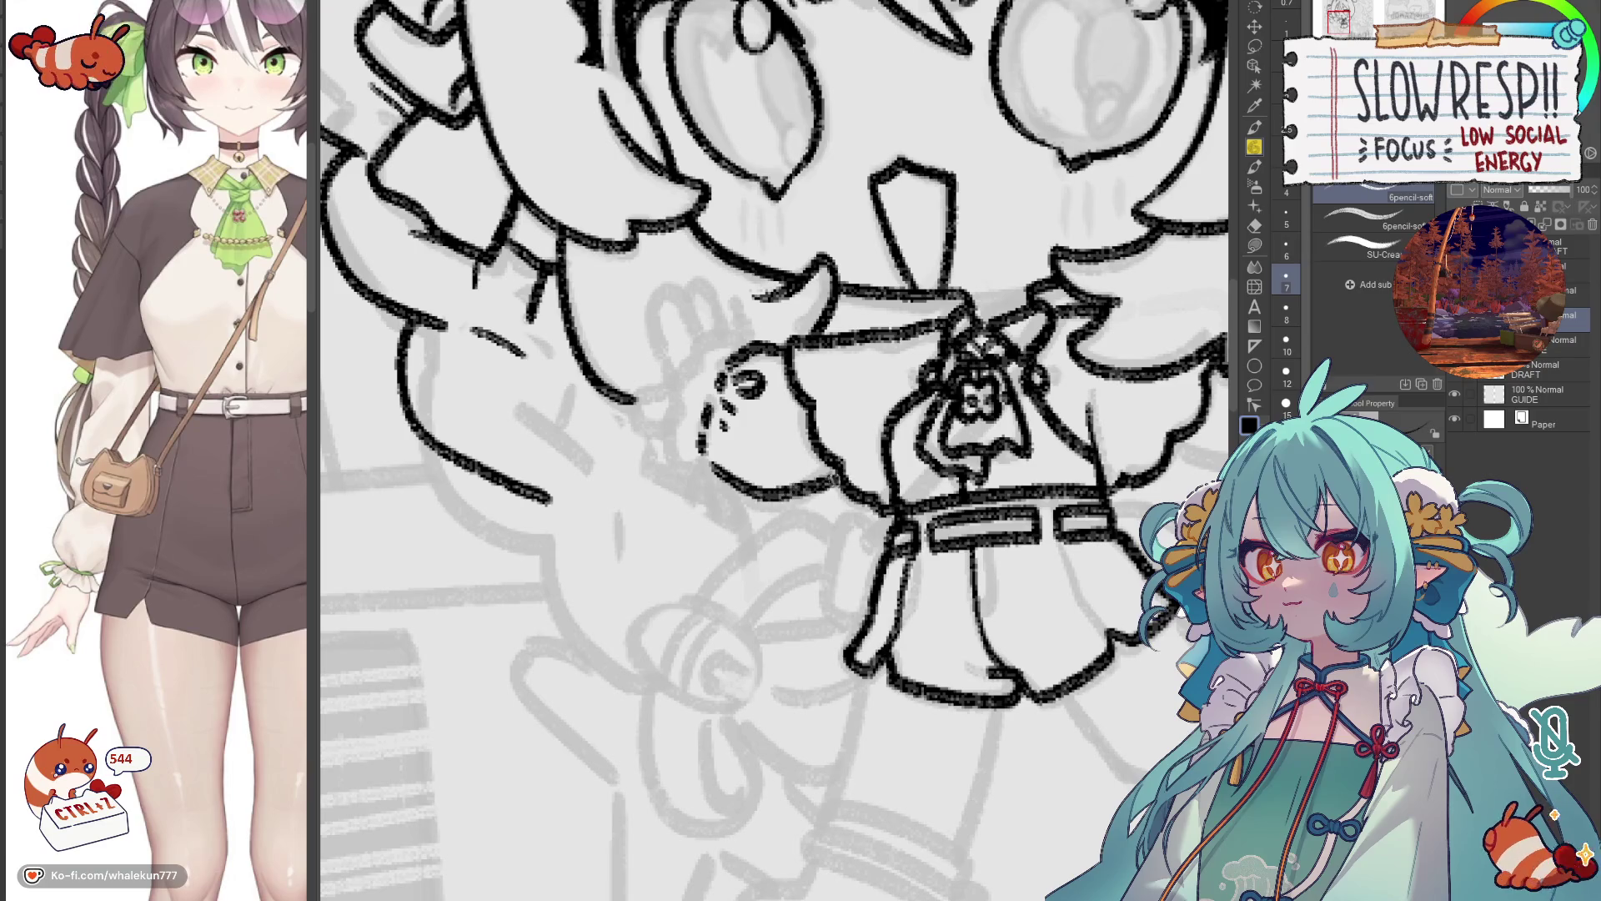
{"action": "key", "text": "h"}
{"action": "key", "text": "h"}
{"action": "mouse_move", "coordinate": [785, 377]}
{"action": "left_mouse_down"}
{"action": "mouse_move", "coordinate": [794, 436]}
{"action": "mouse_move", "coordinate": [717, 397]}
{"action": "mouse_move", "coordinate": [682, 479]}
{"action": "mouse_move", "coordinate": [693, 525]}
{"action": "mouse_move", "coordinate": [763, 439]}
{"action": "mouse_move", "coordinate": [749, 486]}
{"action": "mouse_move", "coordinate": [771, 450]}
{"action": "mouse_move", "coordinate": [754, 468]}
{"action": "mouse_move", "coordinate": [780, 482]}
{"action": "left_mouse_up"}
Redraw the small drop-shaped charm hanging under the hand until it looks right.
{"action": "key", "text": "ctrl+z"}
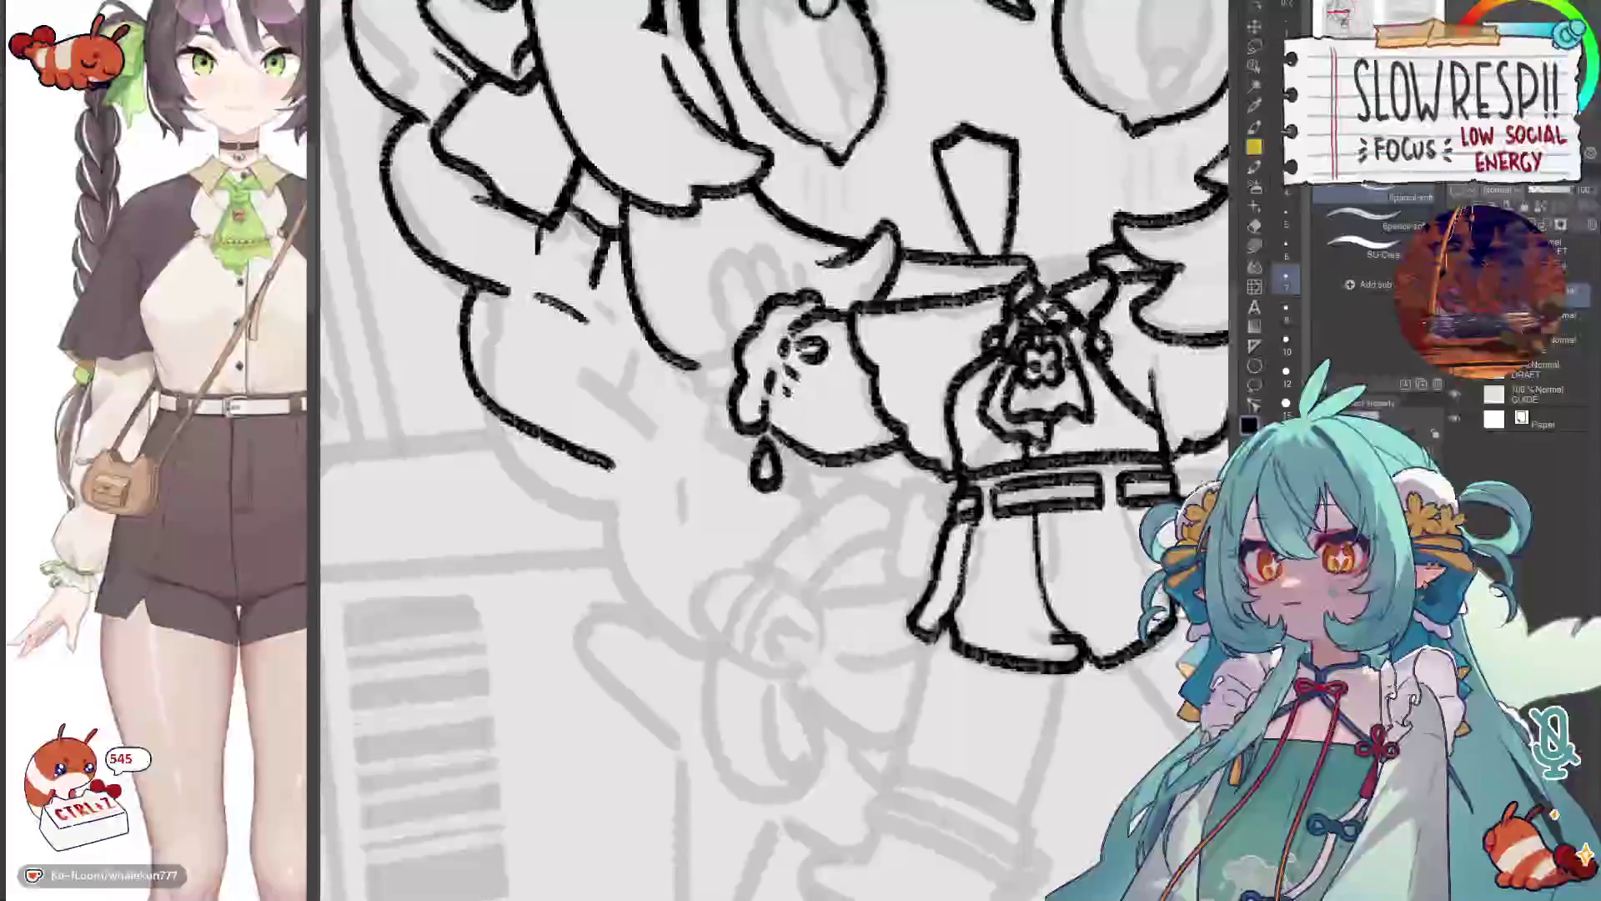
{"action": "key", "text": "ctrl+z"}
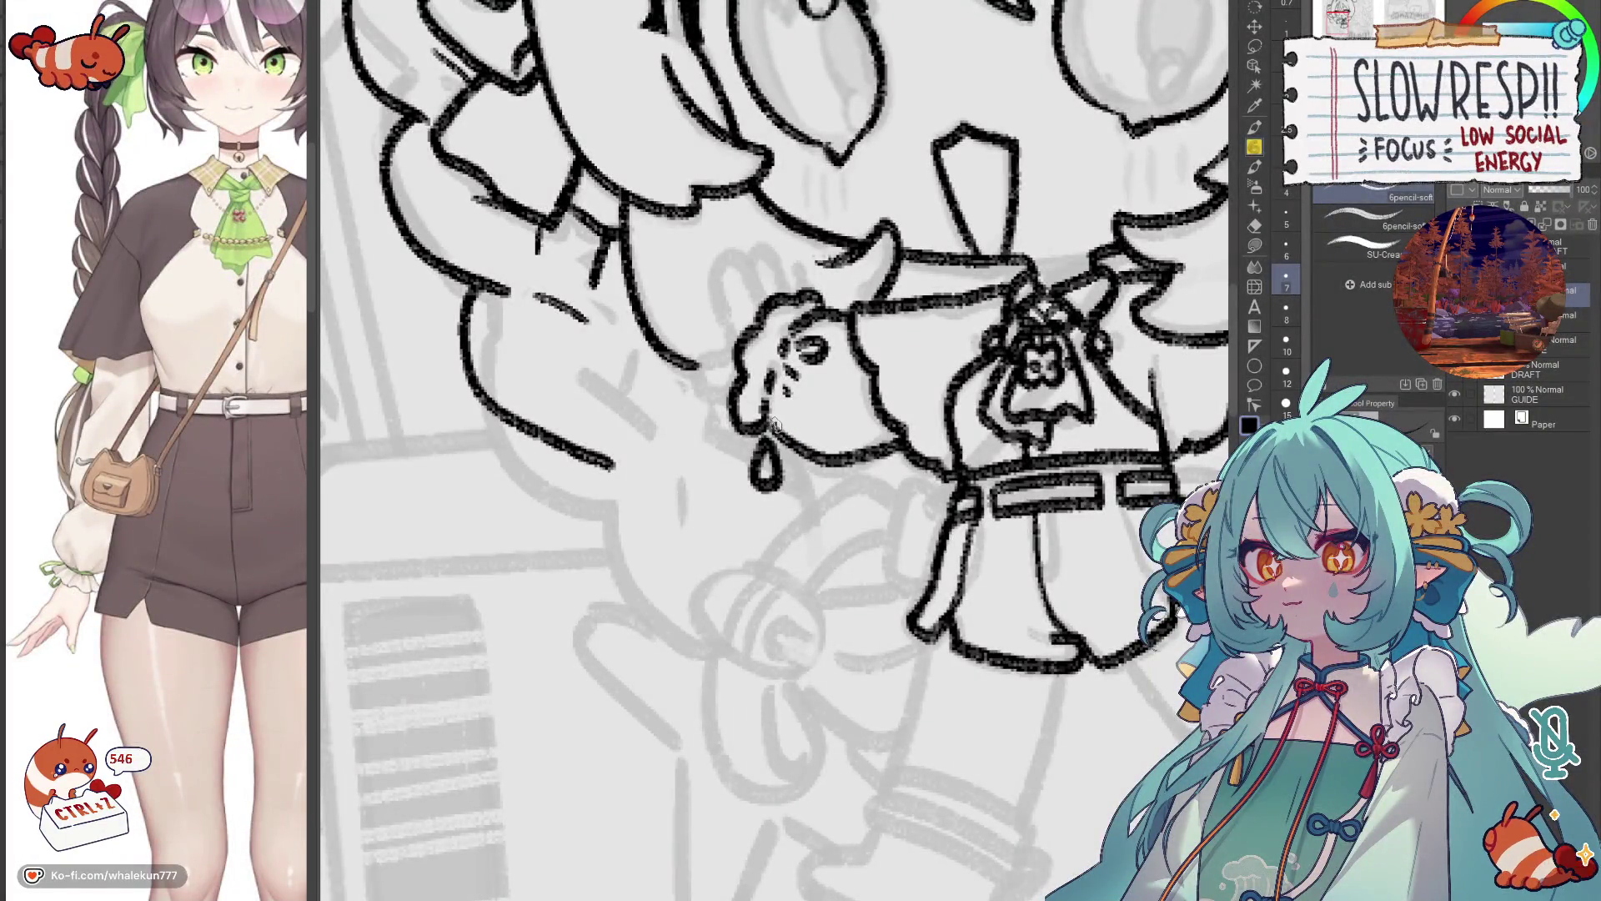
{"action": "key", "text": "ctrl+z"}
{"action": "key", "text": "ctrl+z"}
{"action": "left_click_drag", "start_coordinate": [754, 421], "coordinate": [749, 455]}
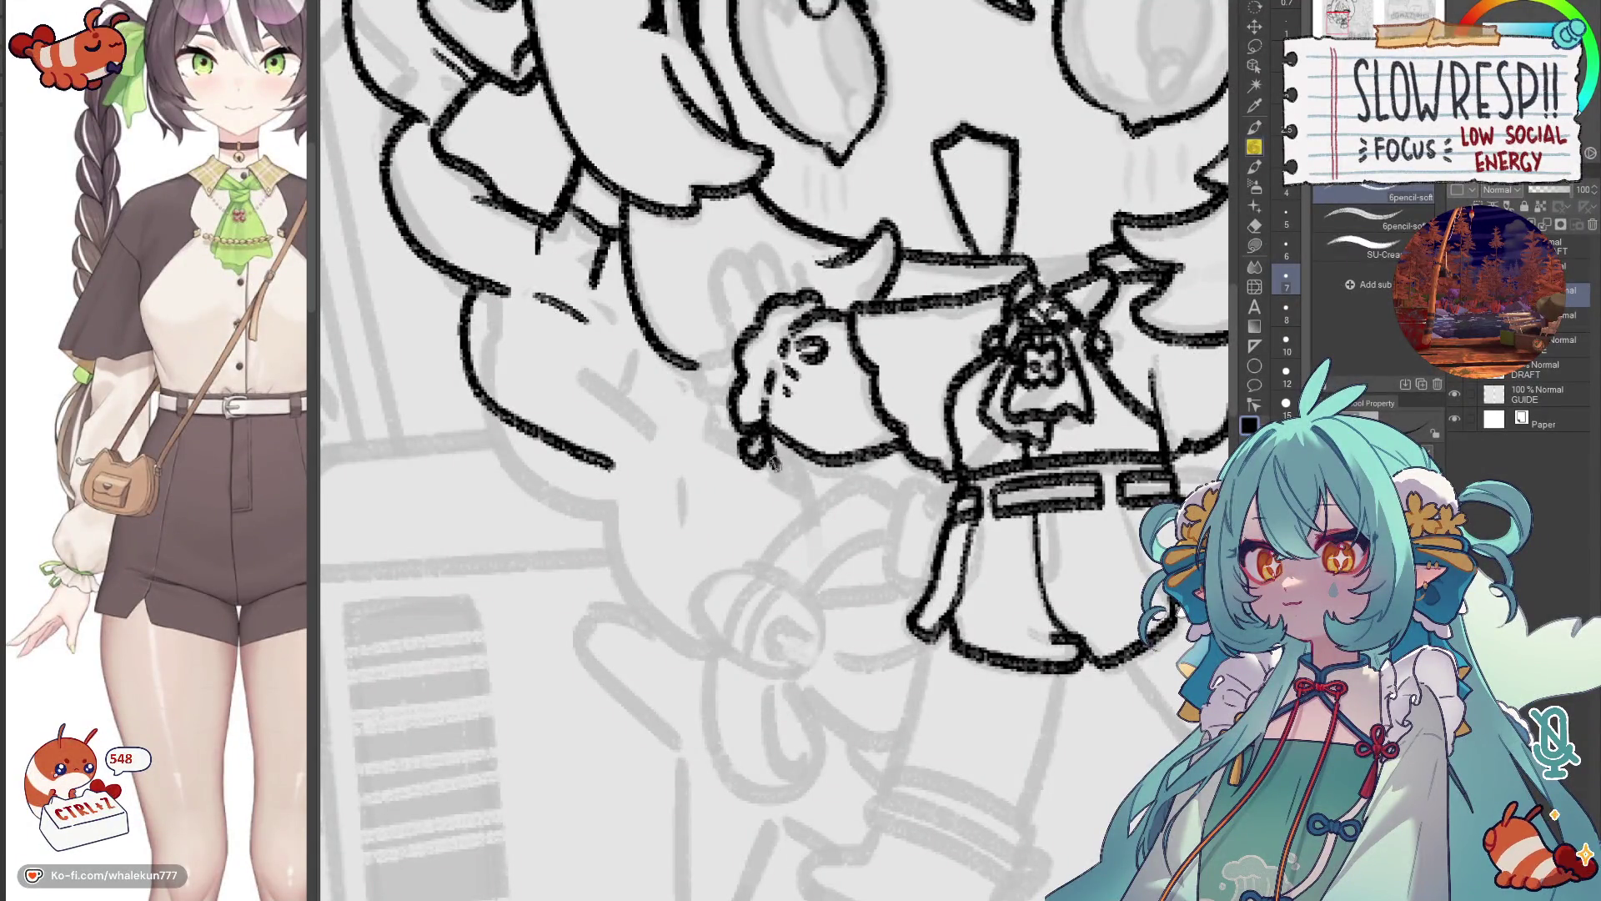
{"action": "key", "text": "ctrl+z"}
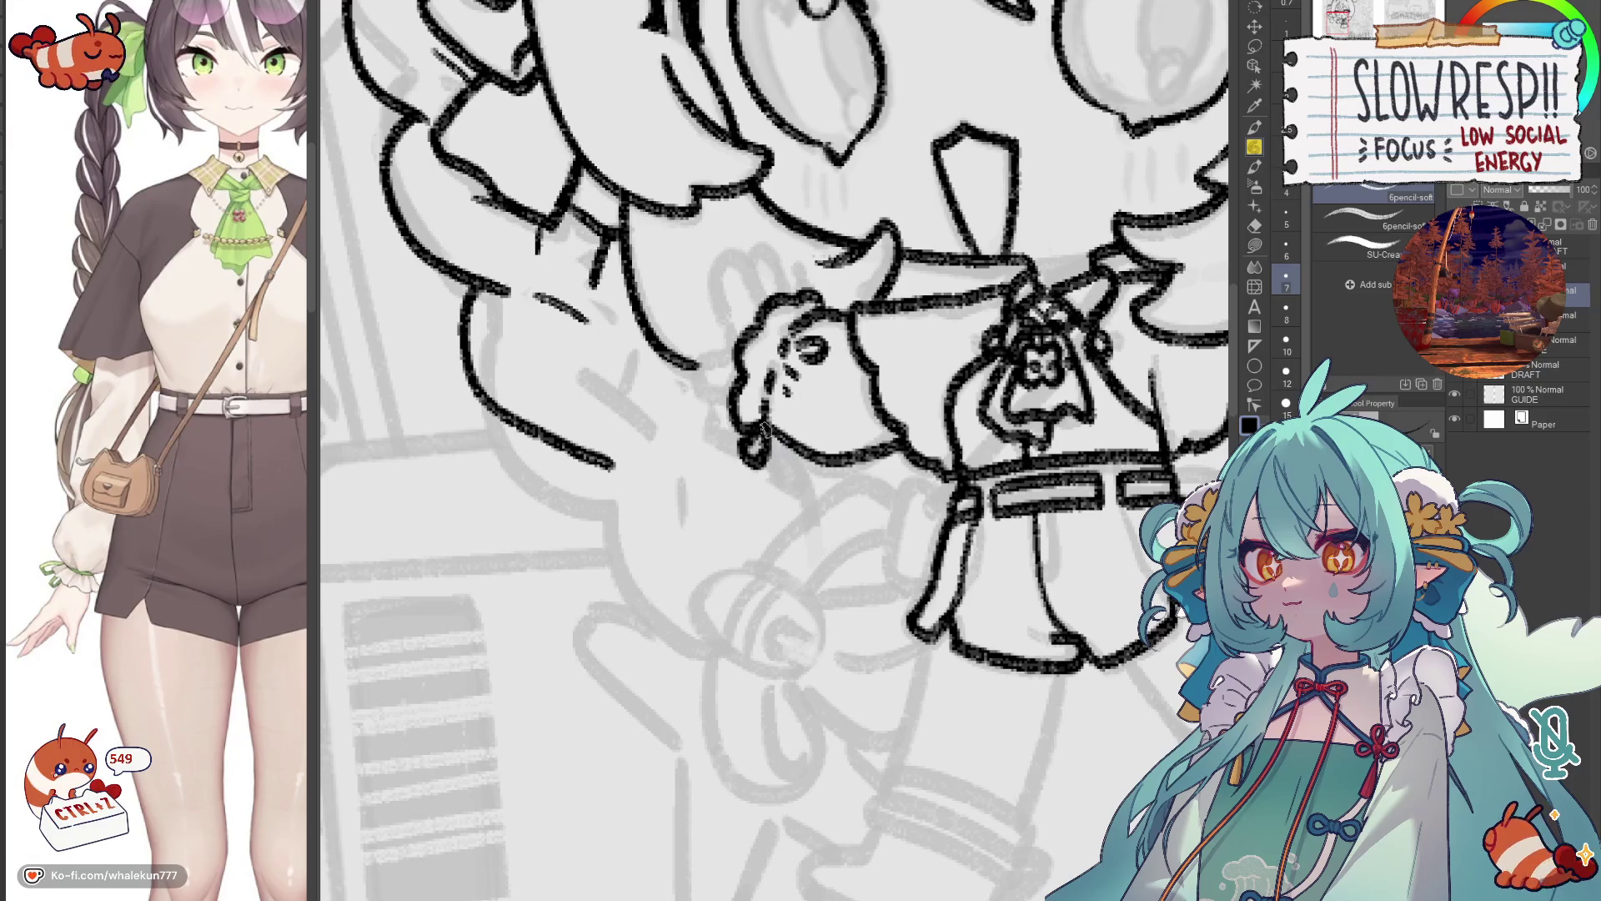
{"action": "key", "text": "ctrl+z"}
{"action": "key", "text": "ctrl+z"}
{"action": "left_click_drag", "start_coordinate": [759, 400], "coordinate": [755, 468]}
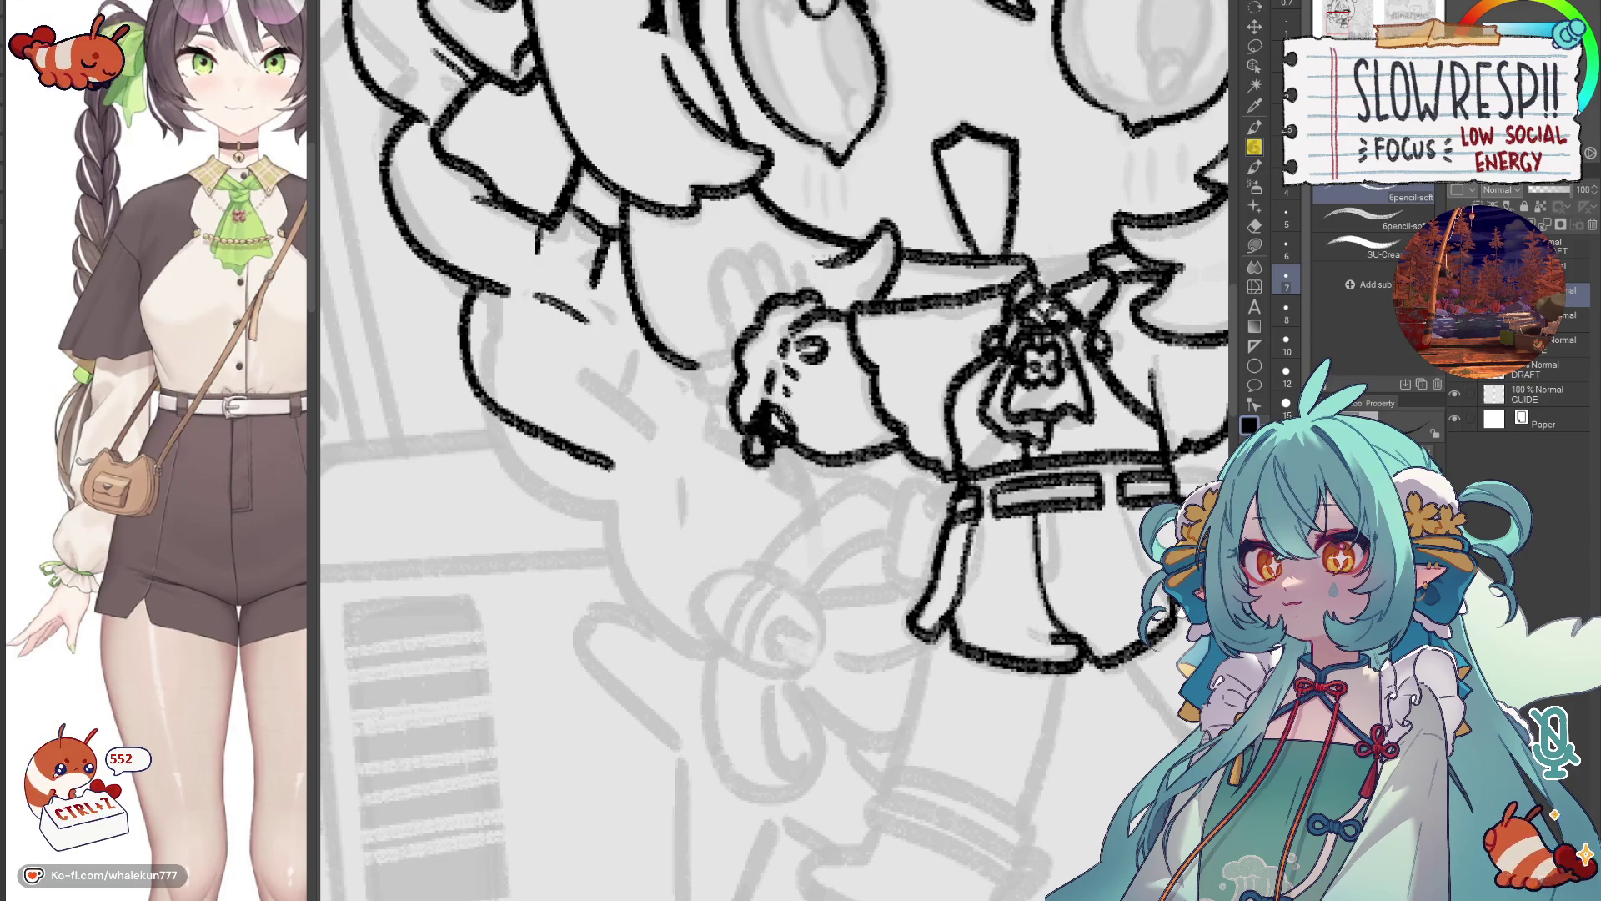
{"action": "key", "text": "ctrl+z"}
{"action": "left_click_drag", "start_coordinate": [760, 442], "coordinate": [792, 455]}
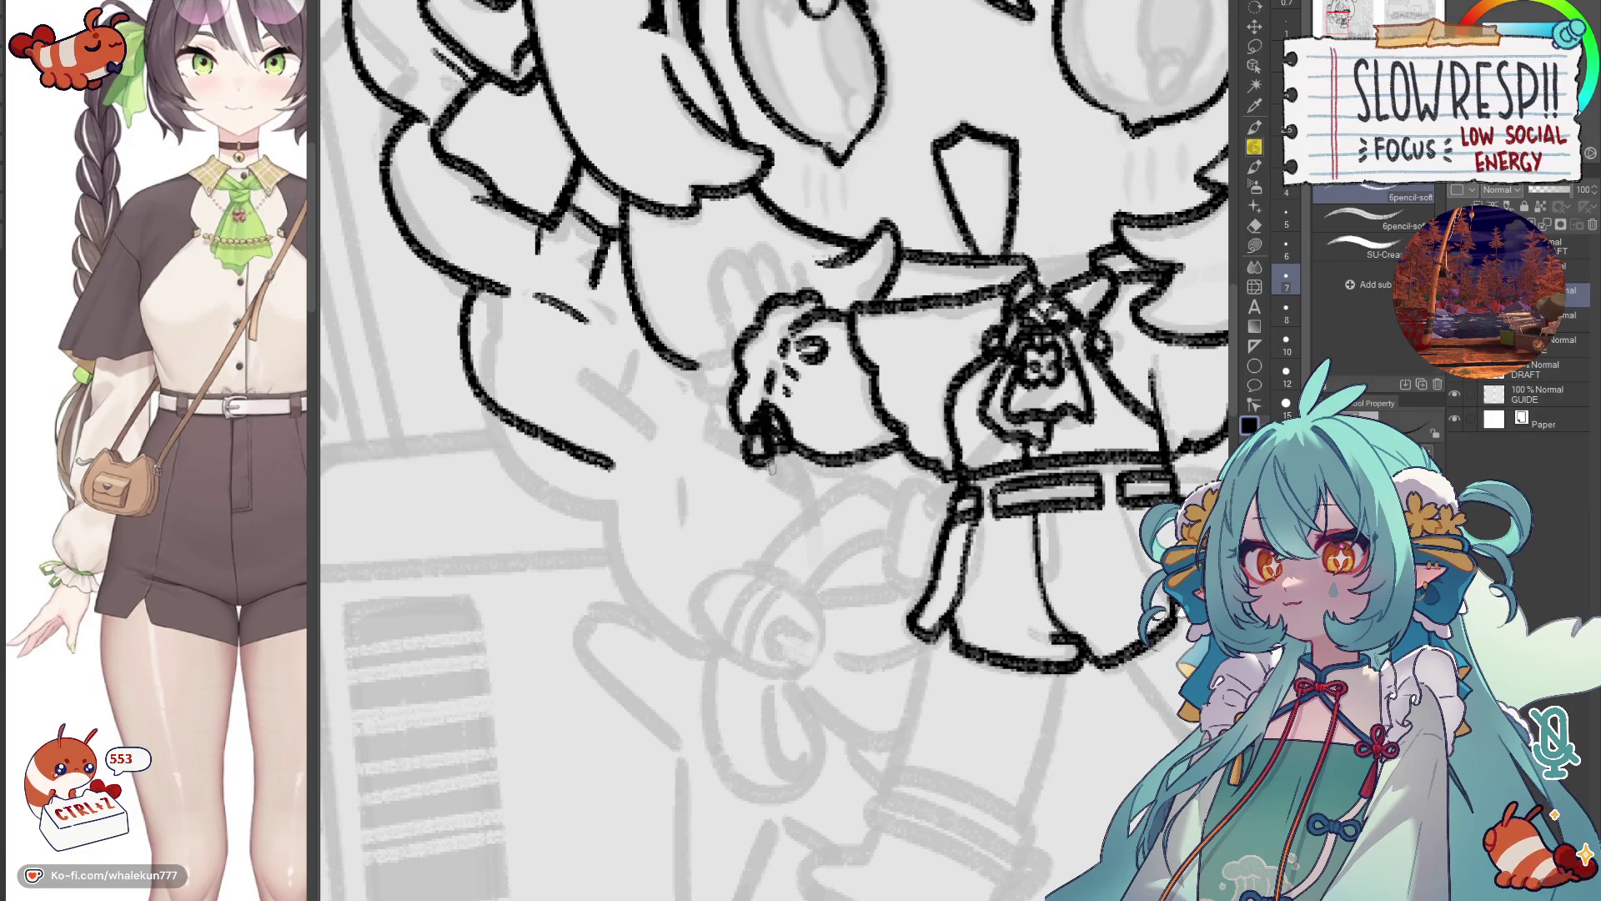
{"action": "left_click_drag", "start_coordinate": [1030, 428], "coordinate": [859, 437]}
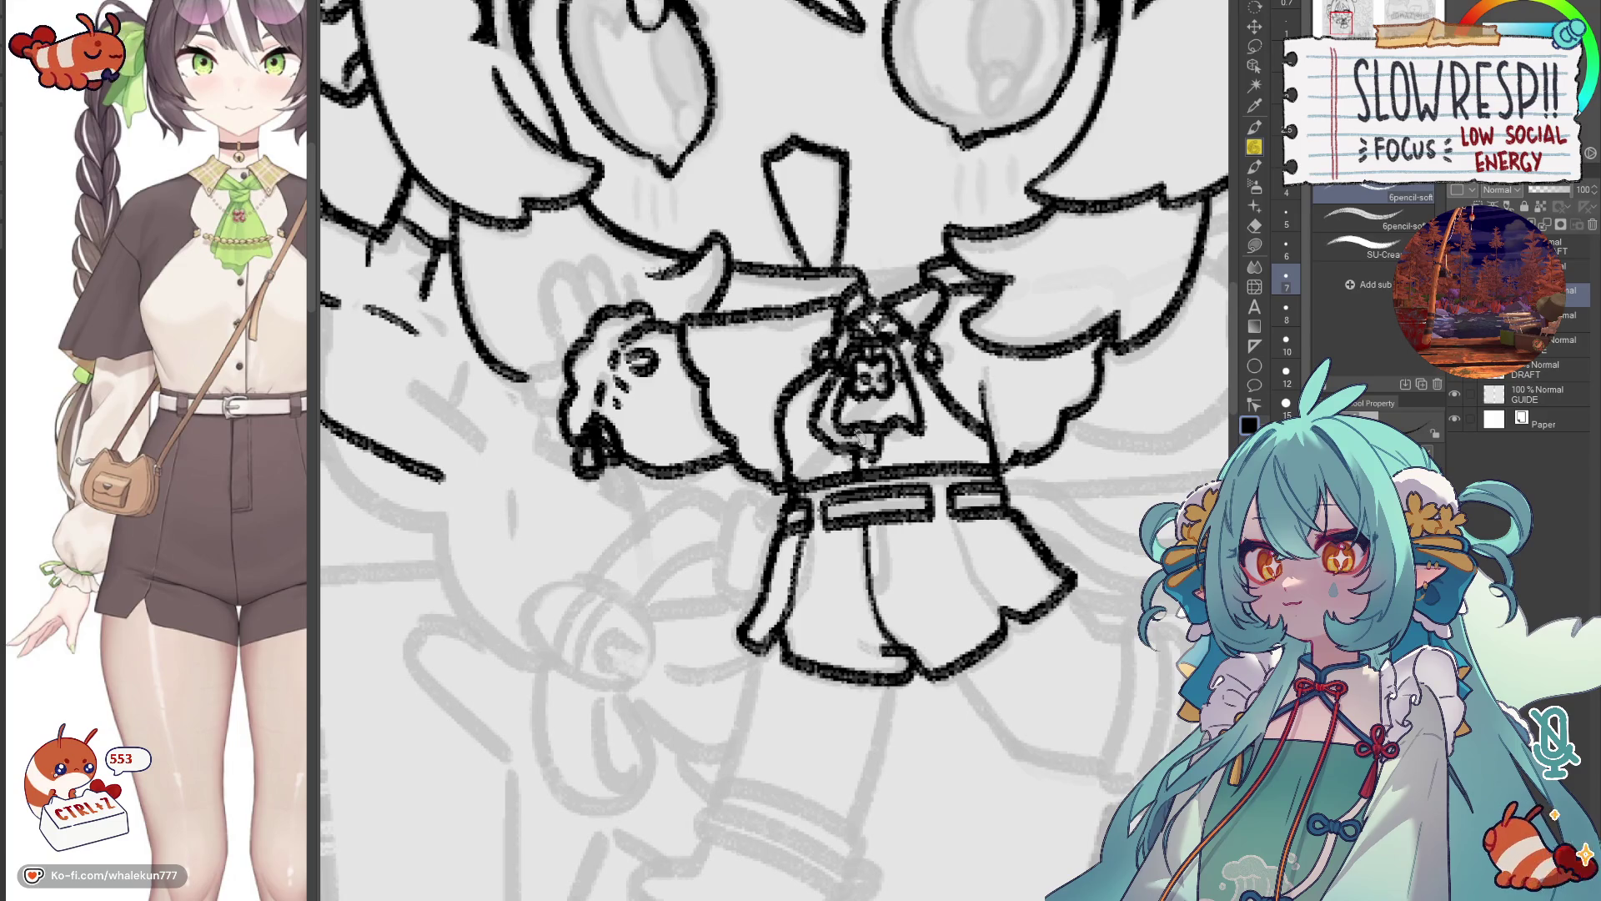
Switch the reference to the front-view image and move to the layer below.
{"action": "scroll", "coordinate": [189, 672], "scroll_direction": "up", "scroll_amount": 3}
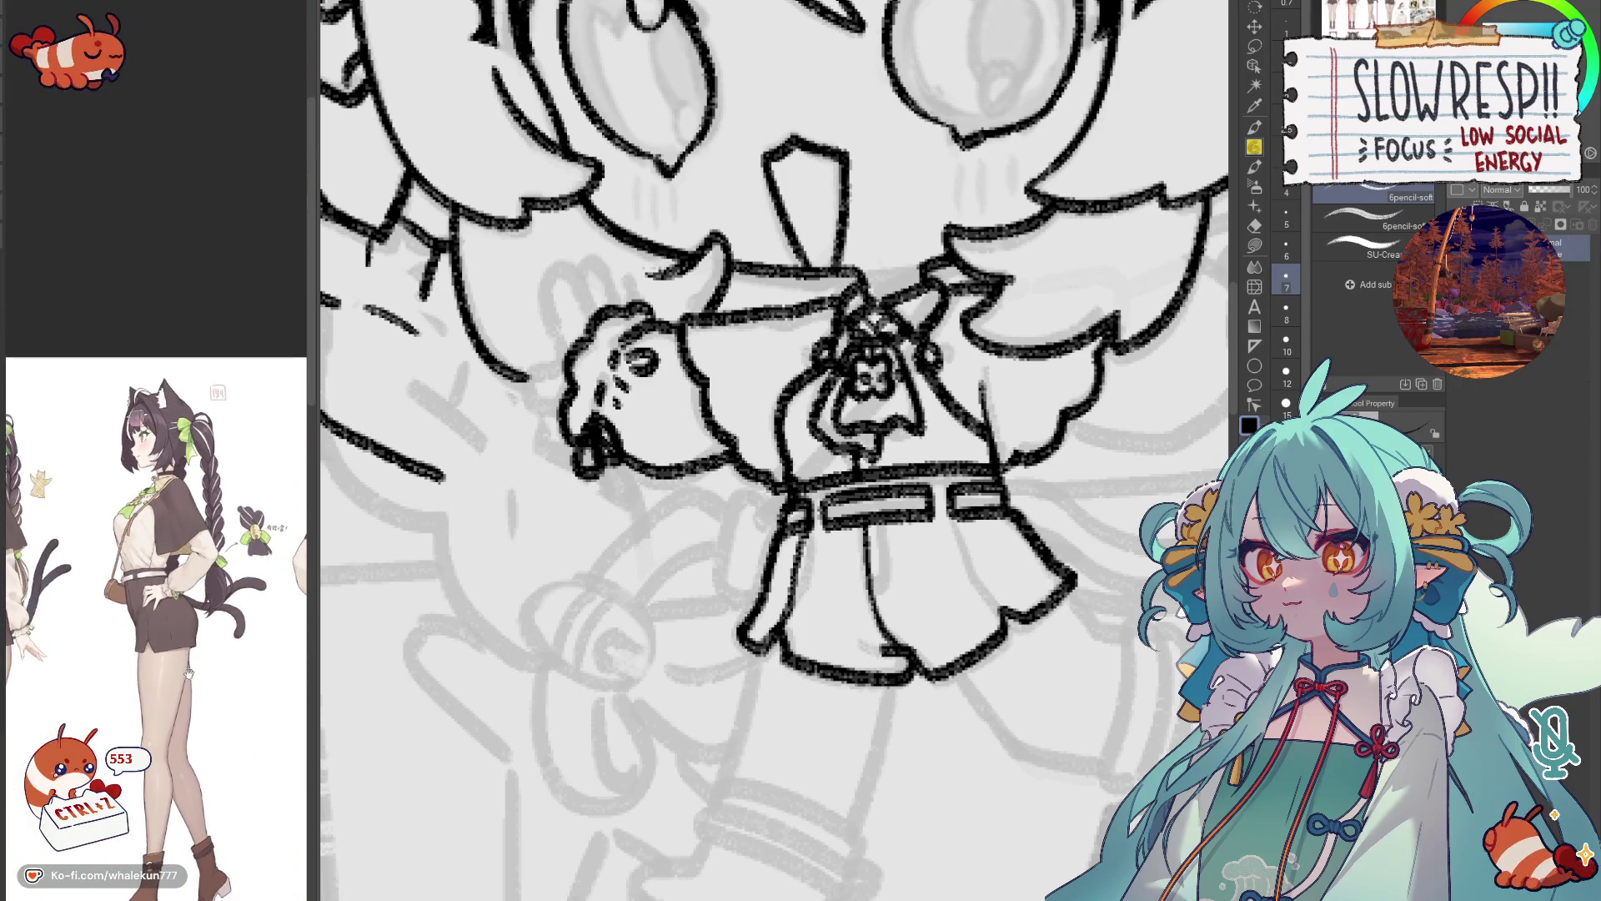
{"action": "key", "text": "Right"}
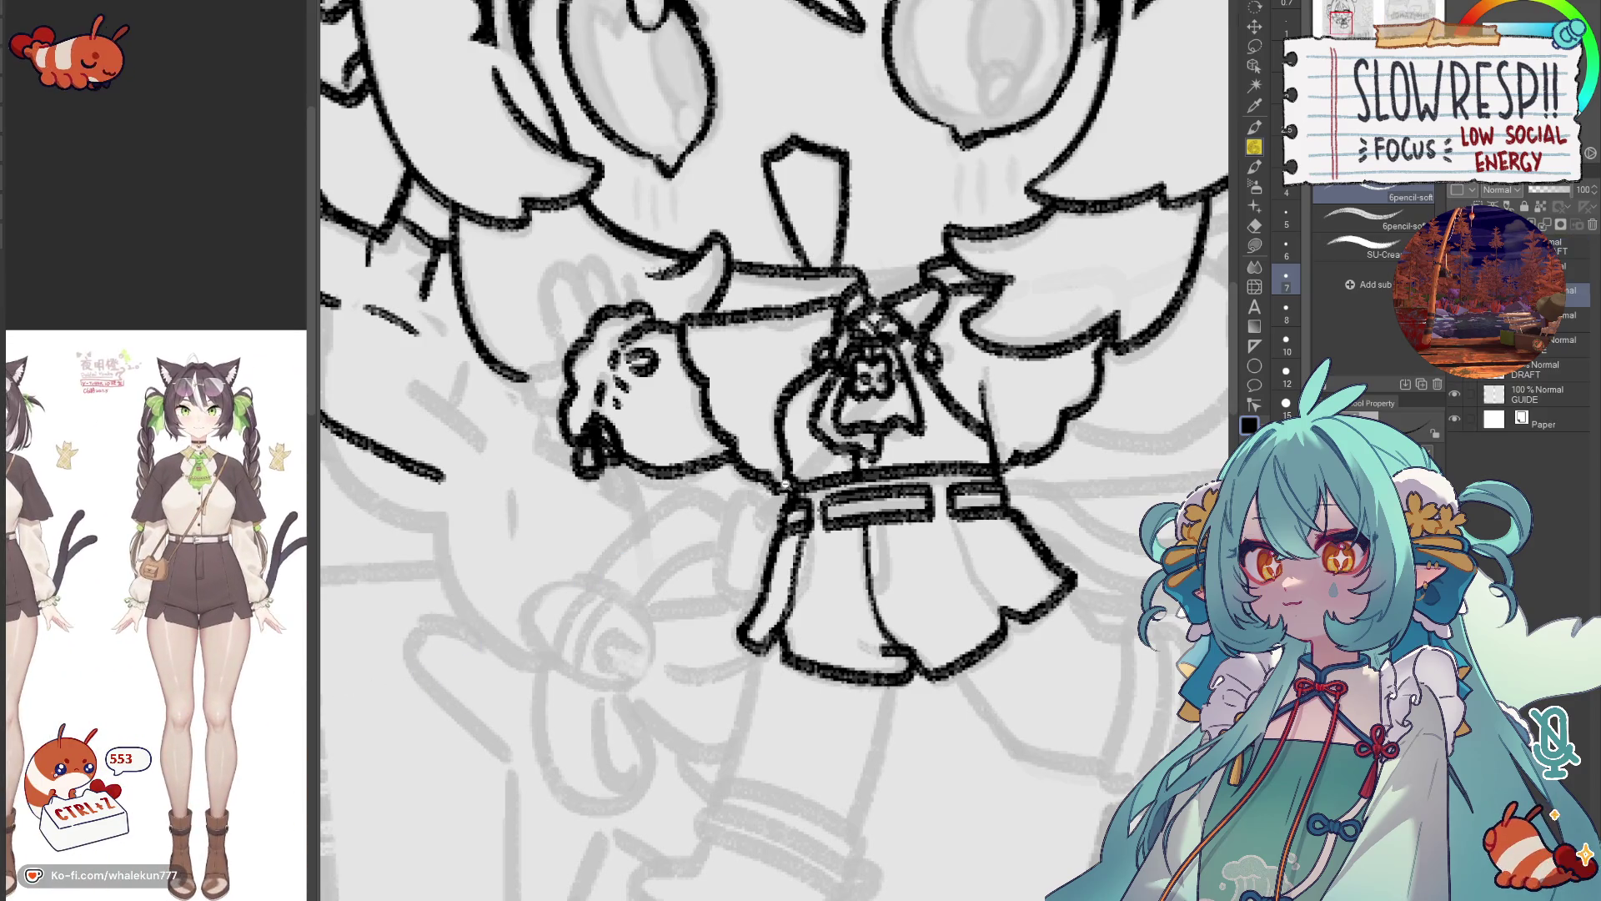
{"action": "scroll", "coordinate": [785, 484], "scroll_direction": "down", "scroll_amount": 2}
{"action": "scroll", "coordinate": [736, 381], "scroll_direction": "up", "scroll_amount": 2}
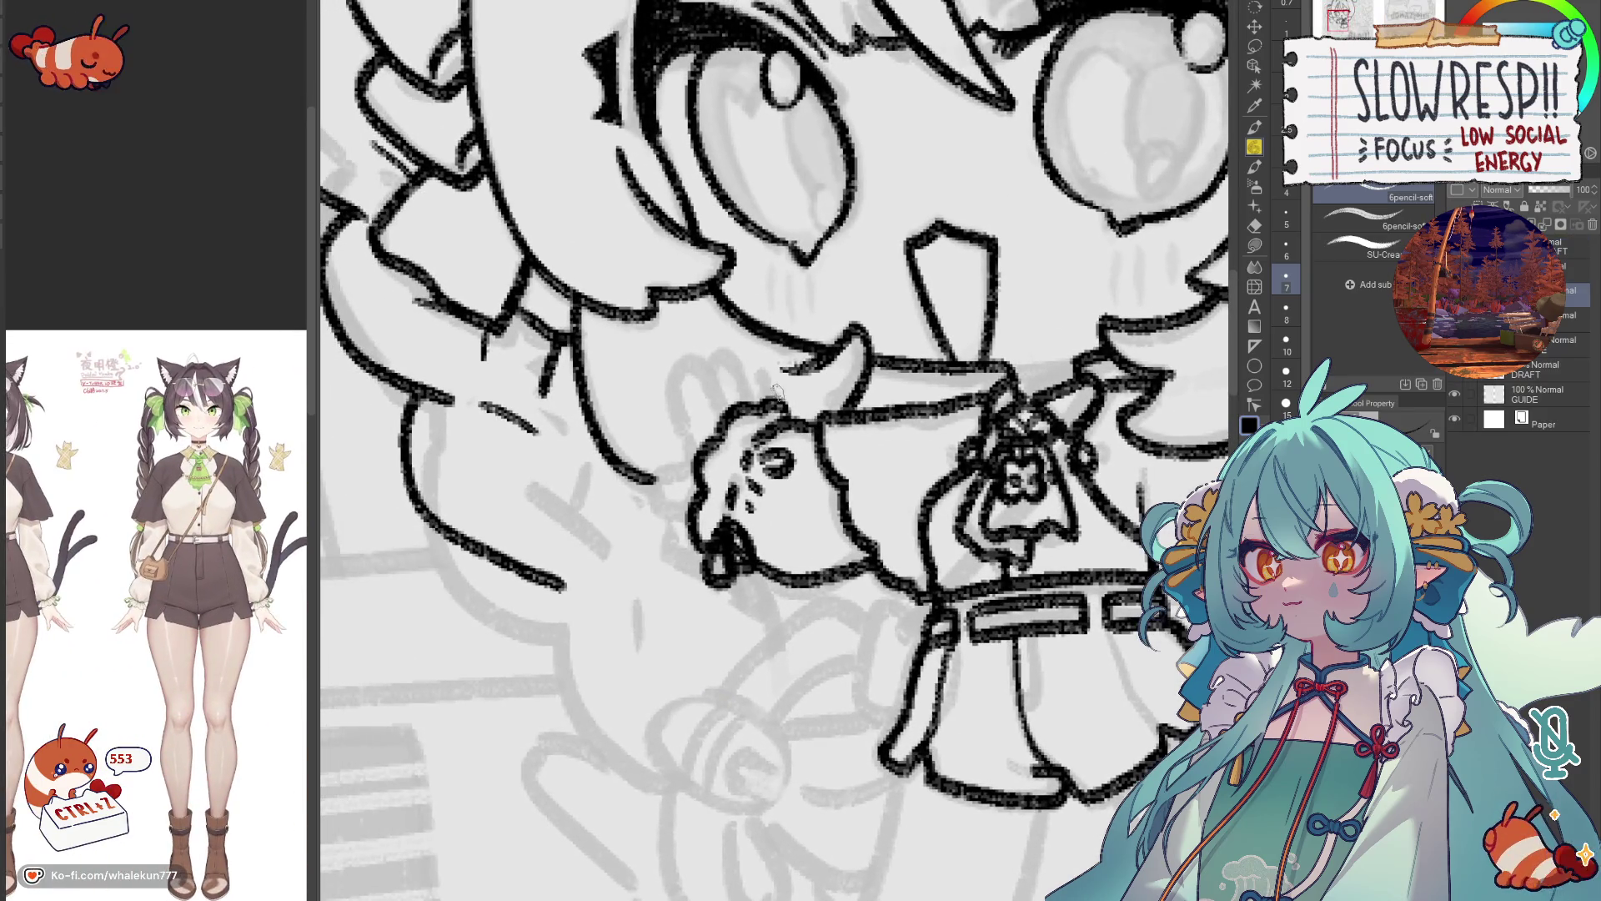
{"action": "key", "text": "ctrl+z"}
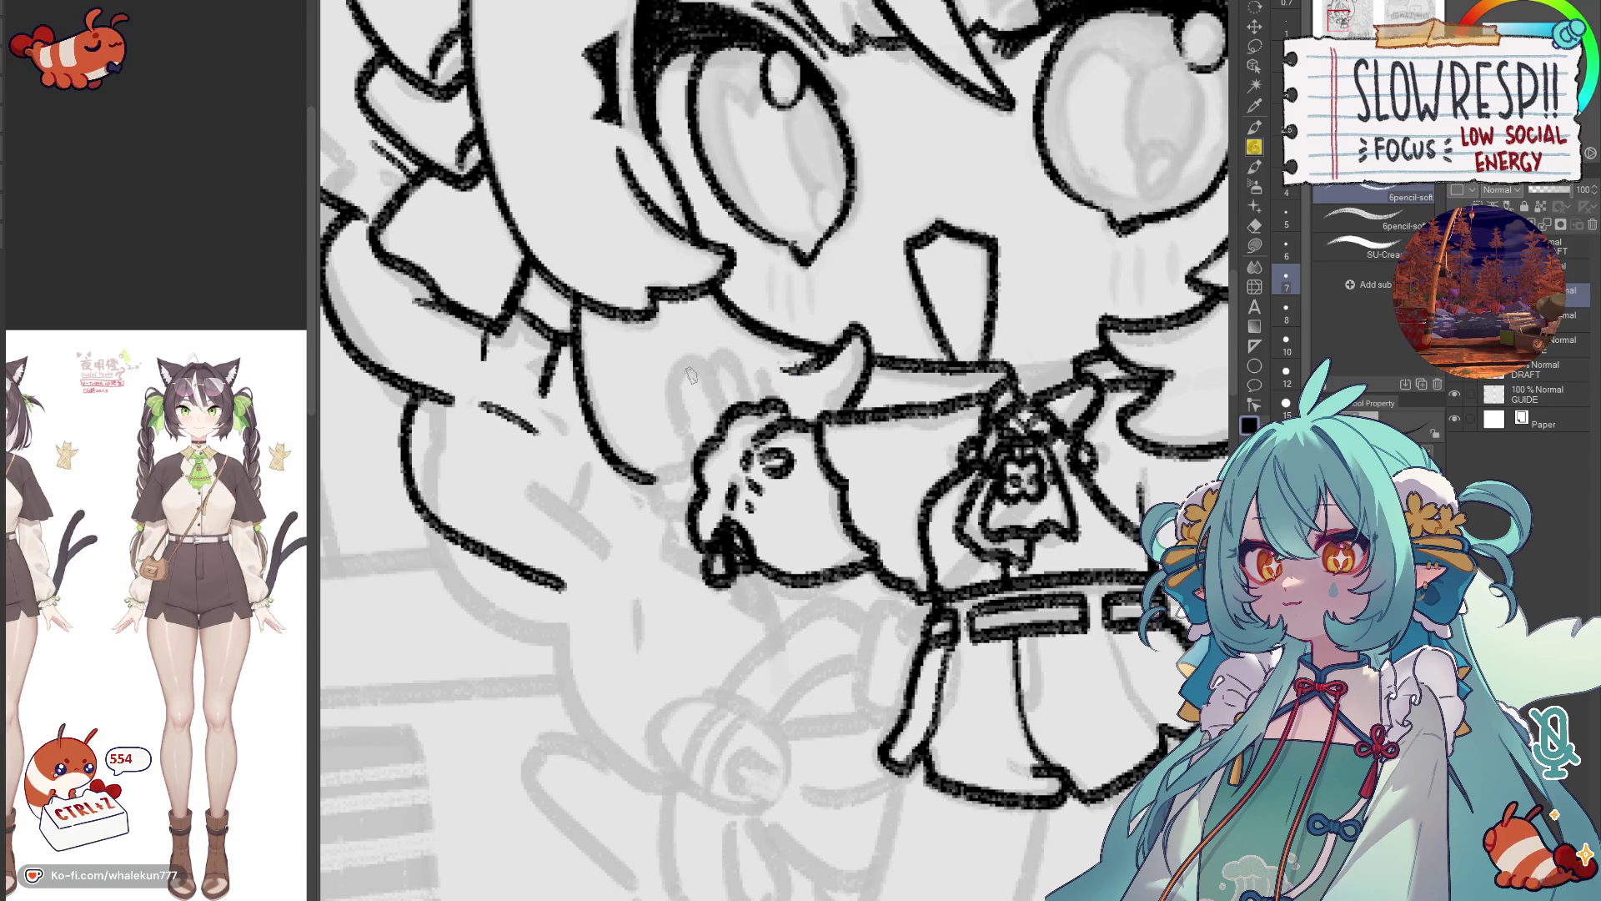
{"action": "key", "text": "alt+bracketleft"}
Draw the cuff's wavy frilled edge and its short side stroke.
{"action": "left_click_drag", "start_coordinate": [686, 357], "coordinate": [690, 450]}
{"action": "key", "text": "ctrl+z"}
{"action": "mouse_move", "coordinate": [690, 361]}
{"action": "left_mouse_down"}
{"action": "mouse_move", "coordinate": [734, 367]}
{"action": "mouse_move", "coordinate": [776, 404]}
{"action": "left_mouse_up"}
{"action": "mouse_move", "coordinate": [714, 389]}
{"action": "left_mouse_down"}
{"action": "mouse_move", "coordinate": [719, 414]}
{"action": "mouse_move", "coordinate": [669, 467]}
{"action": "mouse_move", "coordinate": [680, 509]}
{"action": "left_mouse_up"}
{"action": "key", "text": "ctrl+z"}
{"action": "key", "text": "ctrl+z"}
{"action": "mouse_move", "coordinate": [693, 427]}
{"action": "left_mouse_down"}
{"action": "mouse_move", "coordinate": [680, 465]}
{"action": "mouse_move", "coordinate": [650, 477]}
{"action": "mouse_move", "coordinate": [692, 512]}
{"action": "left_mouse_up"}
Return to black ink and zoom out to check the whole chibi mirrored.
{"action": "key", "text": "x"}
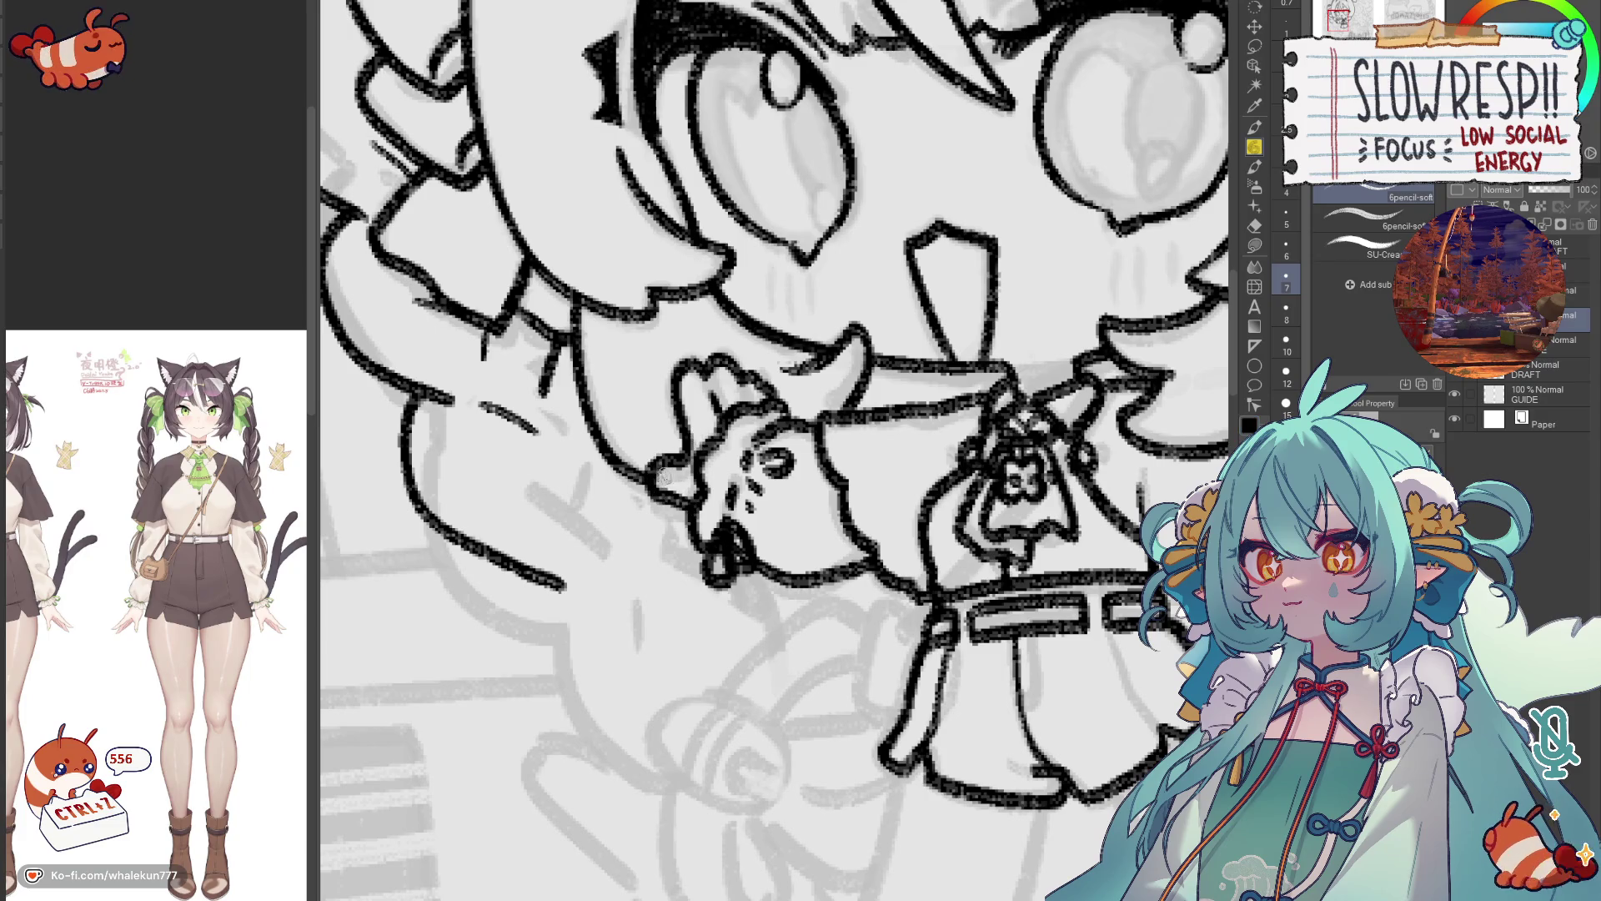
{"action": "key", "text": "ctrl+0"}
{"action": "key", "text": "h"}
{"action": "key", "text": "h"}
{"action": "scroll", "coordinate": [965, 512], "scroll_direction": "up", "scroll_amount": 3}
{"action": "scroll", "coordinate": [966, 512], "scroll_direction": "up", "scroll_amount": 2}
{"action": "key", "text": "ctrl+z"}
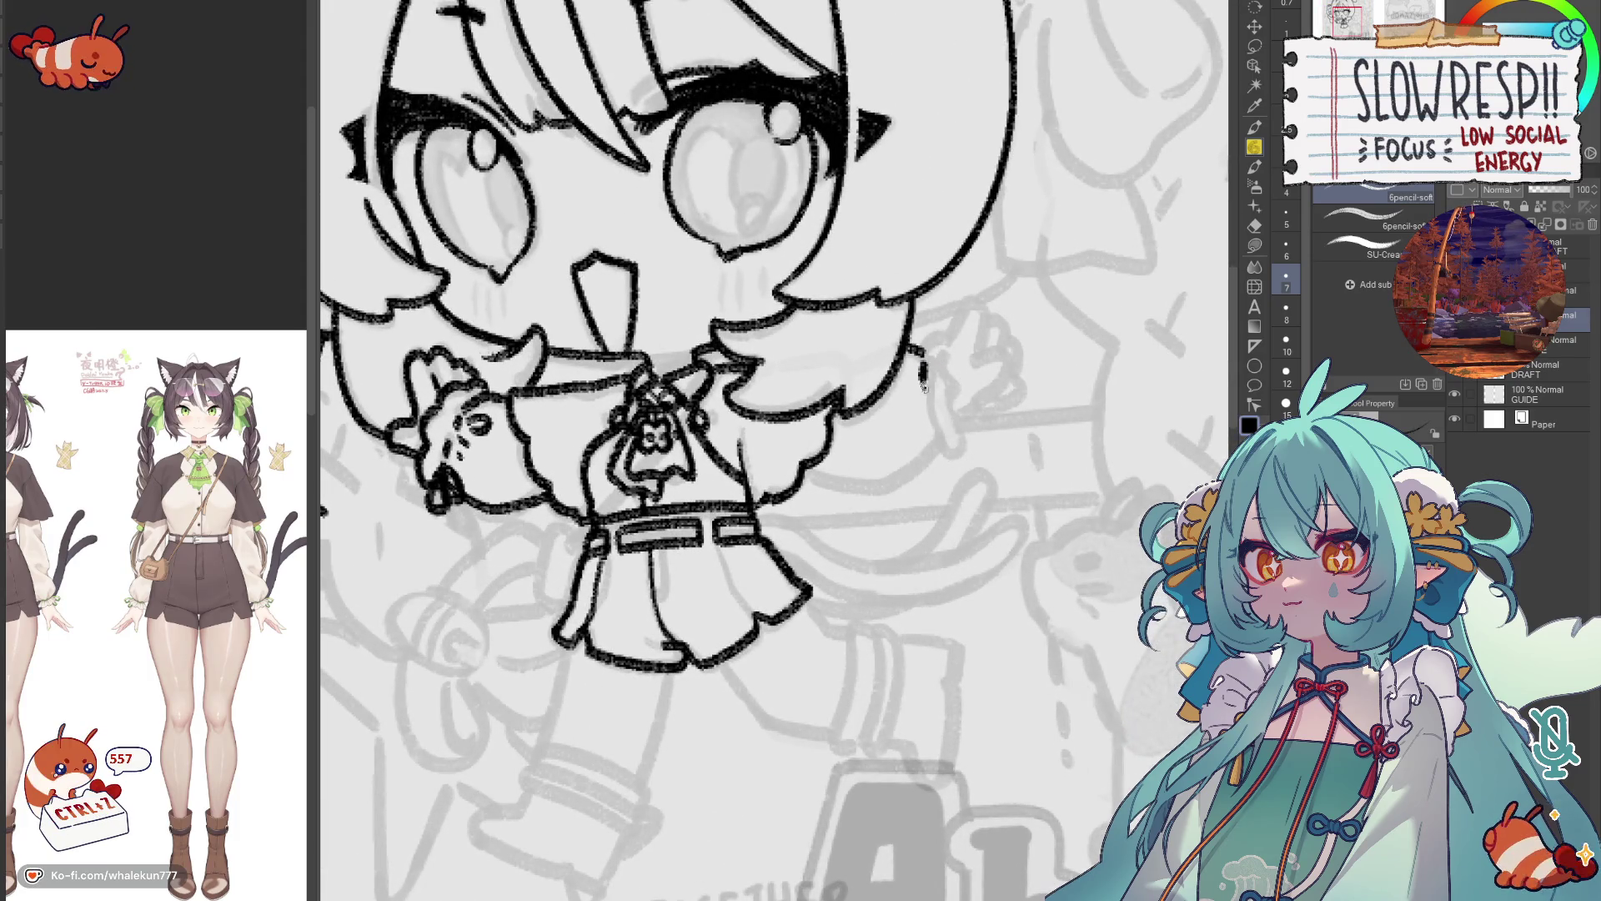
Ink the right side line, right sleeve with its cuff, and the sleeve's bottom.
{"action": "left_click_drag", "start_coordinate": [928, 424], "coordinate": [935, 450]}
{"action": "mouse_move", "coordinate": [807, 479]}
{"action": "left_mouse_down"}
{"action": "mouse_move", "coordinate": [859, 483]}
{"action": "mouse_move", "coordinate": [934, 435]}
{"action": "mouse_move", "coordinate": [915, 424]}
{"action": "left_mouse_up"}
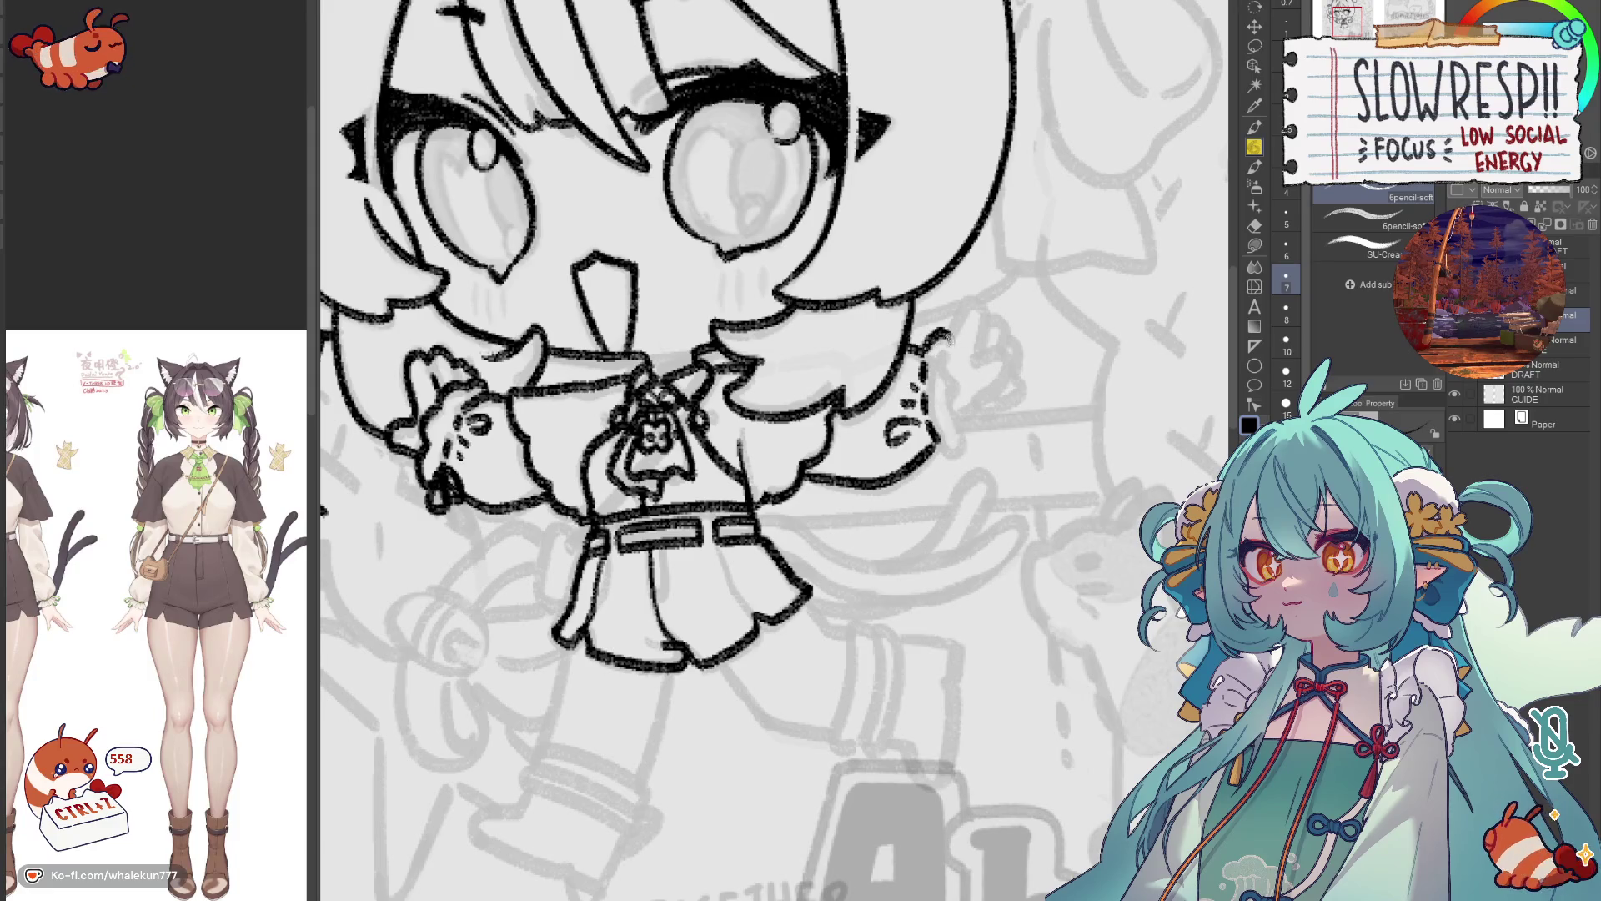
{"action": "key", "text": "ctrl+z"}
{"action": "key", "text": "ctrl+z"}
{"action": "left_click_drag", "start_coordinate": [940, 331], "coordinate": [967, 446]}
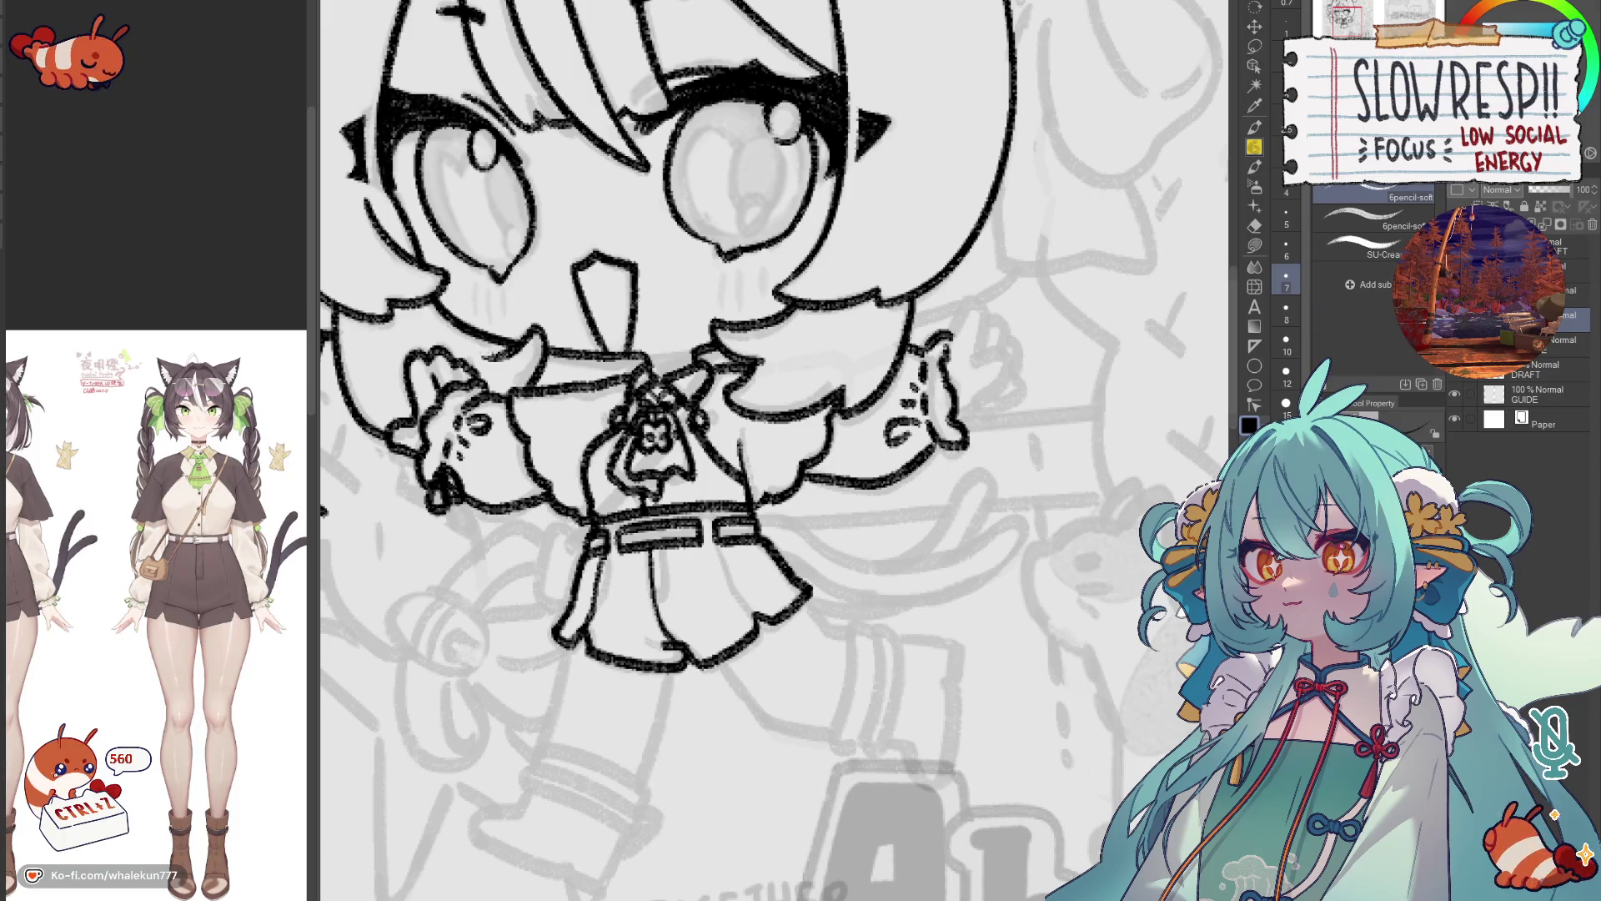
{"action": "mouse_move", "coordinate": [928, 446]}
{"action": "left_mouse_down"}
{"action": "mouse_move", "coordinate": [938, 490]}
{"action": "mouse_move", "coordinate": [957, 425]}
{"action": "left_mouse_up"}
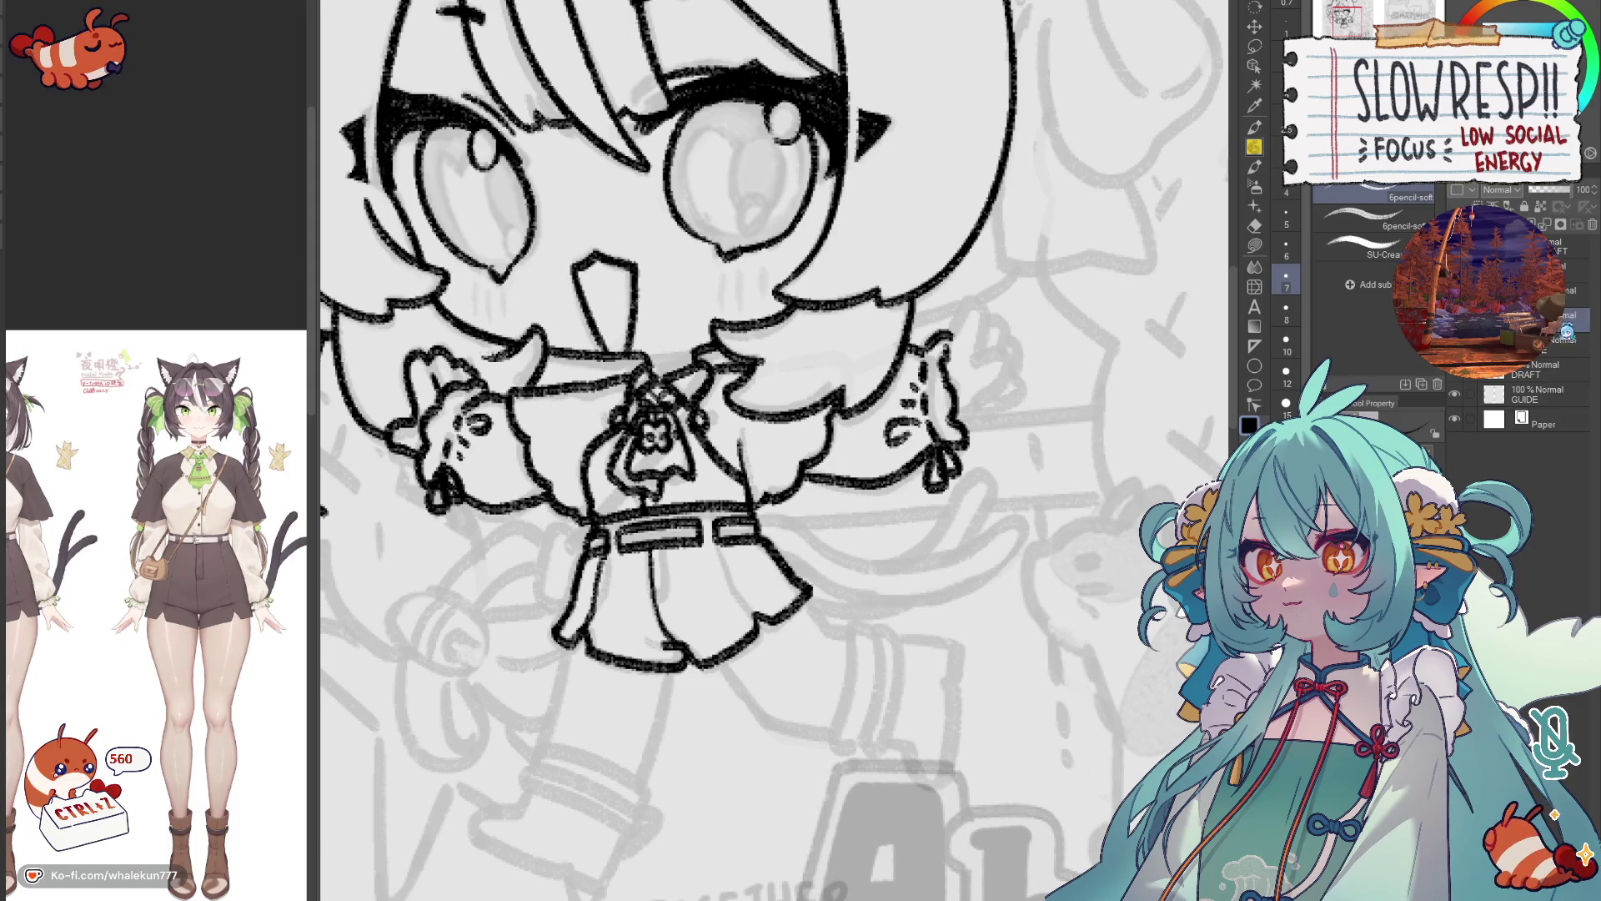
Draw the short stroke of the raised right hand, then zoom out.
{"action": "scroll", "coordinate": [958, 409], "scroll_direction": "up", "scroll_amount": 2}
{"action": "mouse_move", "coordinate": [997, 360]}
{"action": "left_mouse_down"}
{"action": "mouse_move", "coordinate": [986, 413]}
{"action": "mouse_move", "coordinate": [972, 371]}
{"action": "mouse_move", "coordinate": [999, 357]}
{"action": "mouse_move", "coordinate": [991, 417]}
{"action": "mouse_move", "coordinate": [972, 375]}
{"action": "mouse_move", "coordinate": [996, 408]}
{"action": "mouse_move", "coordinate": [1014, 410]}
{"action": "mouse_move", "coordinate": [1017, 378]}
{"action": "mouse_move", "coordinate": [1025, 400]}
{"action": "left_mouse_up"}
{"action": "key", "text": "ctrl+z"}
{"action": "key", "text": "ctrl+z"}
{"action": "key", "text": "ctrl+z"}
{"action": "key", "text": "ctrl+z"}
{"action": "key", "text": "ctrl+z"}
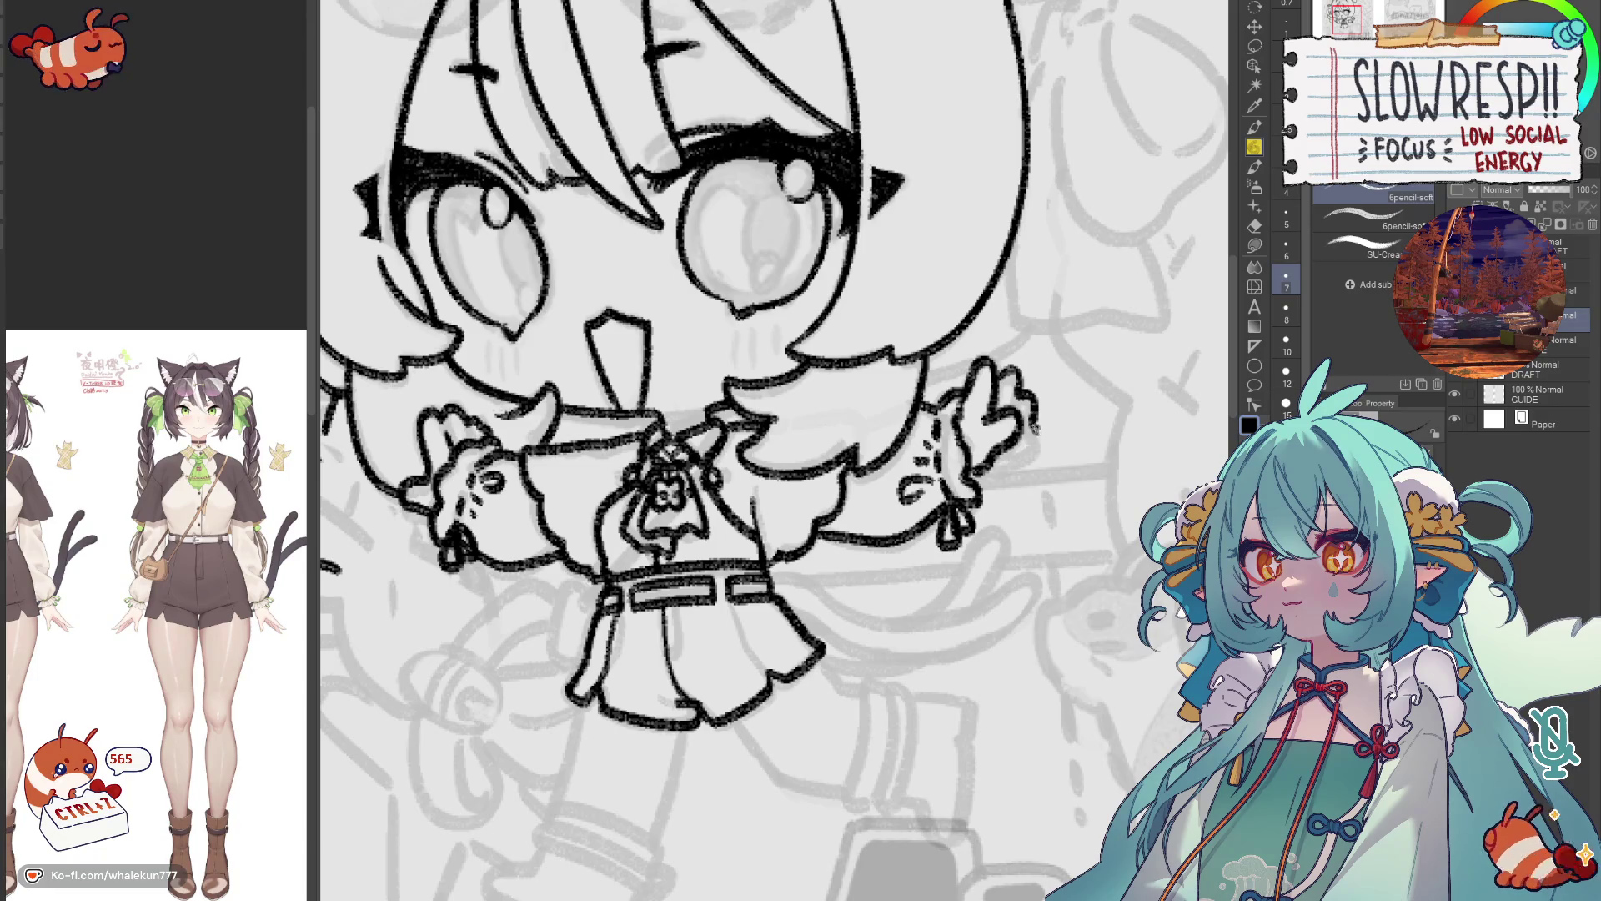
{"action": "key", "text": "ctrl+z"}
{"action": "key", "text": "ctrl+z"}
{"action": "left_click_drag", "start_coordinate": [1021, 390], "coordinate": [1028, 432]}
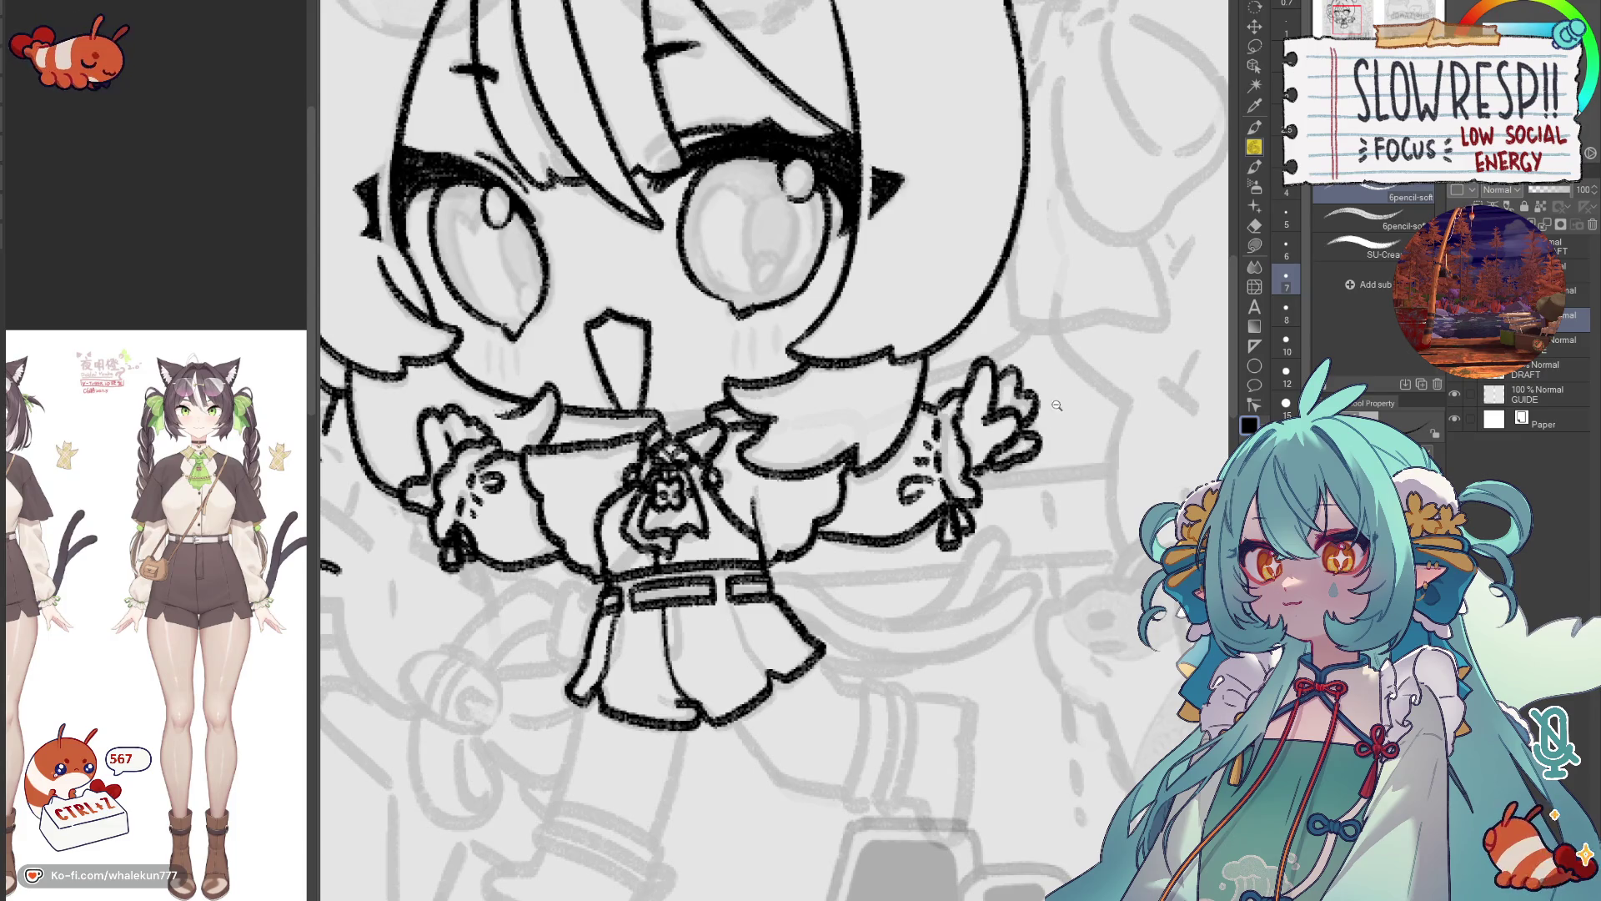
{"action": "left_click", "coordinate": [1056, 405], "text": "ctrl+alt"}
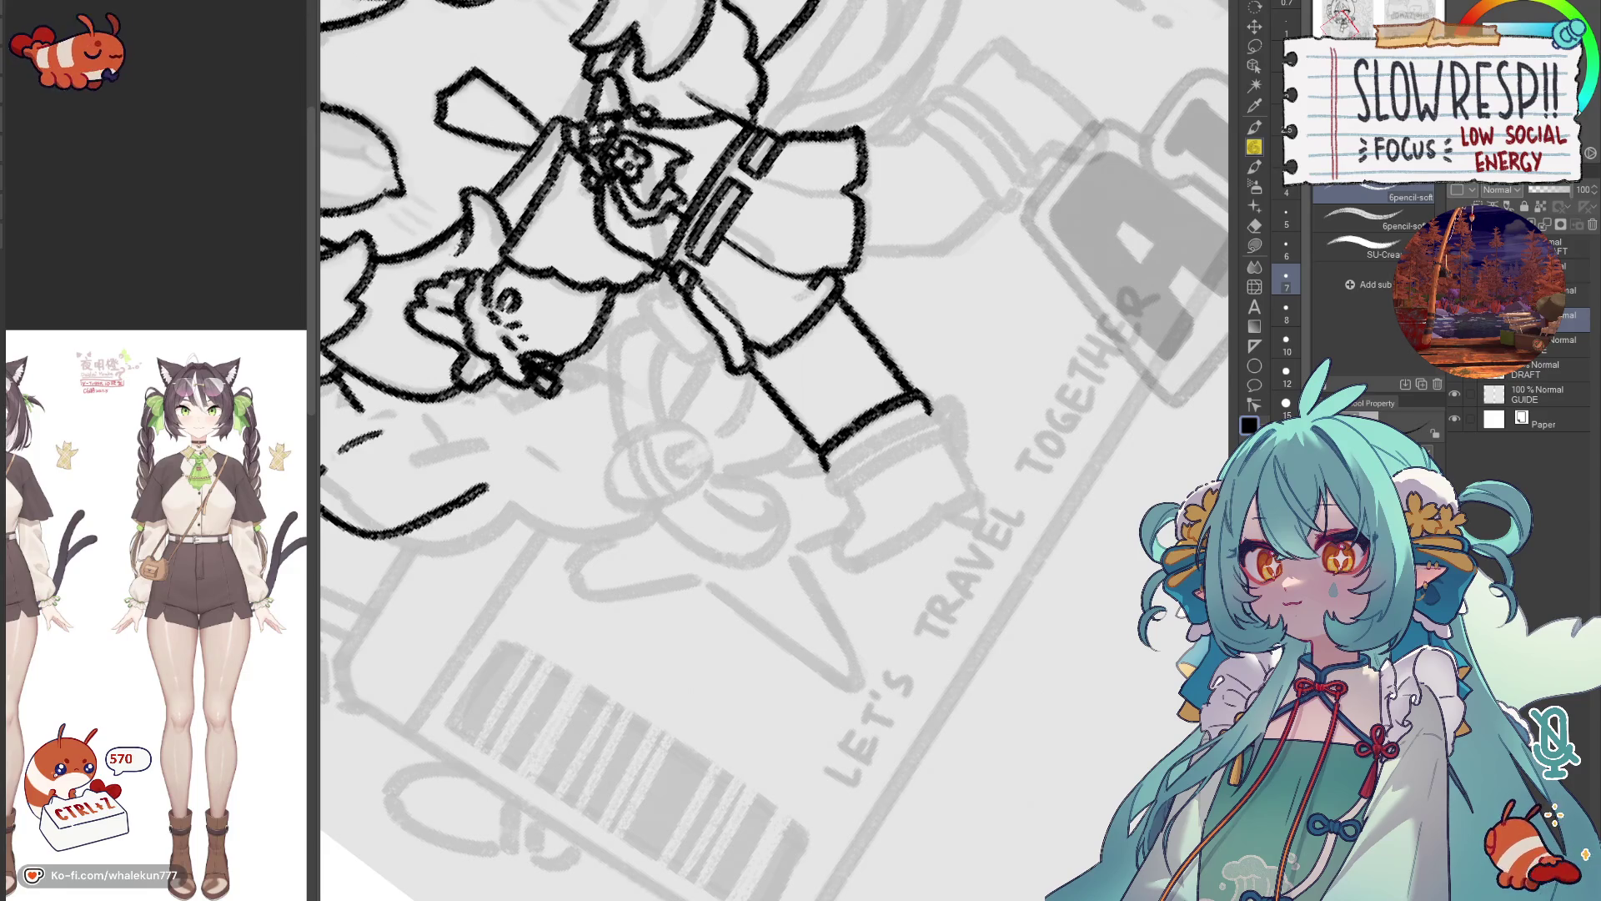
Redraw the line closing the lower end of the diagonal rectangular strap.
{"action": "mouse_move", "coordinate": [834, 476]}
{"action": "left_mouse_down"}
{"action": "mouse_move", "coordinate": [855, 445]}
{"action": "mouse_move", "coordinate": [954, 389]}
{"action": "mouse_move", "coordinate": [868, 433]}
{"action": "mouse_move", "coordinate": [952, 389]}
{"action": "left_mouse_up"}
{"action": "key", "text": "ctrl+z"}
{"action": "left_click_drag", "start_coordinate": [848, 465], "coordinate": [963, 389]}
{"action": "key", "text": "ctrl+z"}
{"action": "key", "text": "ctrl+z"}
{"action": "left_click_drag", "start_coordinate": [857, 455], "coordinate": [959, 398]}
{"action": "key", "text": "ctrl+z"}
{"action": "left_click_drag", "start_coordinate": [855, 455], "coordinate": [968, 392]}
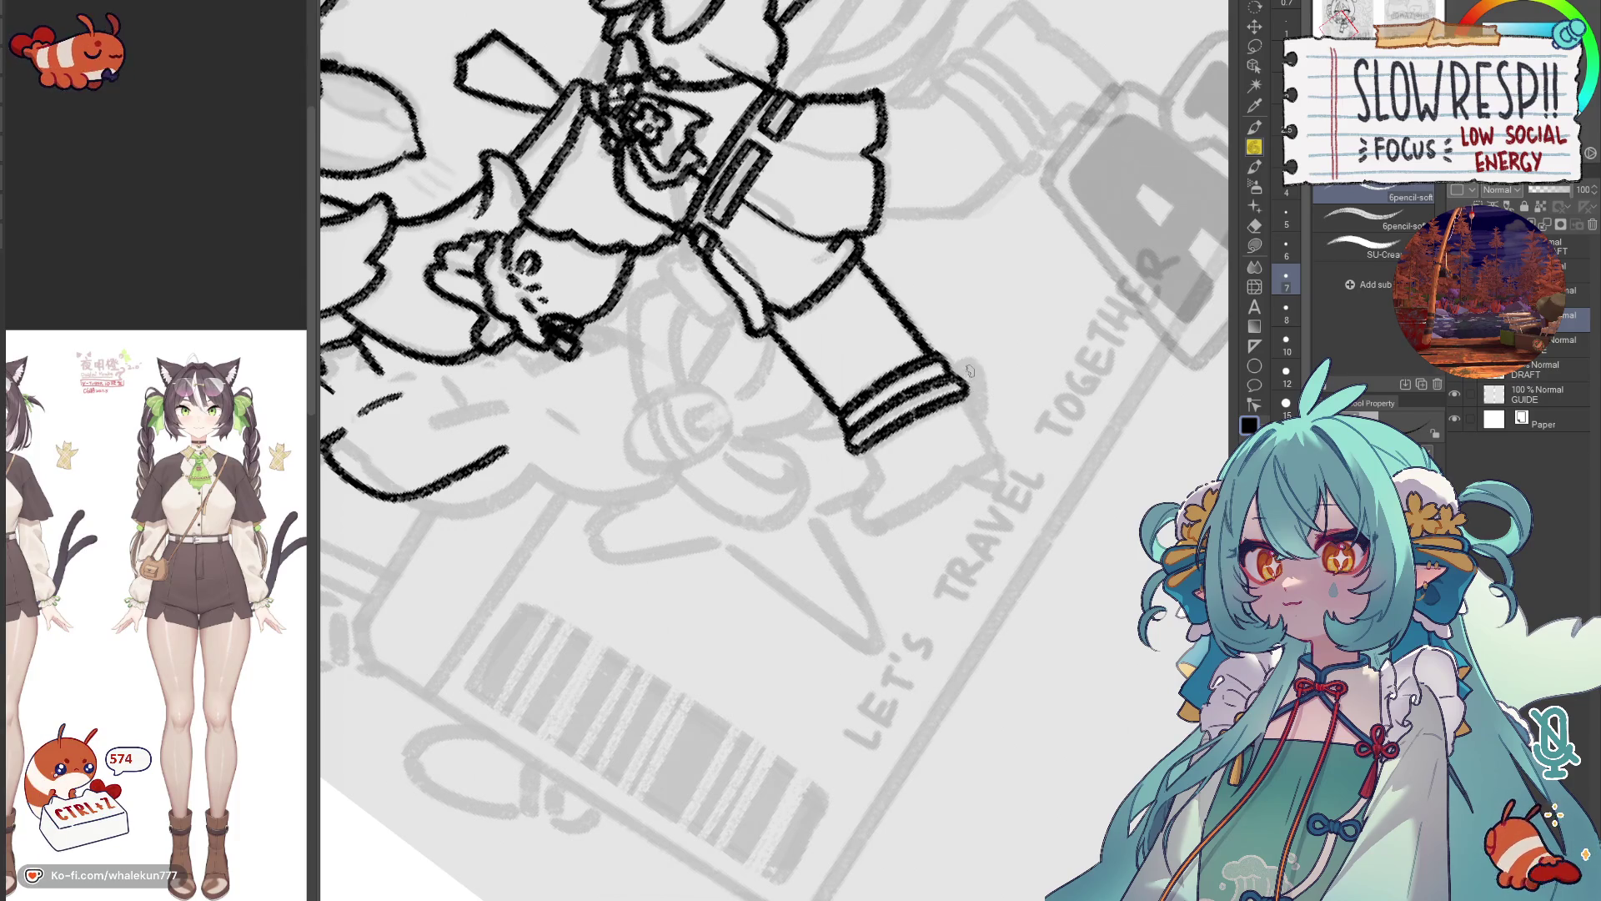
Pan the reference to the front-view legs and undo the banded strokes at the leg's end.
{"action": "scroll", "coordinate": [191, 618], "scroll_direction": "up", "scroll_amount": 5}
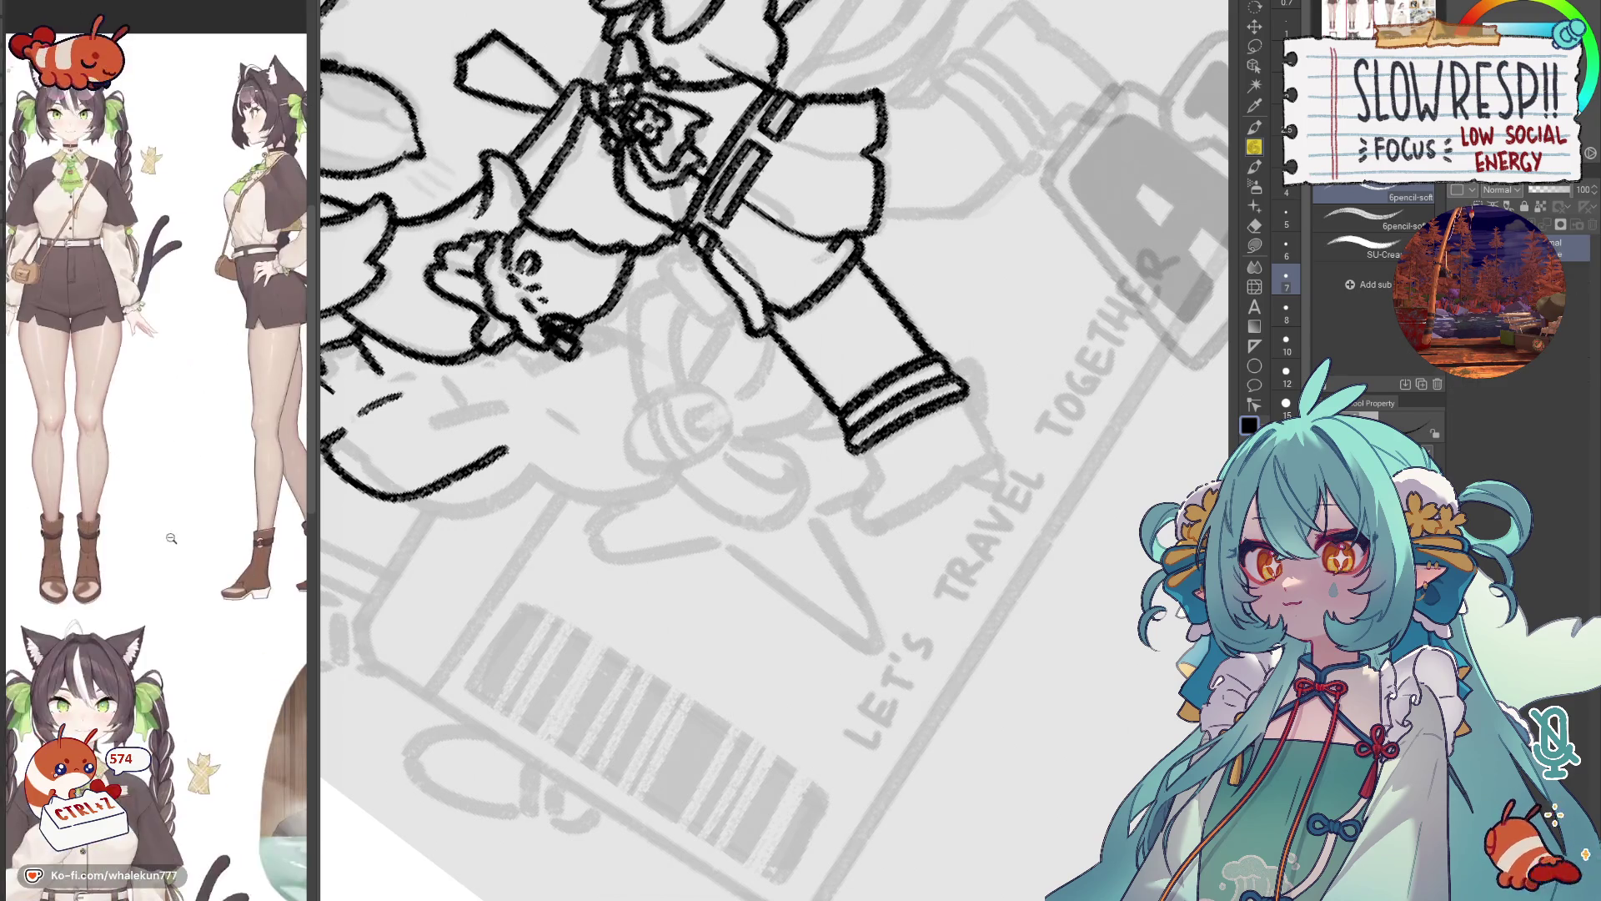
{"action": "mouse_move", "coordinate": [190, 617]}
{"action": "left_mouse_down"}
{"action": "mouse_move", "coordinate": [199, 753]}
{"action": "mouse_move", "coordinate": [224, 791]}
{"action": "left_mouse_up"}
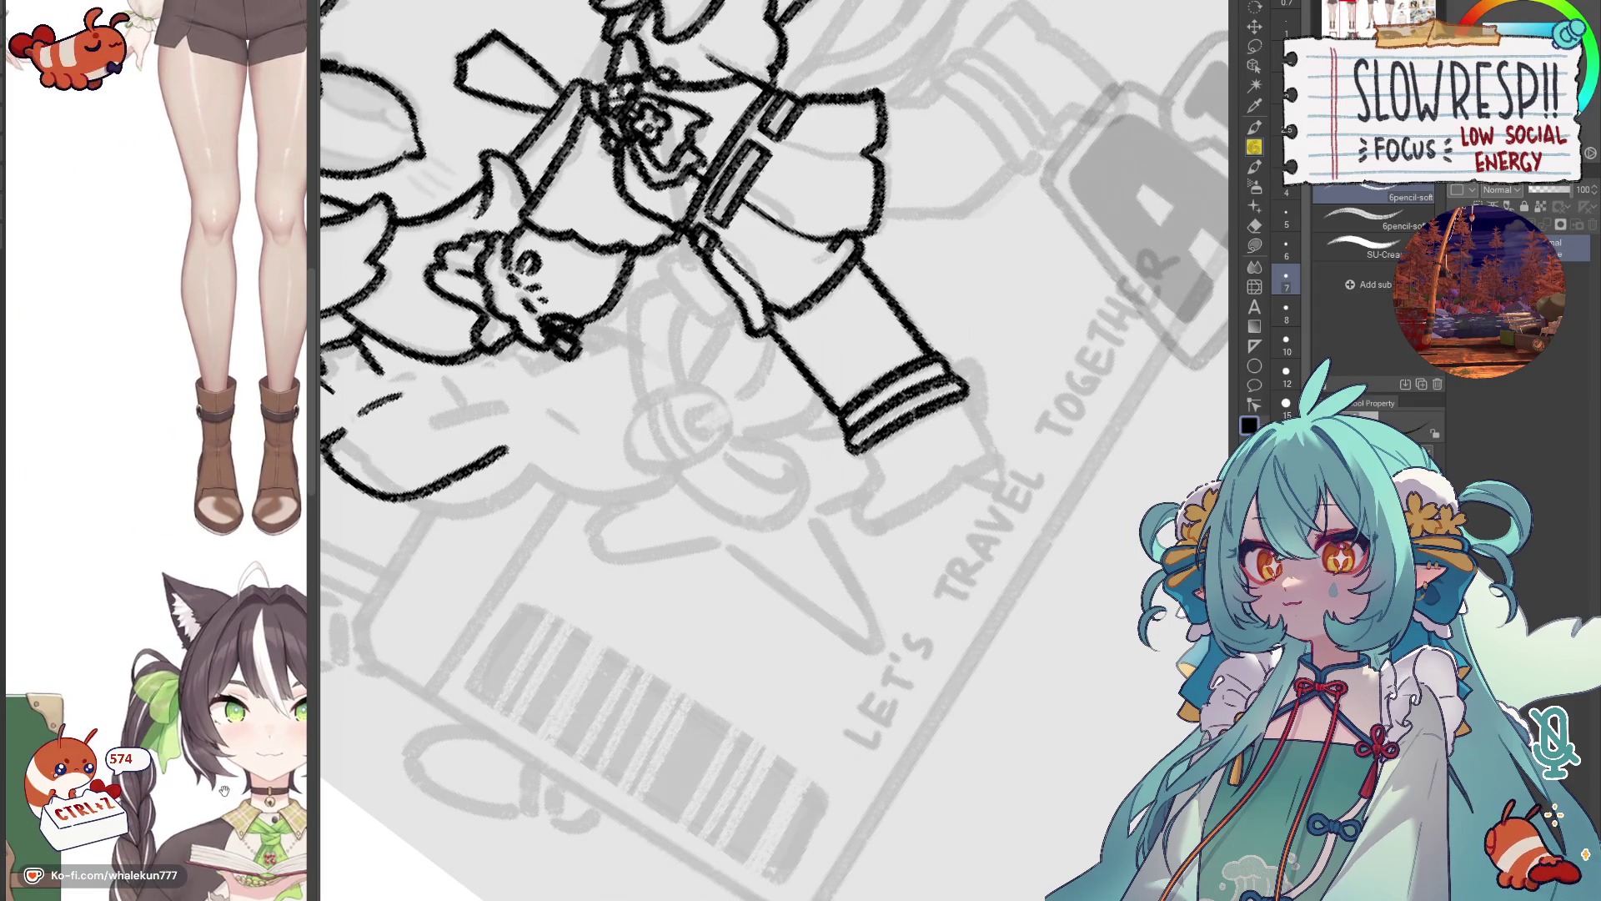
{"action": "left_click_drag", "start_coordinate": [1009, 359], "coordinate": [896, 396]}
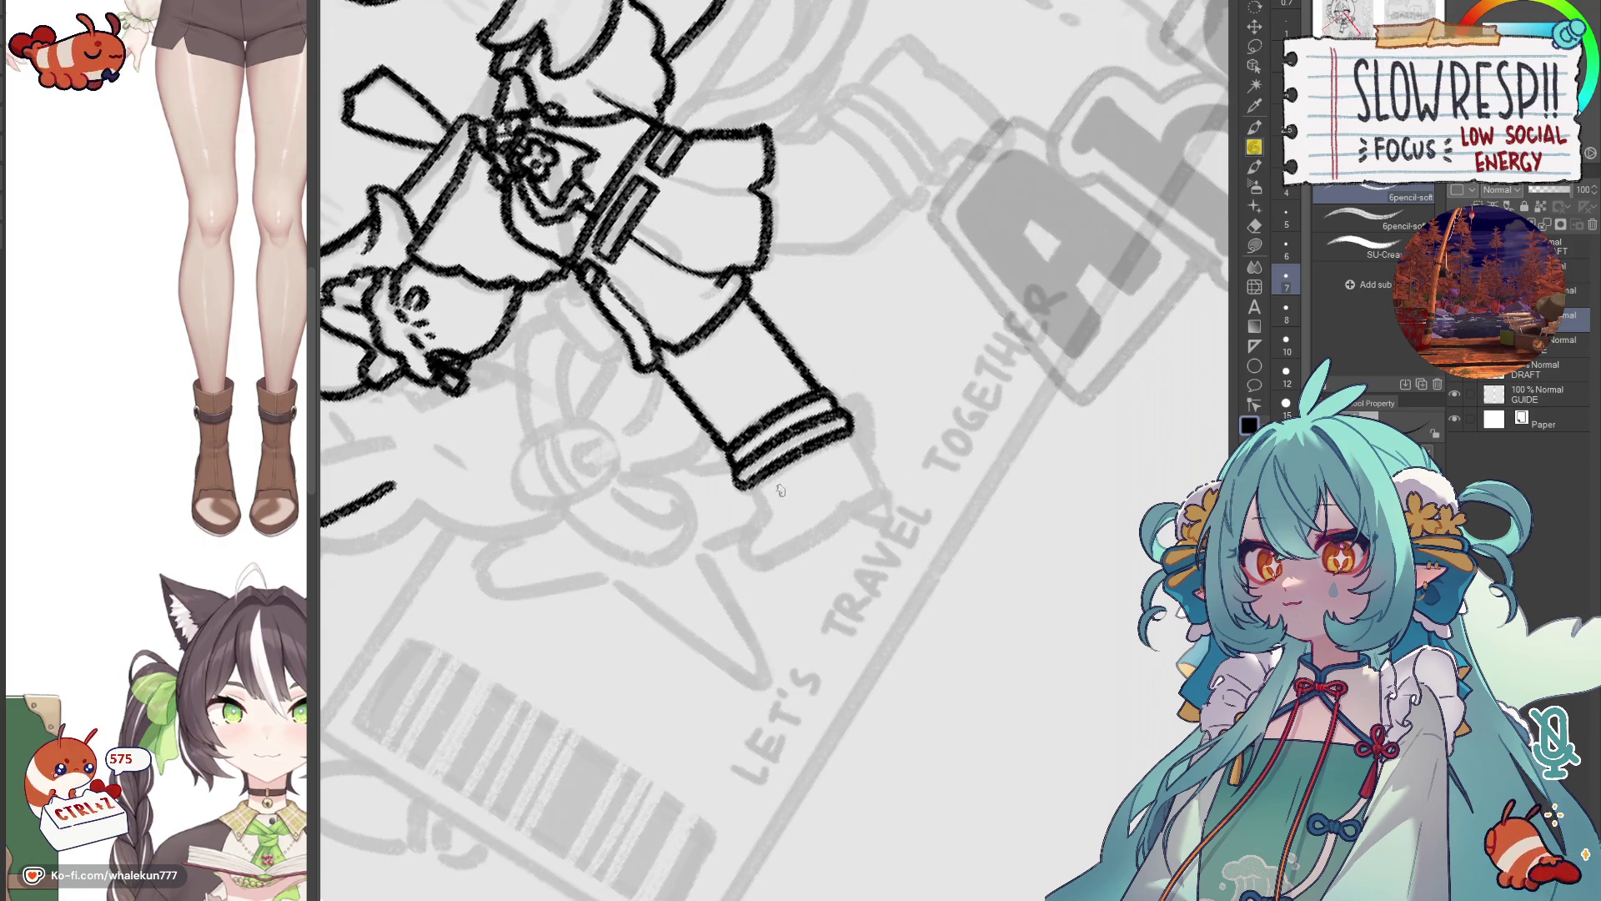
{"action": "key", "text": "ctrl+z"}
{"action": "key", "text": "ctrl+z"}
{"action": "key", "text": "ctrl+z"}
{"action": "key", "text": "ctrl+z"}
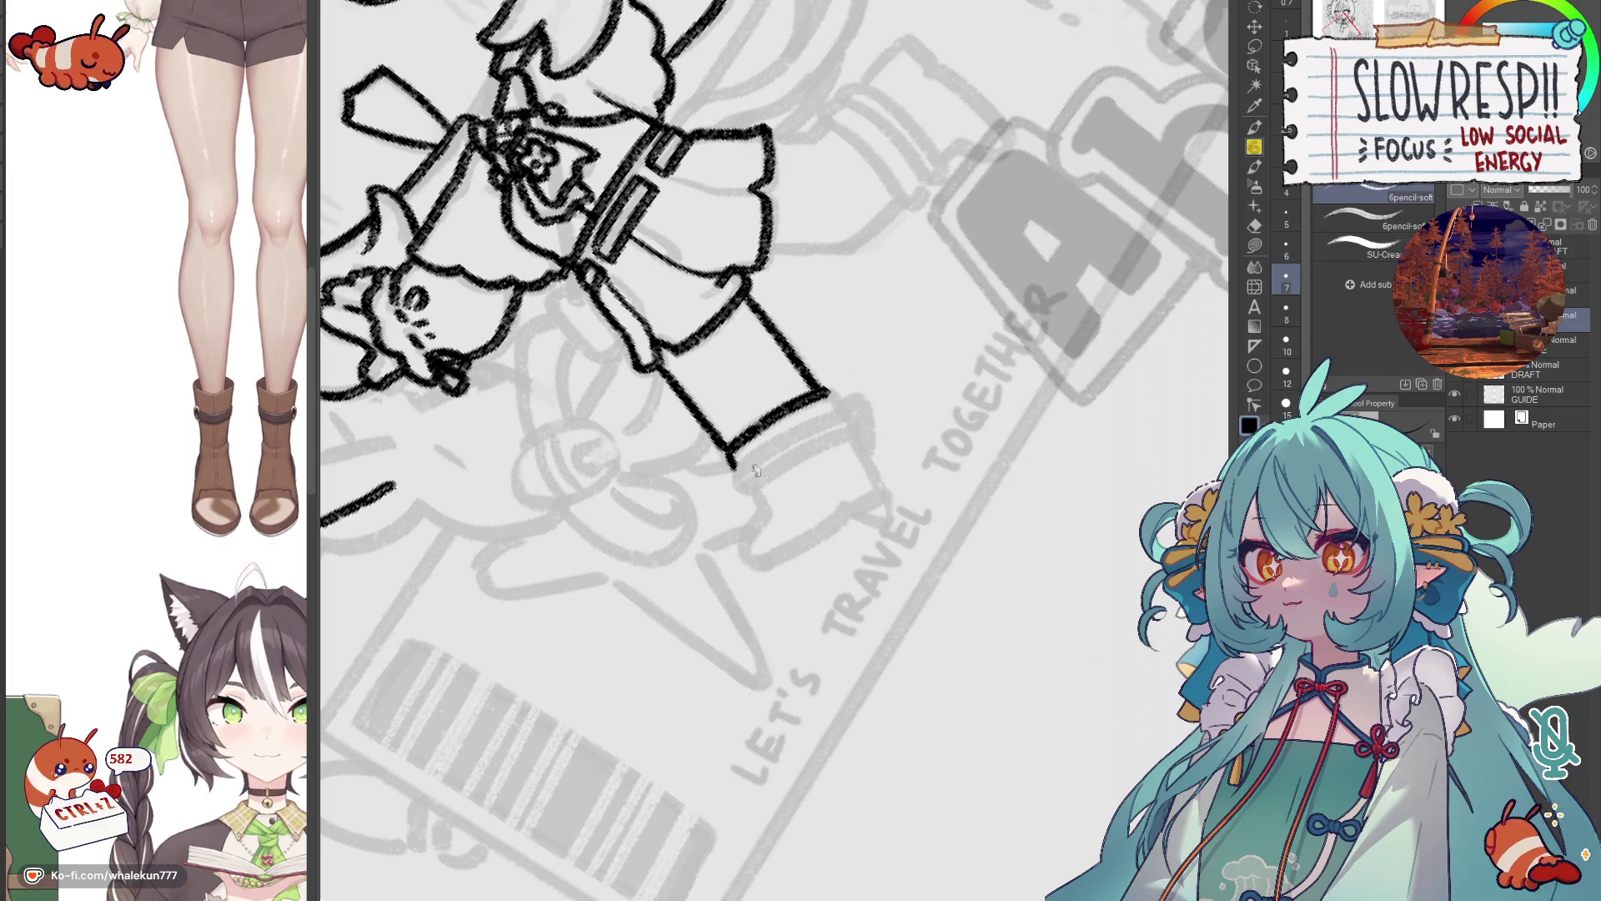
{"action": "key", "text": "ctrl+z"}
{"action": "key", "text": "ctrl+z"}
{"action": "key", "text": "ctrl+z"}
{"action": "mouse_move", "coordinate": [725, 450]}
{"action": "left_mouse_down"}
{"action": "mouse_move", "coordinate": [788, 400]}
{"action": "mouse_move", "coordinate": [767, 432]}
{"action": "left_mouse_up"}
{"action": "key", "text": "ctrl+z"}
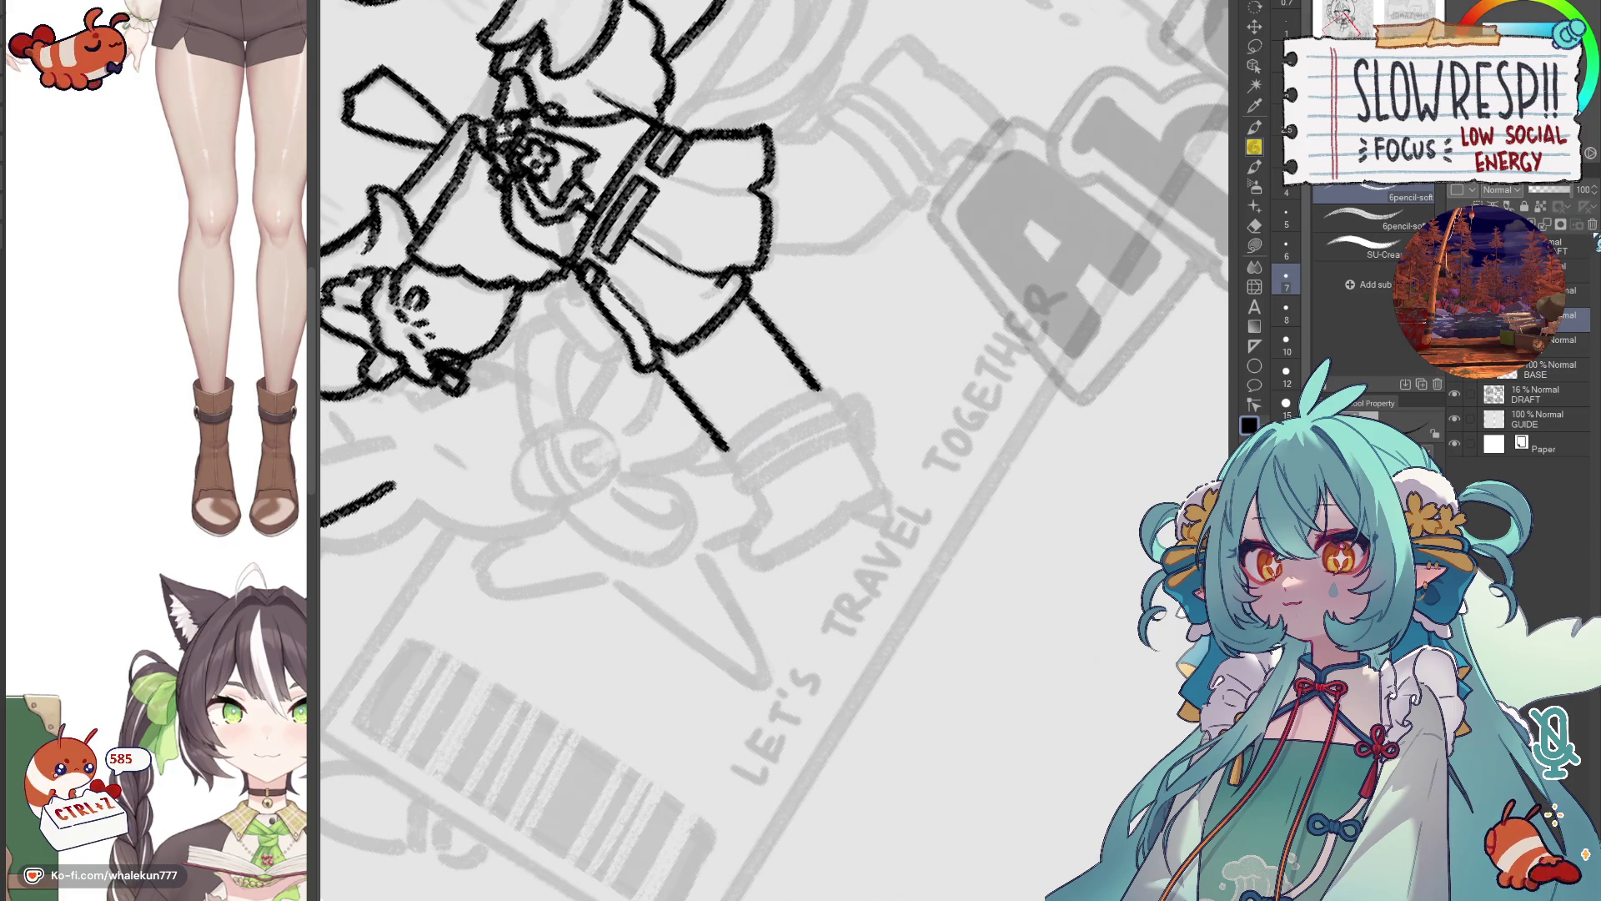
{"action": "left_click", "coordinate": [1592, 225]}
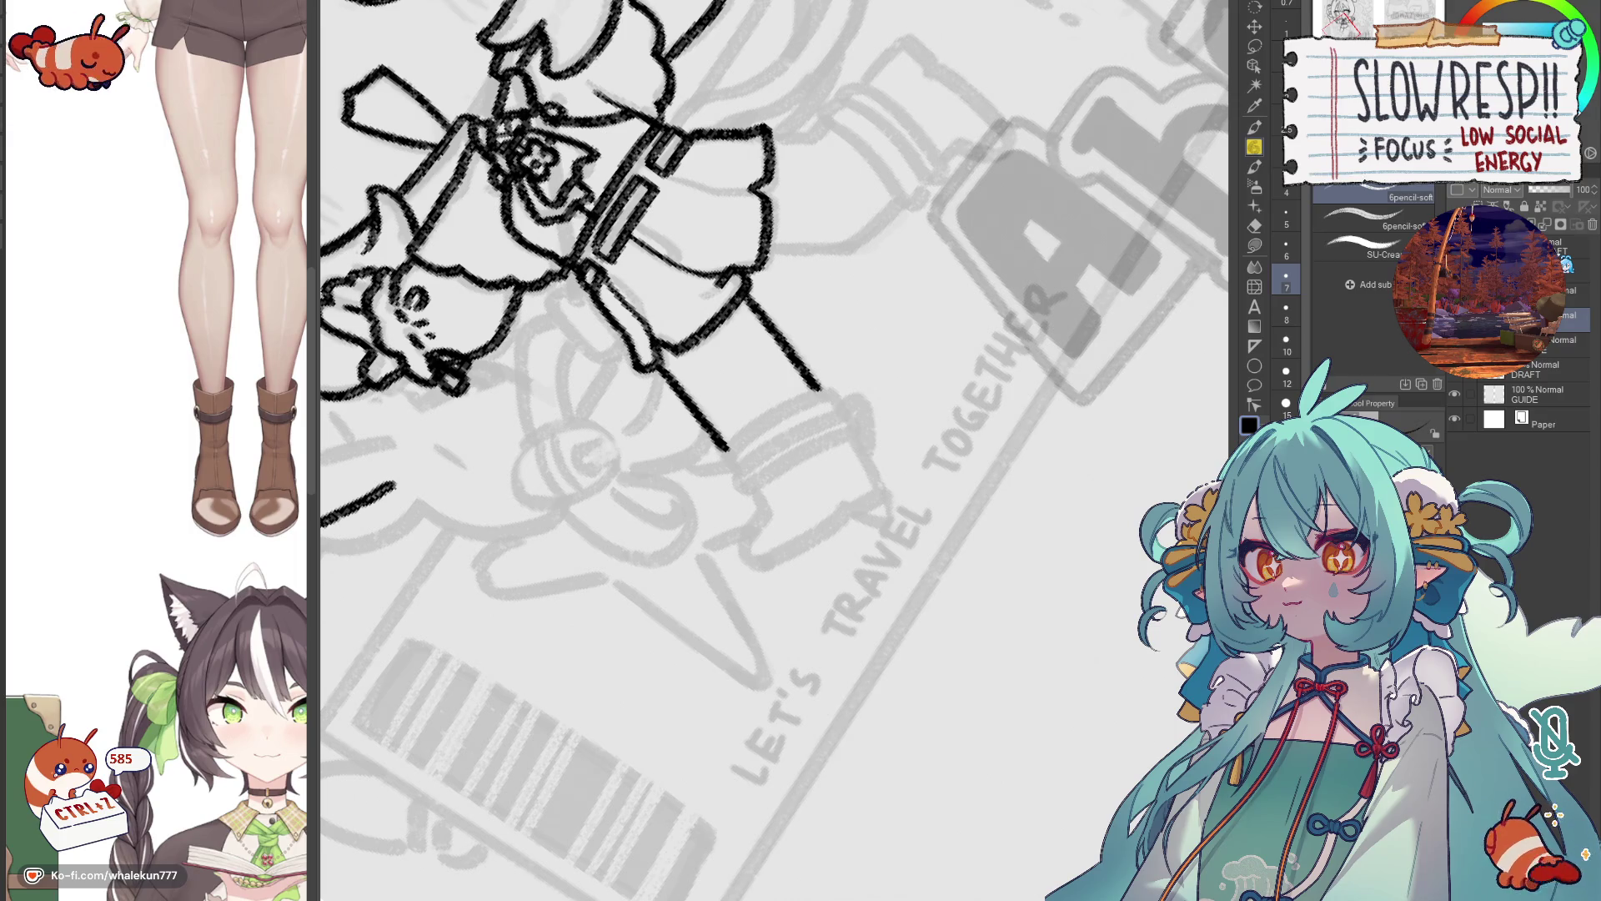
{"action": "left_click_drag", "start_coordinate": [725, 450], "coordinate": [817, 389]}
Redraw the bottom edge of the leg.
{"action": "key", "text": "ctrl+z"}
{"action": "mouse_move", "coordinate": [780, 426]}
{"action": "left_mouse_down"}
{"action": "mouse_move", "coordinate": [812, 430]}
{"action": "mouse_move", "coordinate": [784, 413]}
{"action": "mouse_move", "coordinate": [846, 382]}
{"action": "left_mouse_up"}
{"action": "key", "text": "ctrl+z"}
{"action": "key", "text": "ctrl+z"}
{"action": "key", "text": "ctrl+z"}
{"action": "left_click_drag", "start_coordinate": [753, 442], "coordinate": [846, 382]}
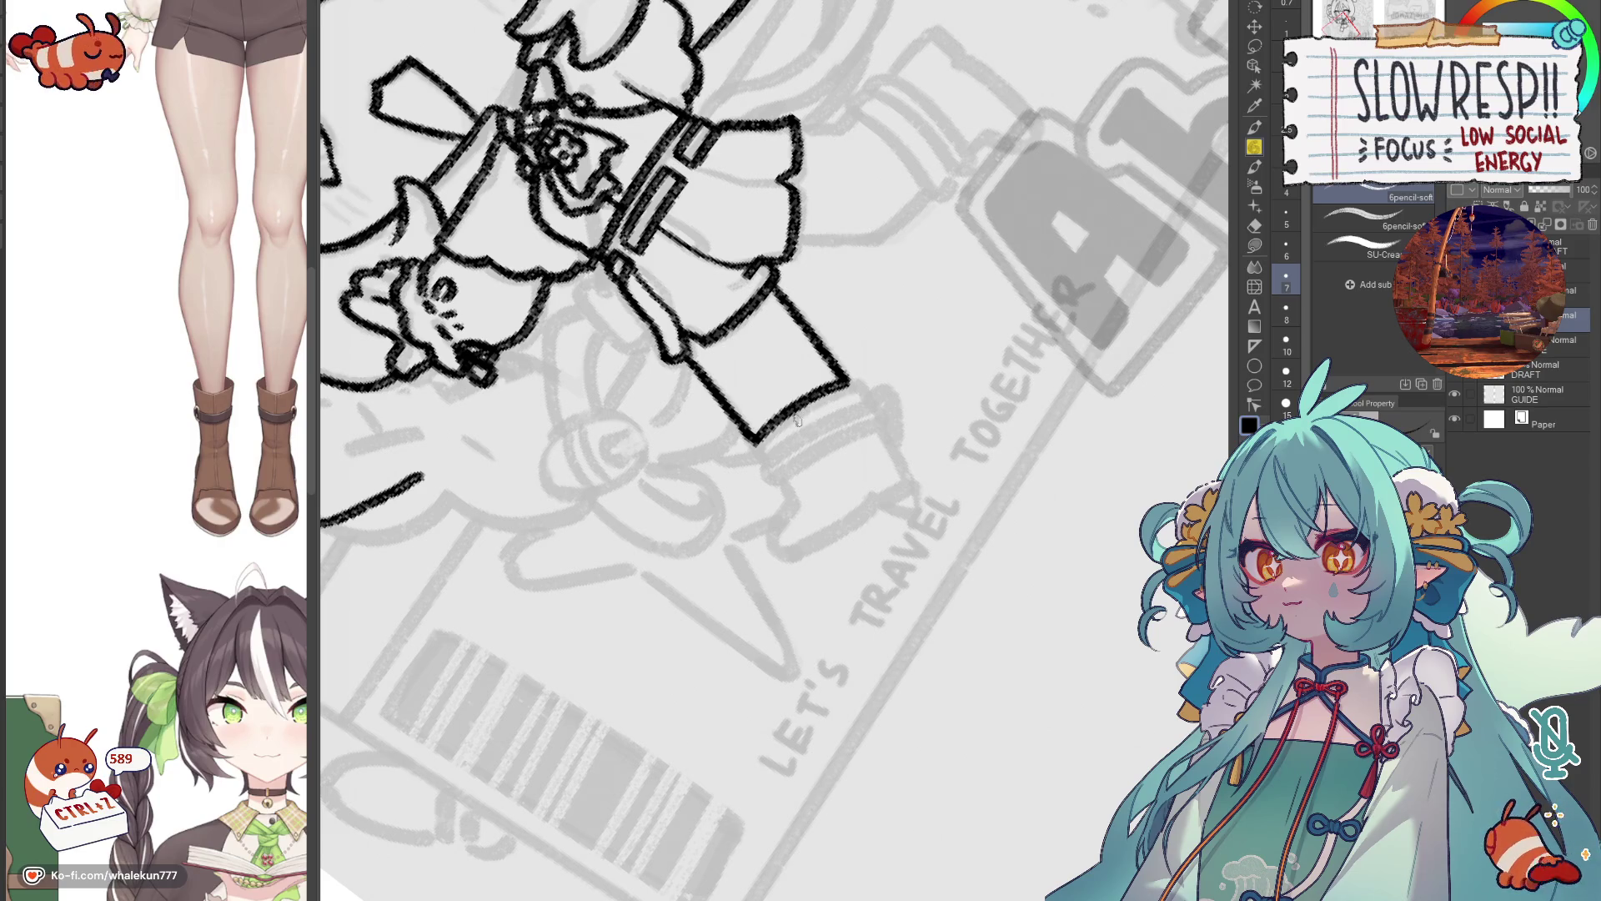
Try the boot's side line down-right from the leg's corner, undoing the attempts.
{"action": "mouse_move", "coordinate": [804, 444]}
{"action": "left_mouse_down"}
{"action": "mouse_move", "coordinate": [793, 485]}
{"action": "mouse_move", "coordinate": [781, 455]}
{"action": "mouse_move", "coordinate": [757, 526]}
{"action": "left_mouse_up"}
{"action": "left_click_drag", "start_coordinate": [811, 406], "coordinate": [874, 506]}
{"action": "key", "text": "ctrl+z"}
{"action": "left_click_drag", "start_coordinate": [823, 409], "coordinate": [874, 505]}
{"action": "key", "text": "ctrl+z"}
{"action": "mouse_move", "coordinate": [810, 404]}
{"action": "left_mouse_down"}
{"action": "mouse_move", "coordinate": [874, 504]}
{"action": "mouse_move", "coordinate": [848, 478]}
{"action": "mouse_move", "coordinate": [792, 511]}
{"action": "mouse_move", "coordinate": [824, 510]}
{"action": "mouse_move", "coordinate": [922, 450]}
{"action": "mouse_move", "coordinate": [931, 469]}
{"action": "left_mouse_up"}
{"action": "key", "text": "ctrl+z"}
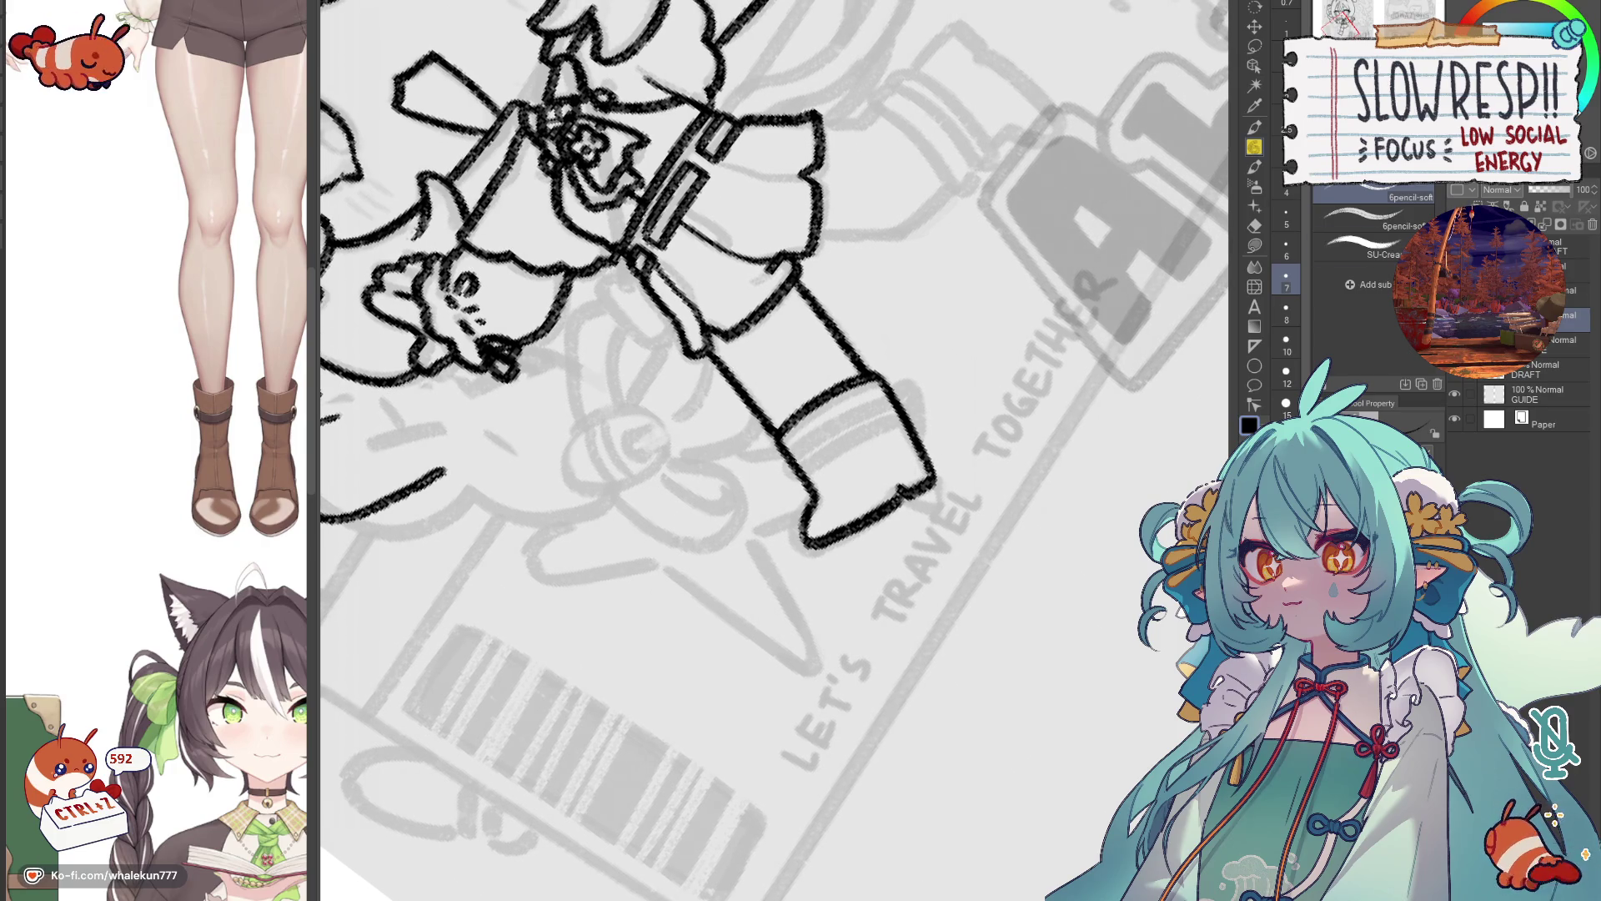
{"action": "left_click", "coordinate": [1489, 340]}
Draw a band line across the top of the boot.
{"action": "left_click_drag", "start_coordinate": [795, 448], "coordinate": [838, 410]}
{"action": "key", "text": "ctrl+z"}
{"action": "left_click_drag", "start_coordinate": [785, 457], "coordinate": [901, 387]}
{"action": "key", "text": "ctrl+z"}
{"action": "key", "text": "ctrl+z"}
{"action": "mouse_move", "coordinate": [779, 467]}
{"action": "left_mouse_down"}
{"action": "mouse_move", "coordinate": [909, 379]}
{"action": "mouse_move", "coordinate": [927, 429]}
{"action": "left_mouse_up"}
Copy the band lower on the boot and merge it into the LINE layer for two stripes.
{"action": "key", "text": "k"}
{"action": "key", "text": "ctrl+c"}
{"action": "key", "text": "ctrl+v"}
{"action": "key", "text": "ctrl+e"}
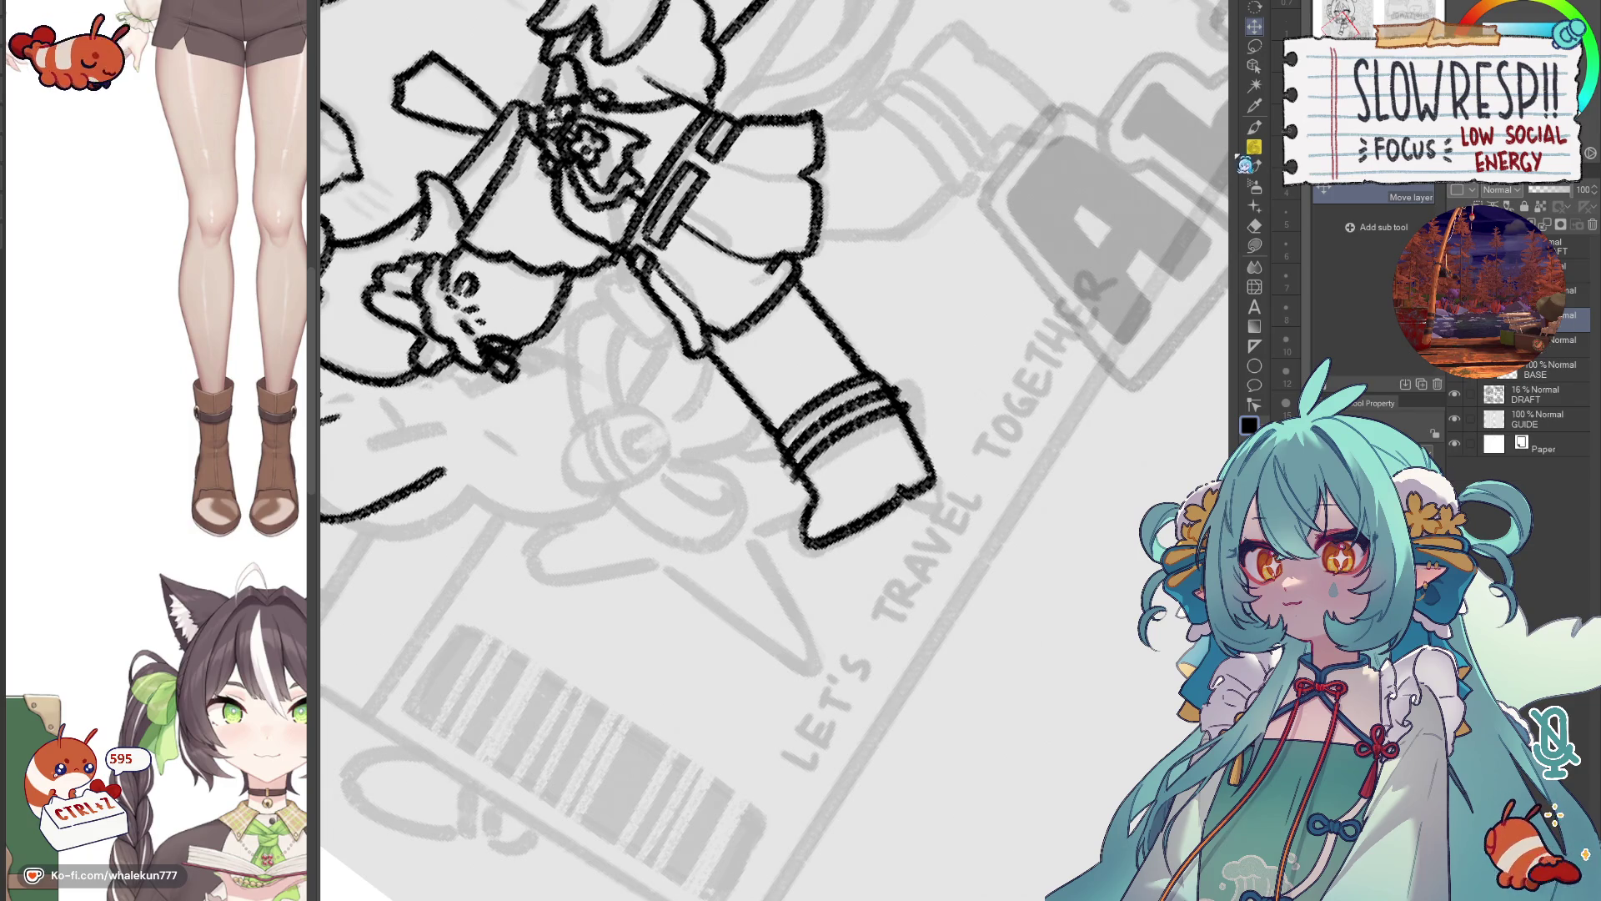
{"action": "key", "text": "p"}
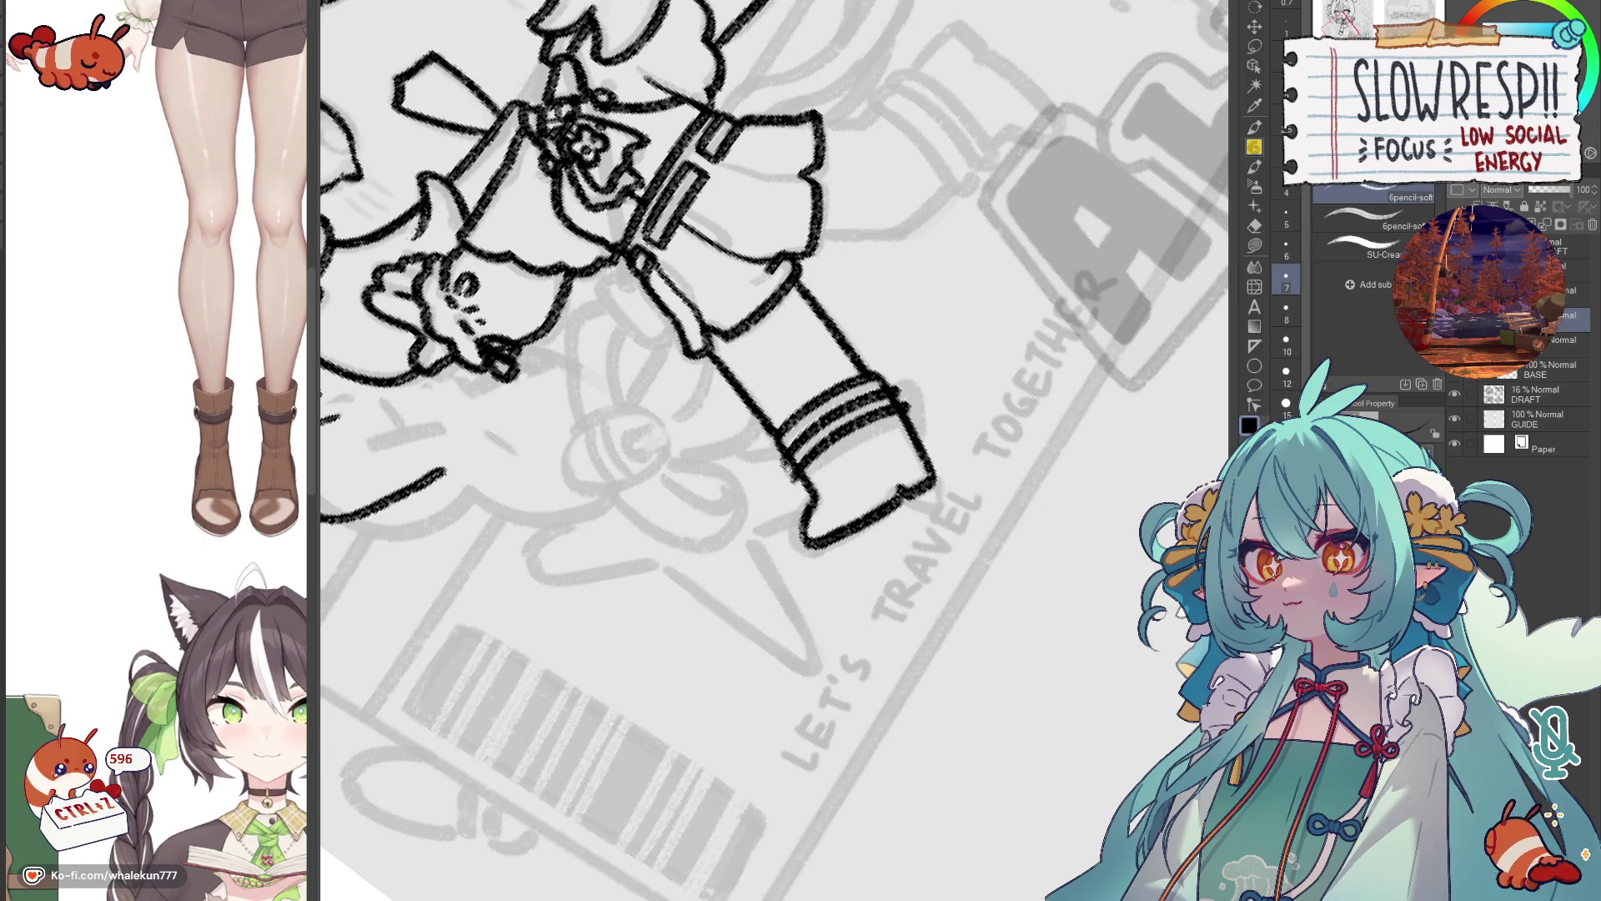
{"action": "key", "text": "ctrl+z"}
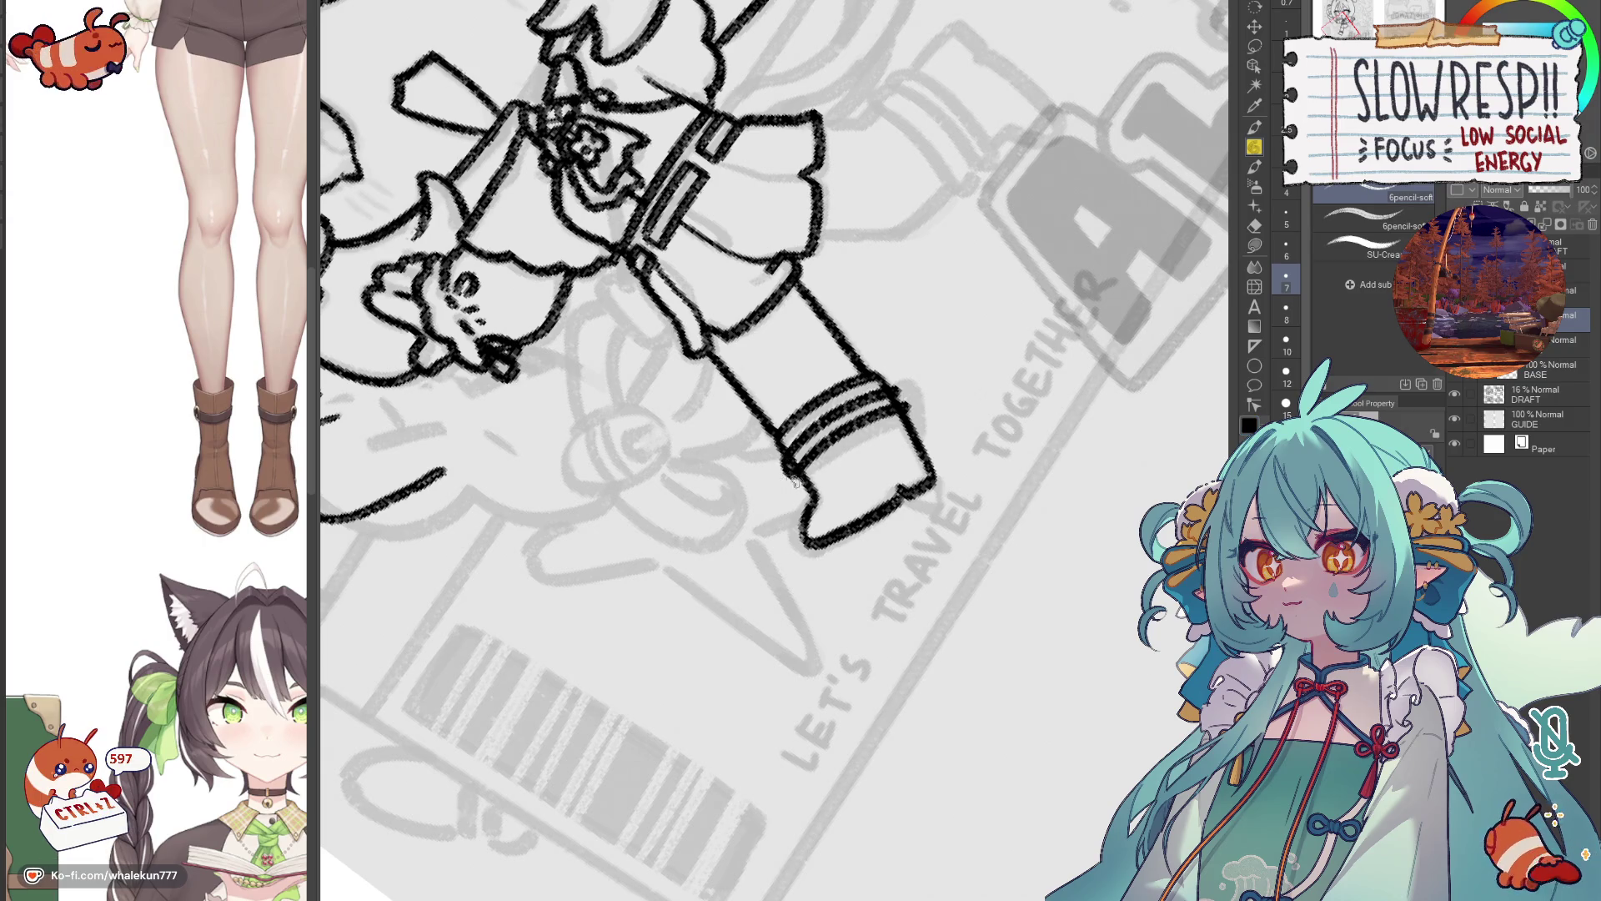
{"action": "key", "text": "ctrl+z"}
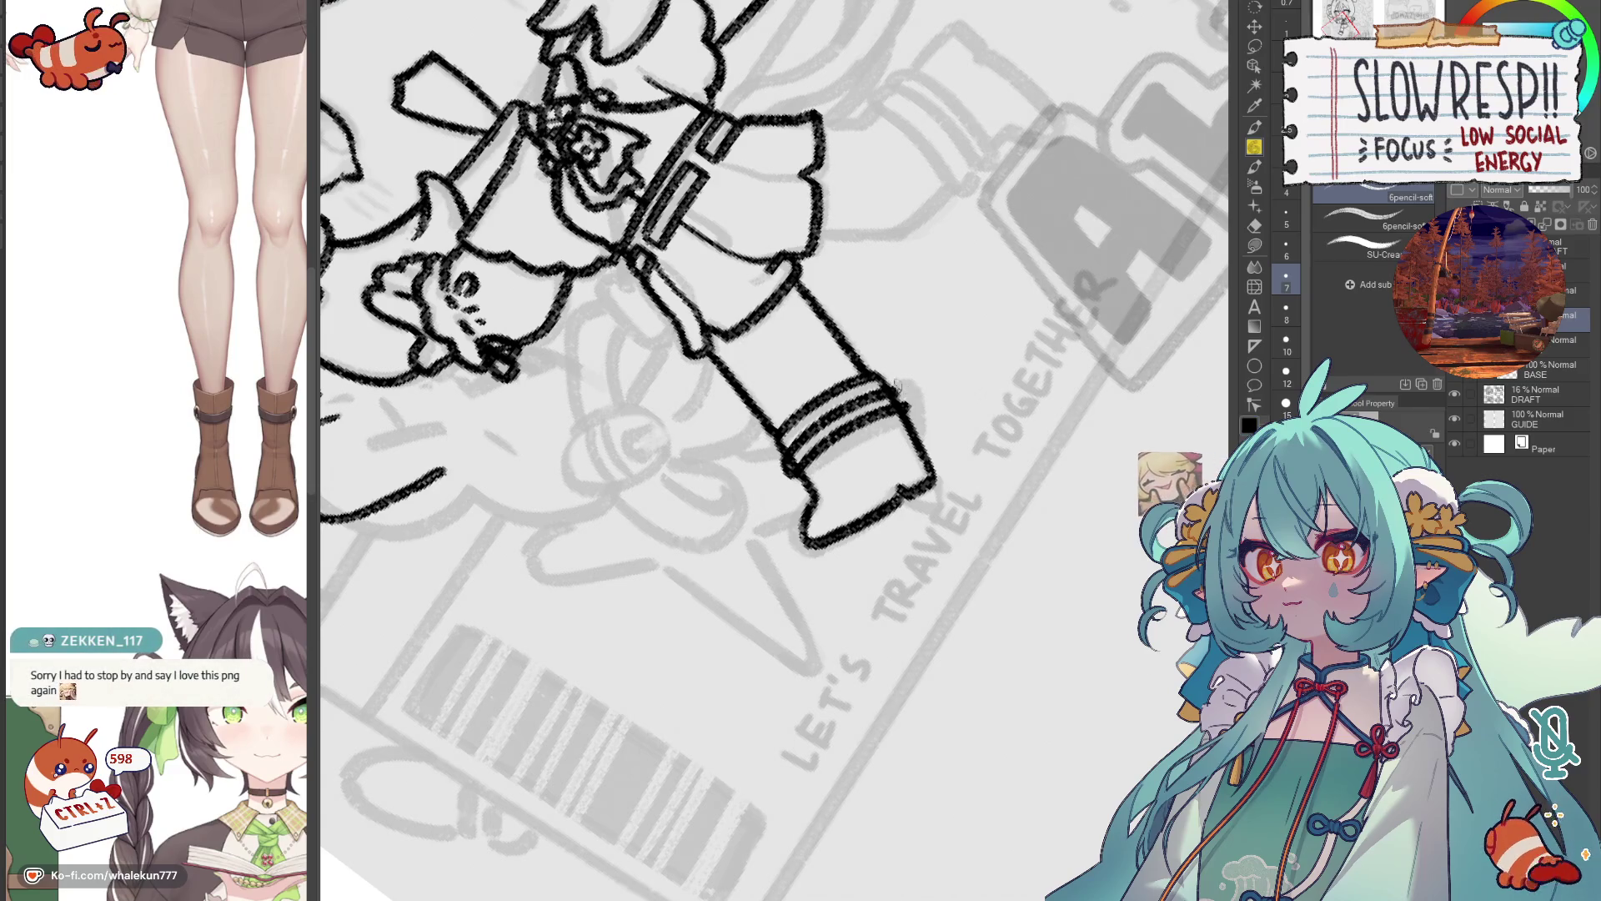
{"action": "key", "text": "ctrl+z"}
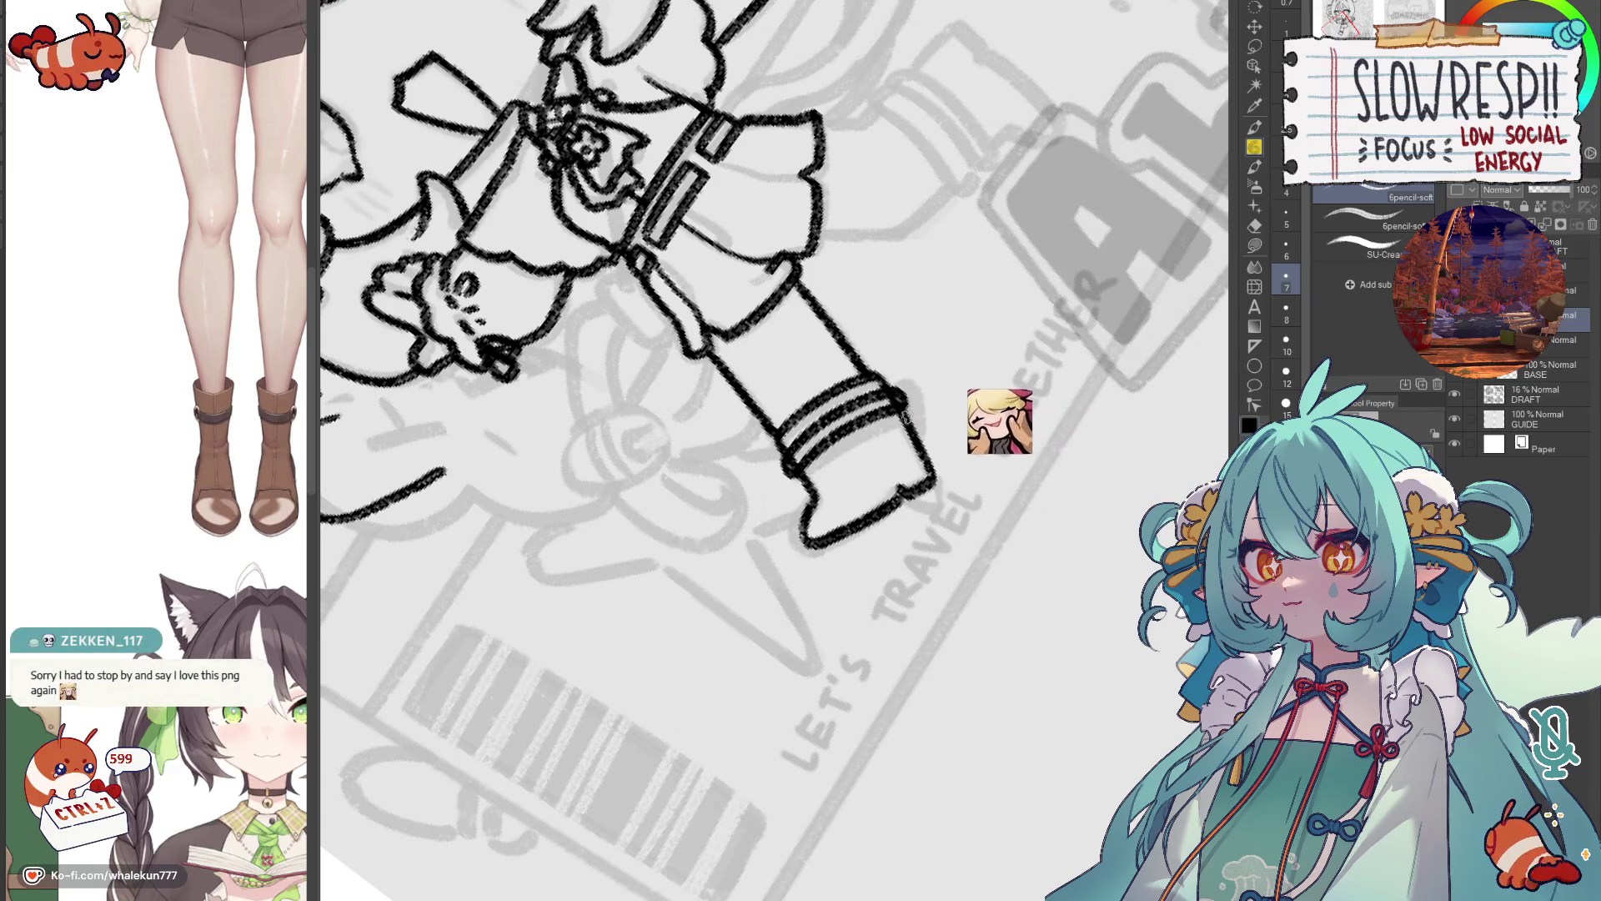
{"action": "key", "text": "e"}
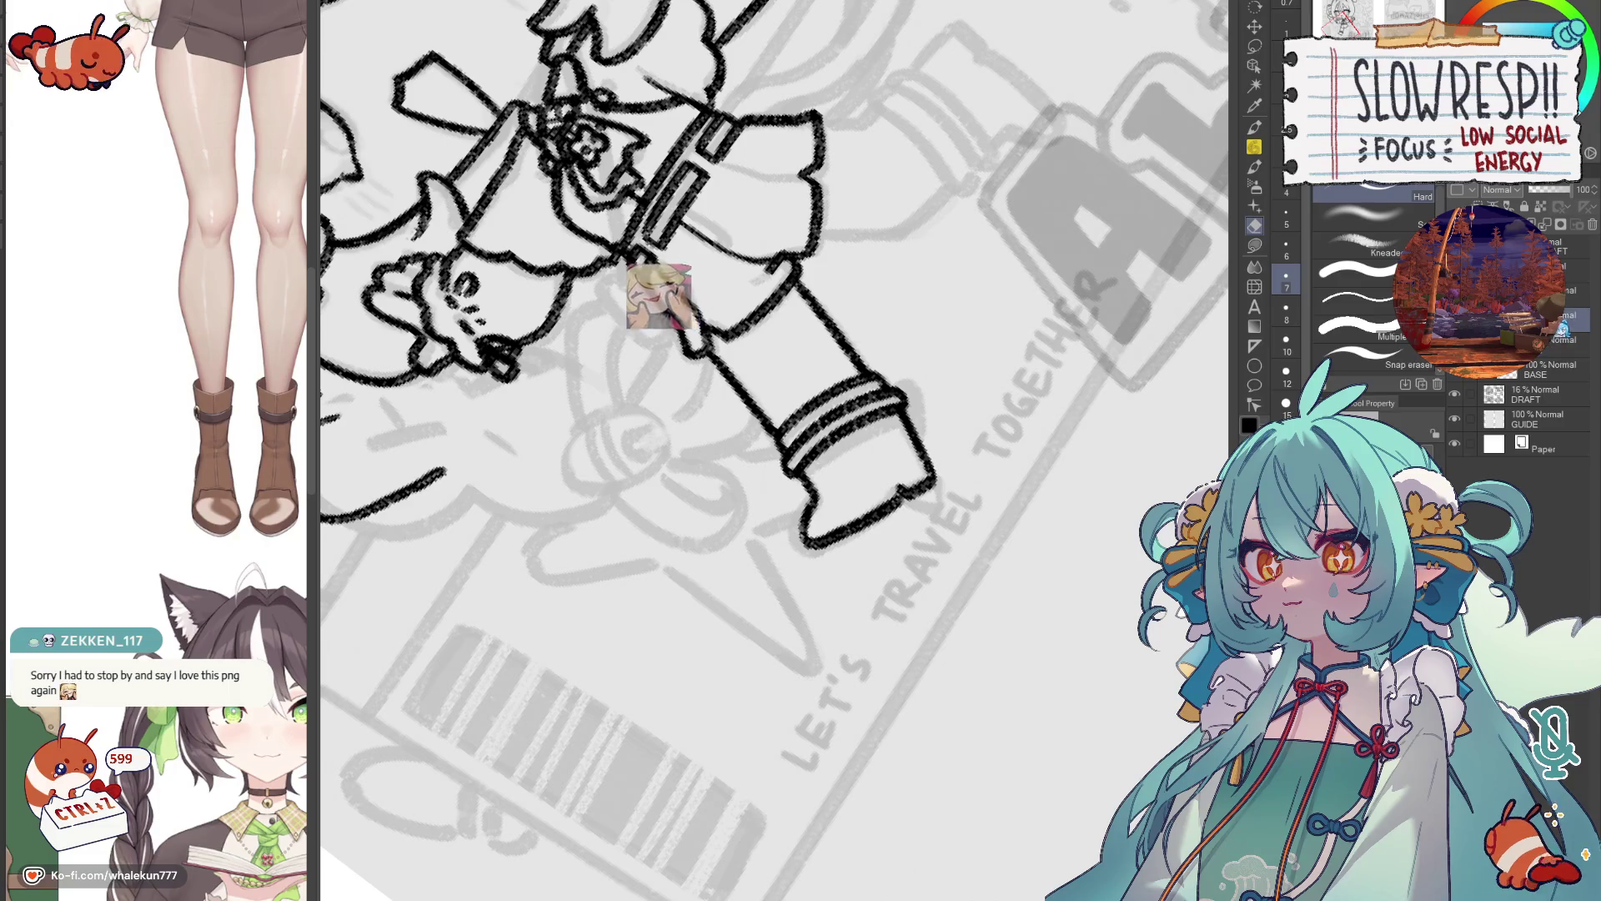
Merge the layer, reset the view to upright, and bring the lower legs into view.
{"action": "key", "text": "ctrl+e"}
{"action": "key", "text": "k"}
{"action": "scroll", "coordinate": [937, 336], "scroll_direction": "down", "scroll_amount": 5}
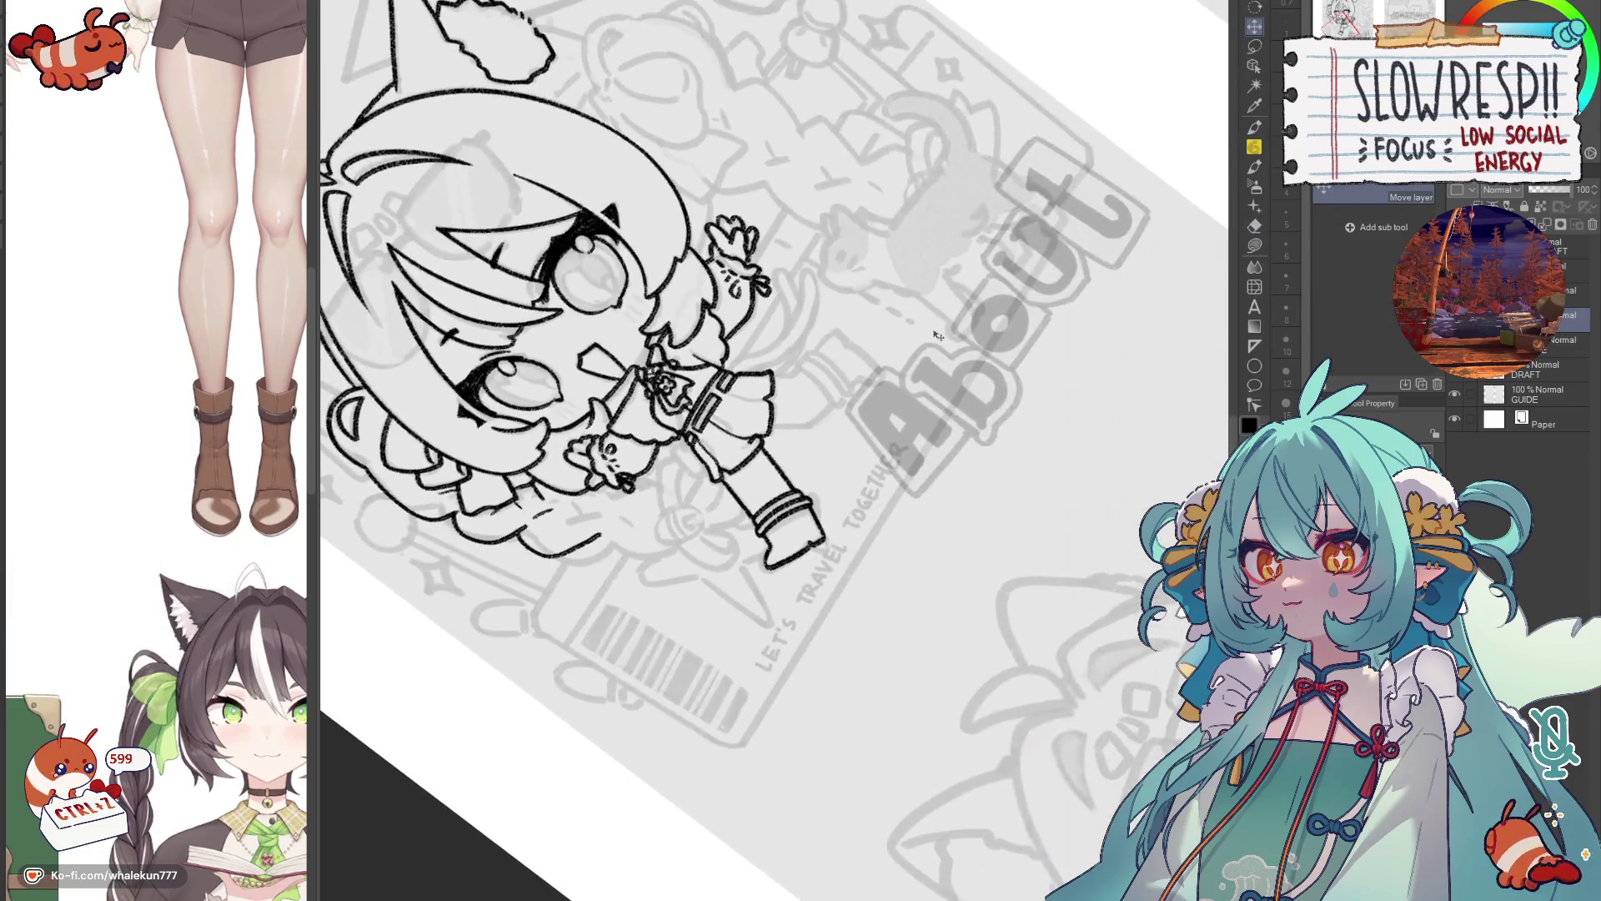
{"action": "key", "text": "ctrl+0"}
{"action": "scroll", "coordinate": [1094, 171], "scroll_direction": "up", "scroll_amount": 5}
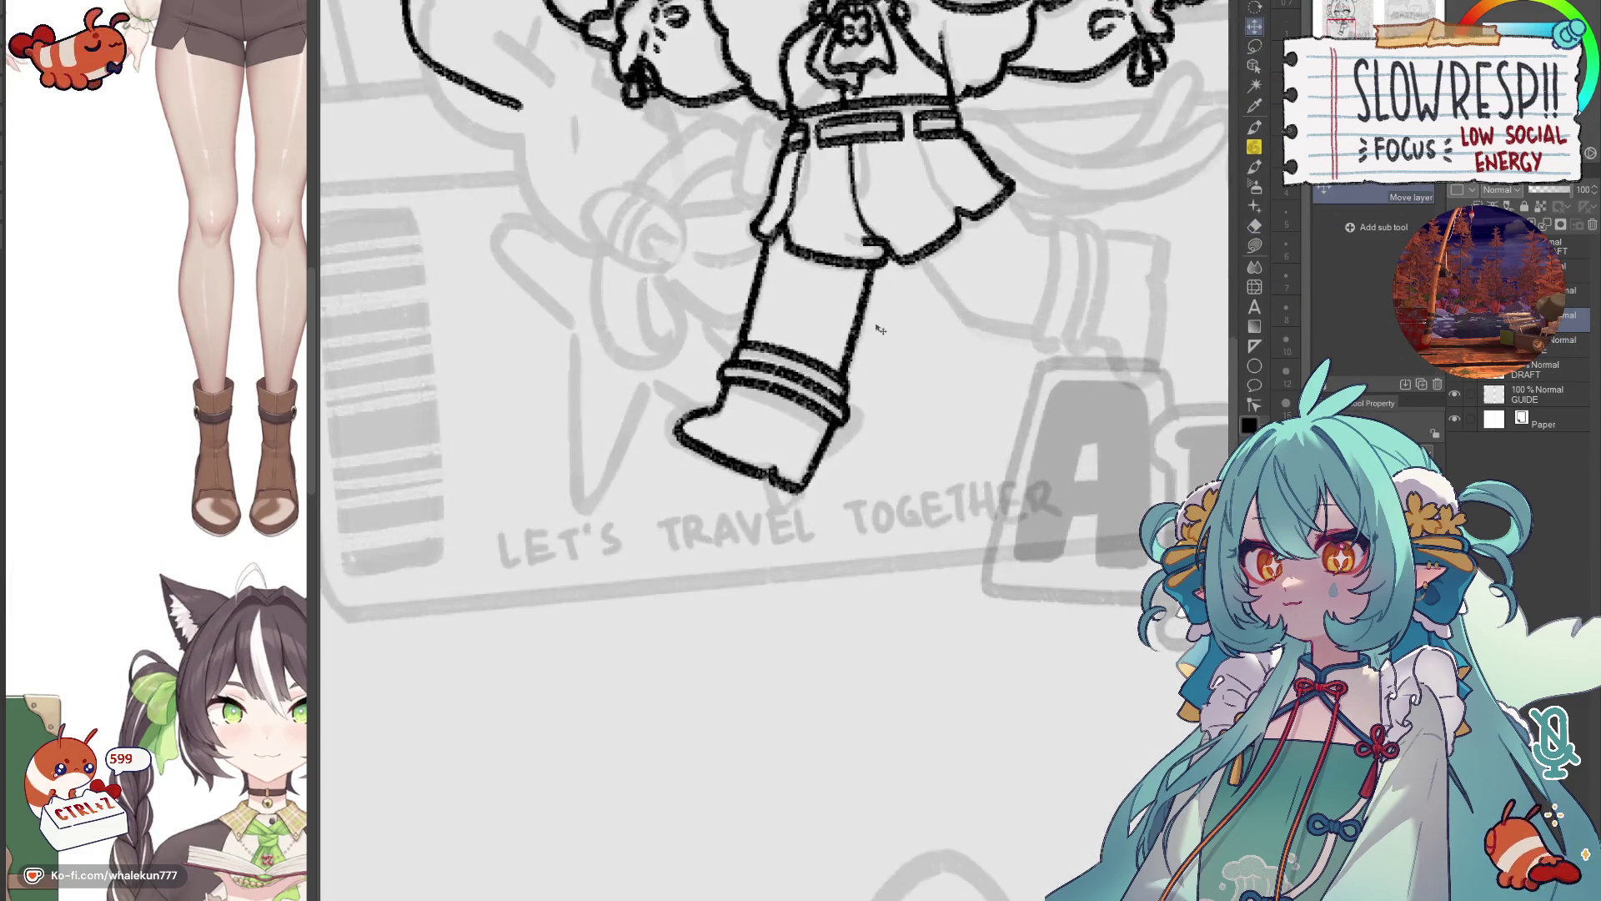
{"action": "key", "text": "p"}
{"action": "mouse_move", "coordinate": [1034, 345]}
{"action": "left_mouse_down"}
{"action": "mouse_move", "coordinate": [903, 412]}
{"action": "mouse_move", "coordinate": [857, 328]}
{"action": "left_mouse_up"}
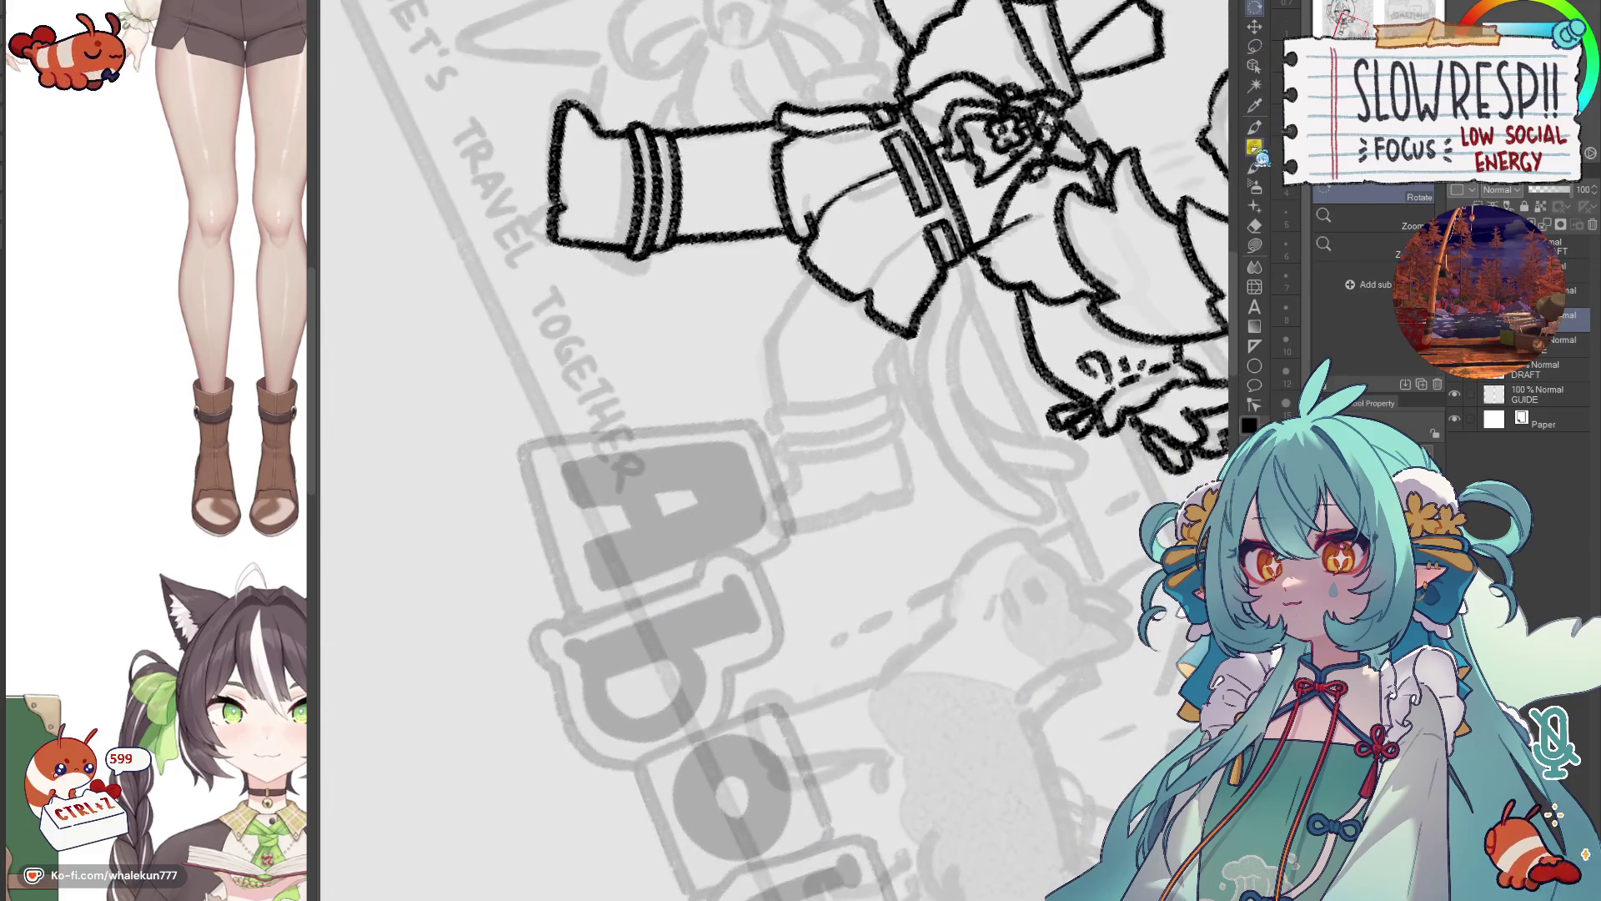
{"action": "scroll", "coordinate": [857, 327], "scroll_direction": "up", "scroll_amount": 2}
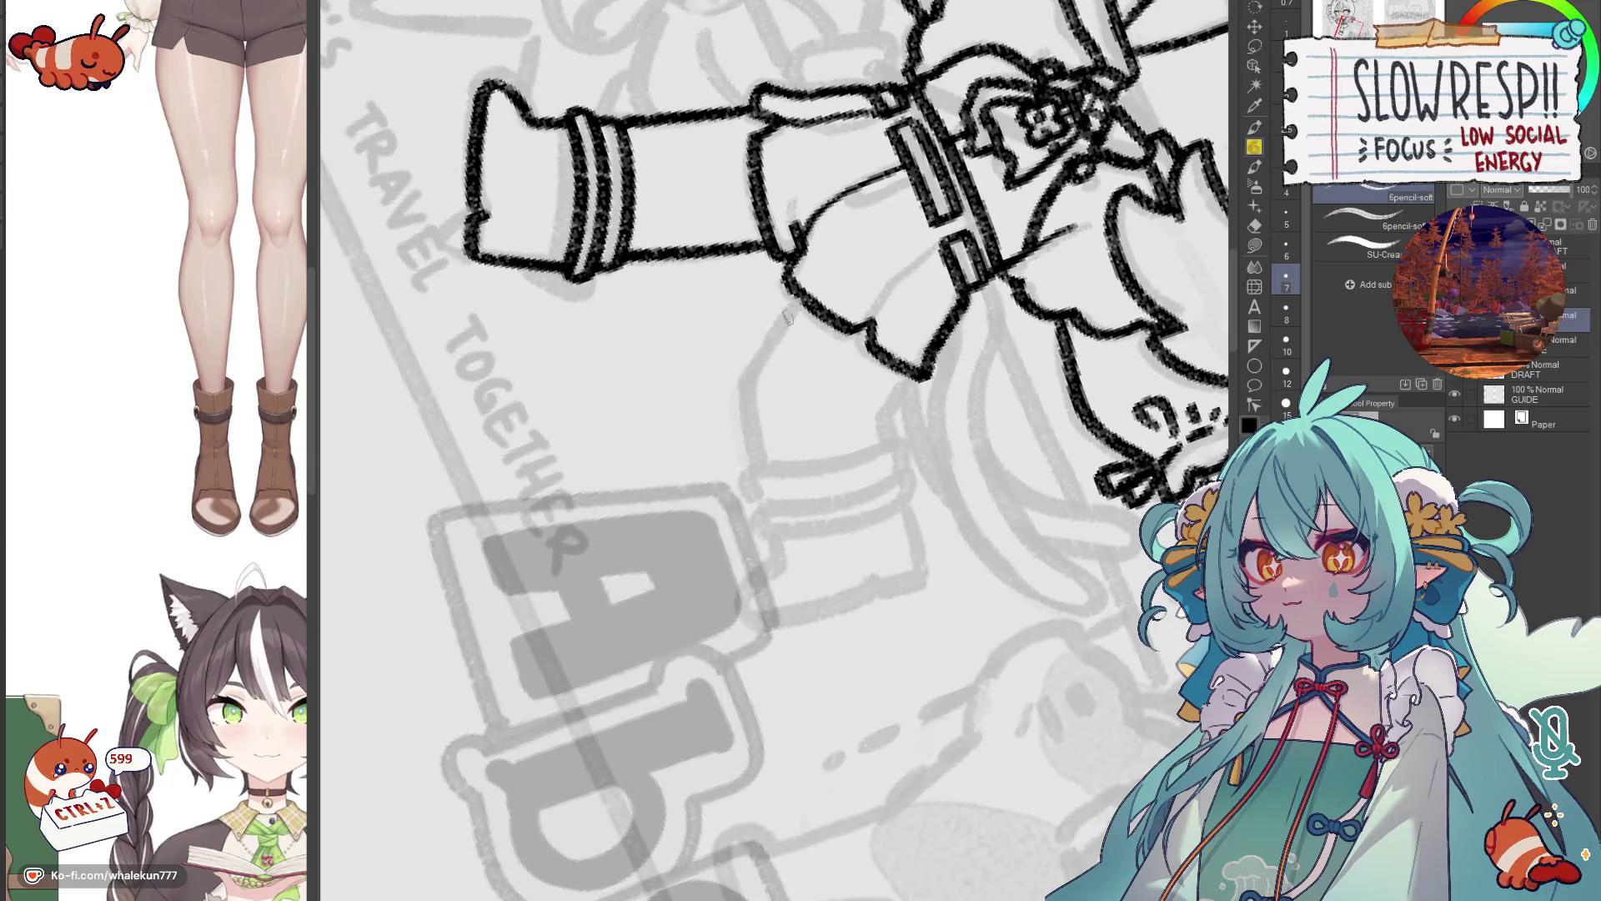
{"action": "key", "text": "ctrl+z"}
{"action": "key", "text": "ctrl+z"}
Draw the second leg's outer line below the skirt, rotating the view to suit.
{"action": "mouse_move", "coordinate": [796, 301]}
{"action": "left_mouse_down"}
{"action": "mouse_move", "coordinate": [769, 342]}
{"action": "mouse_move", "coordinate": [753, 463]}
{"action": "left_mouse_up"}
{"action": "key", "text": "ctrl+z"}
{"action": "mouse_move", "coordinate": [799, 293]}
{"action": "left_mouse_down"}
{"action": "mouse_move", "coordinate": [741, 425]}
{"action": "mouse_move", "coordinate": [753, 467]}
{"action": "left_mouse_up"}
{"action": "mouse_move", "coordinate": [917, 369]}
{"action": "left_mouse_down"}
{"action": "mouse_move", "coordinate": [882, 421]}
{"action": "mouse_move", "coordinate": [902, 390]}
{"action": "mouse_move", "coordinate": [887, 443]}
{"action": "left_mouse_up"}
{"action": "key", "text": "ctrl+z"}
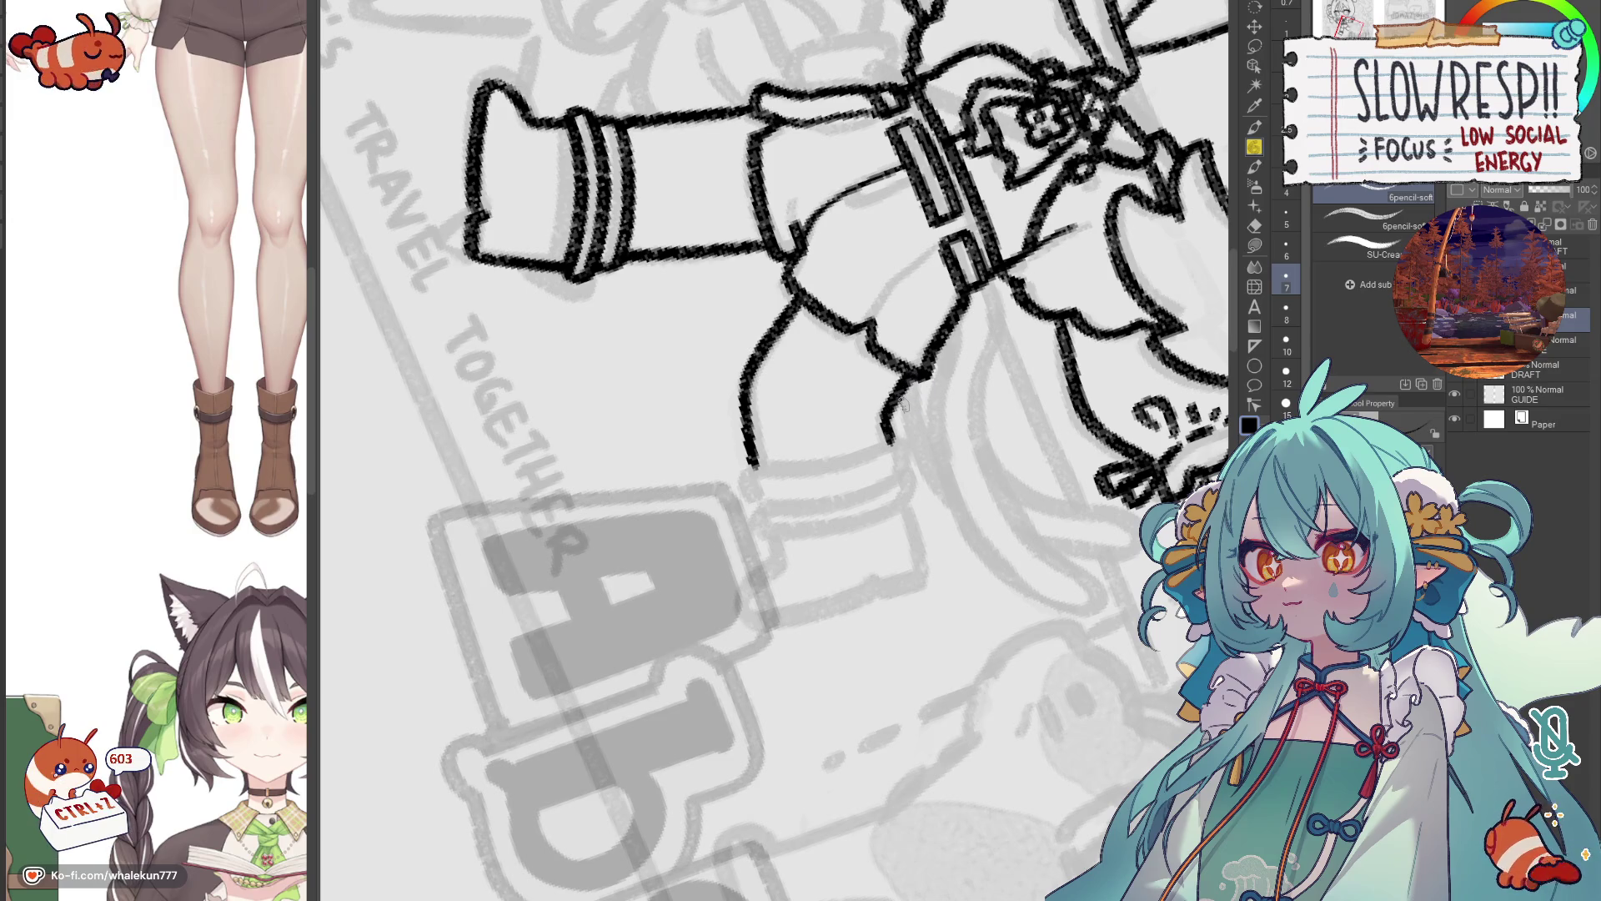
{"action": "key", "text": "minus"}
{"action": "key", "text": "minus"}
{"action": "key", "text": "minus"}
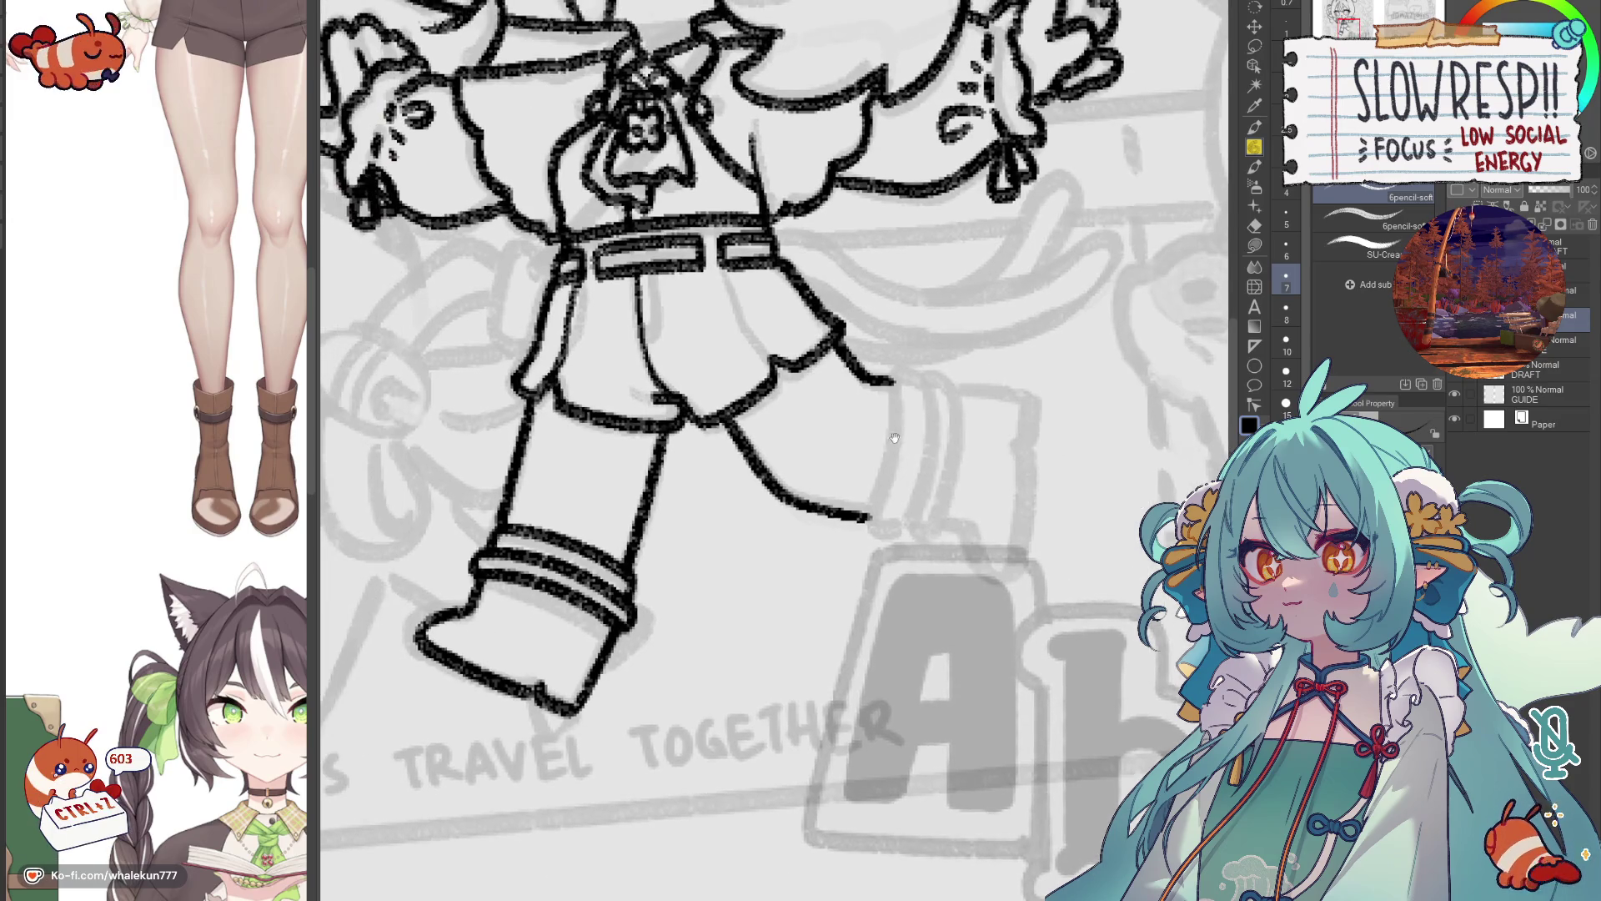
{"action": "key", "text": "ctrl+minus"}
{"action": "left_click_drag", "start_coordinate": [889, 392], "coordinate": [927, 484]}
{"action": "key", "text": "ctrl+z"}
{"action": "key", "text": "ctrl+z"}
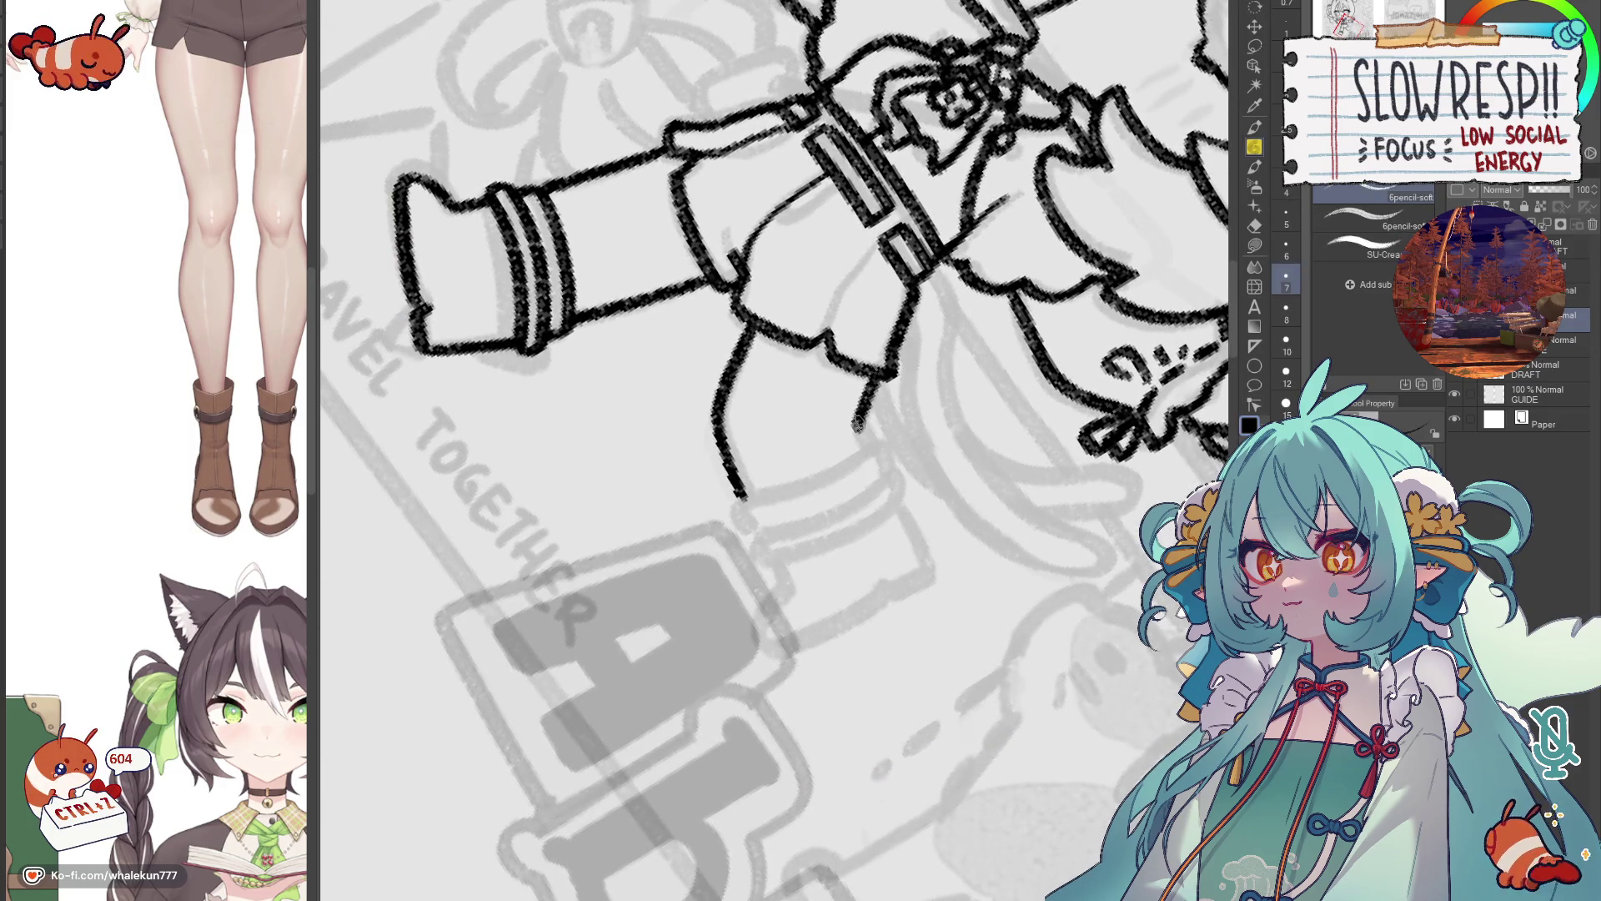
Redraw the second leg's long outer and short inner lines, then straighten the view.
{"action": "left_click_drag", "start_coordinate": [873, 375], "coordinate": [866, 451]}
{"action": "key", "text": "ctrl+z"}
{"action": "left_click_drag", "start_coordinate": [873, 375], "coordinate": [863, 440]}
{"action": "key", "text": "ctrl+z"}
{"action": "key", "text": "ctrl+z"}
{"action": "left_click_drag", "start_coordinate": [878, 367], "coordinate": [864, 446]}
{"action": "key", "text": "ctrl+z"}
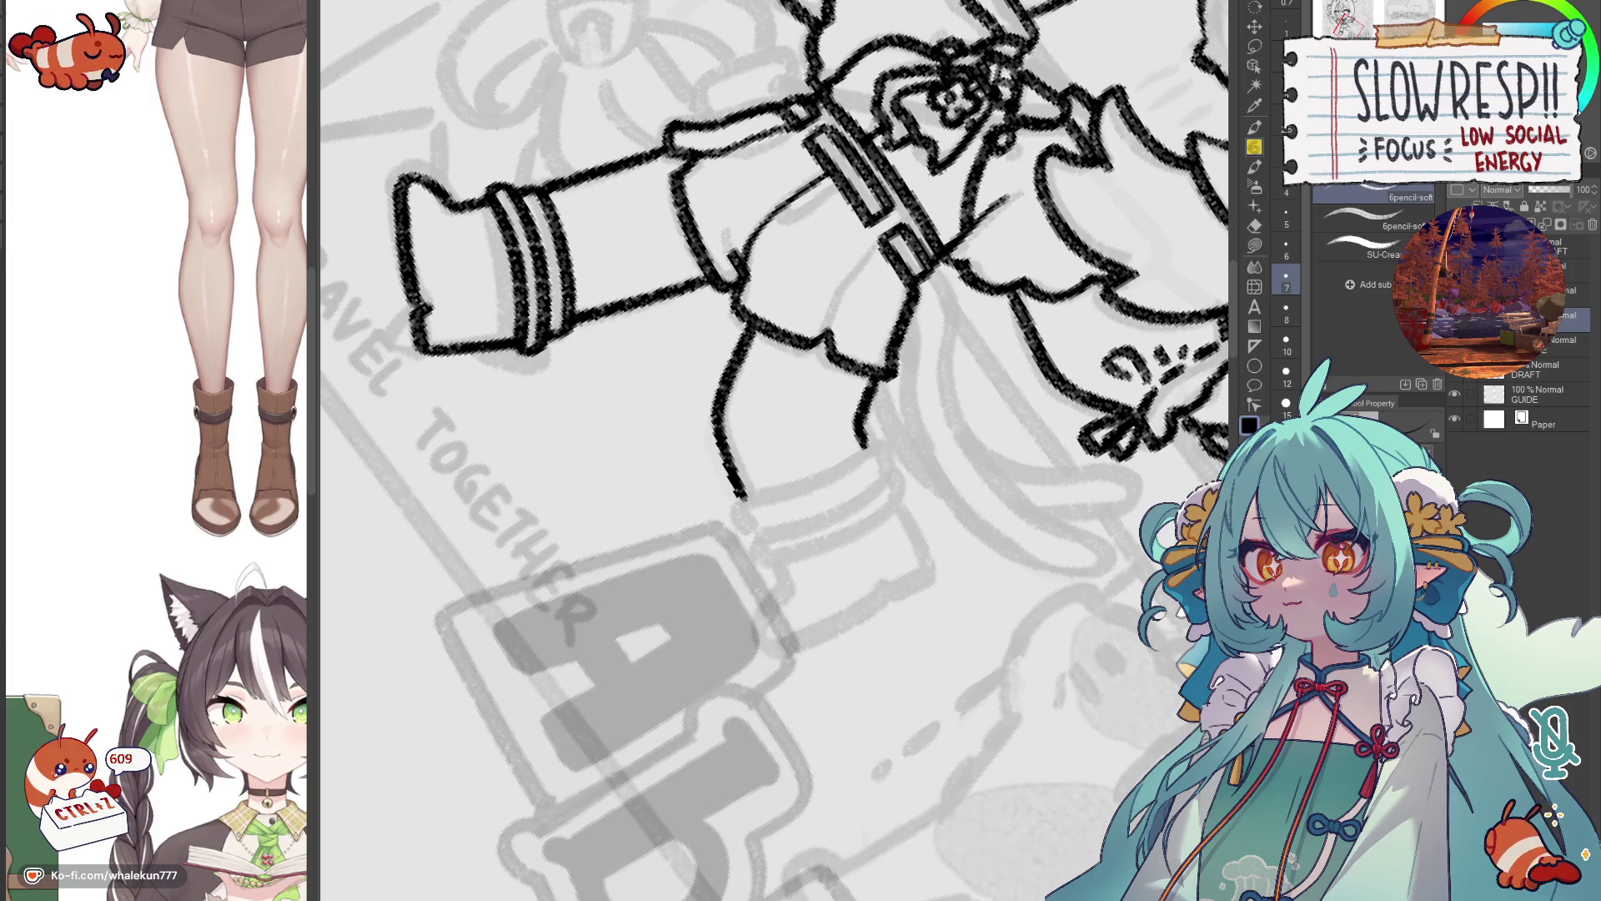
{"action": "key", "text": "ctrl+z"}
{"action": "key", "text": "ctrl+z"}
{"action": "mouse_move", "coordinate": [754, 327]}
{"action": "left_mouse_down"}
{"action": "mouse_move", "coordinate": [724, 398]}
{"action": "mouse_move", "coordinate": [722, 456]}
{"action": "mouse_move", "coordinate": [746, 498]}
{"action": "left_mouse_up"}
{"action": "mouse_move", "coordinate": [880, 369]}
{"action": "left_mouse_down"}
{"action": "mouse_move", "coordinate": [858, 448]}
{"action": "mouse_move", "coordinate": [884, 401]}
{"action": "mouse_move", "coordinate": [861, 429]}
{"action": "mouse_move", "coordinate": [869, 442]}
{"action": "left_mouse_up"}
{"action": "key", "text": "ctrl+z"}
{"action": "key", "text": "ctrl+0"}
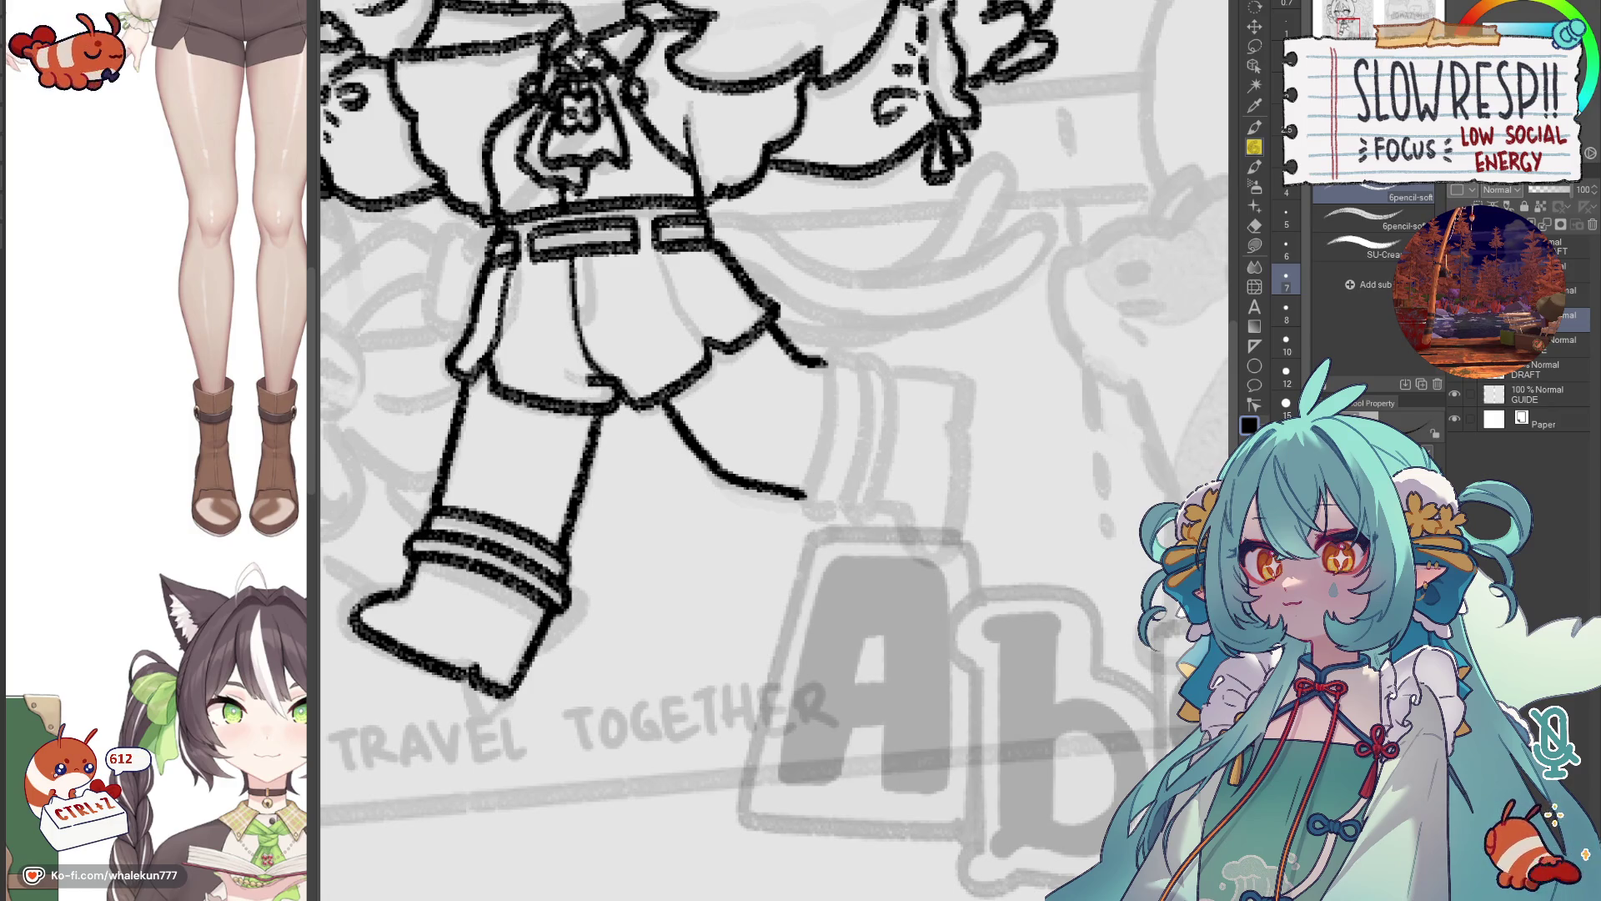
{"action": "left_click_drag", "start_coordinate": [815, 436], "coordinate": [887, 441]}
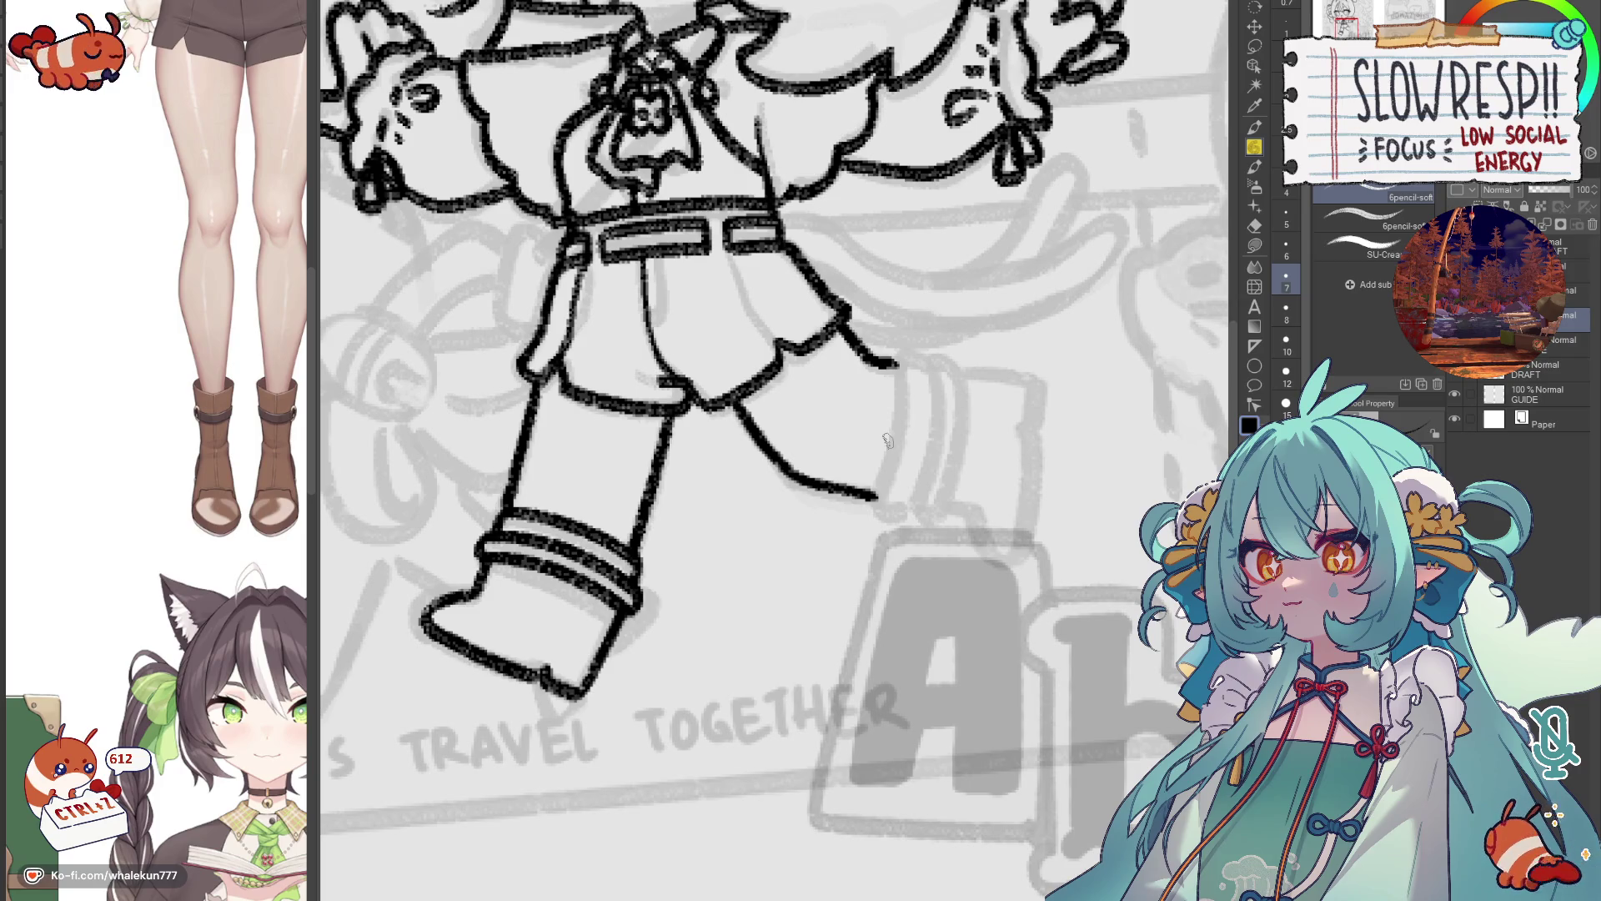
Close the pant-leg outline and draw the line running down from its corner.
{"action": "left_click_drag", "start_coordinate": [892, 443], "coordinate": [867, 441]}
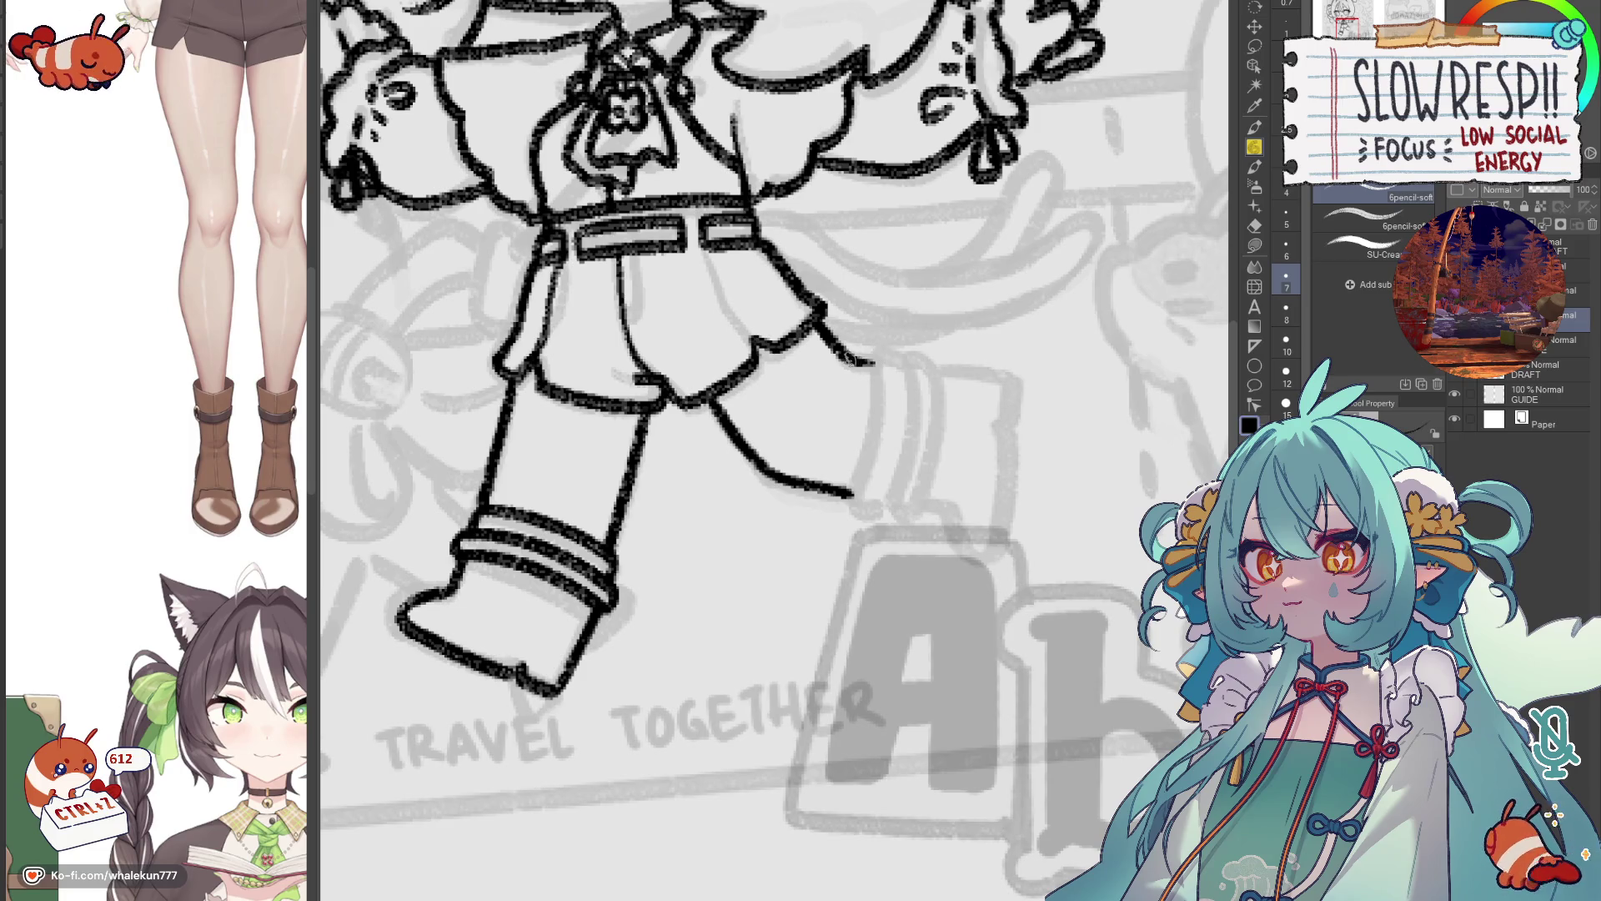
{"action": "left_click_drag", "start_coordinate": [874, 360], "coordinate": [850, 503]}
{"action": "left_click_drag", "start_coordinate": [1194, 227], "coordinate": [1251, 171]}
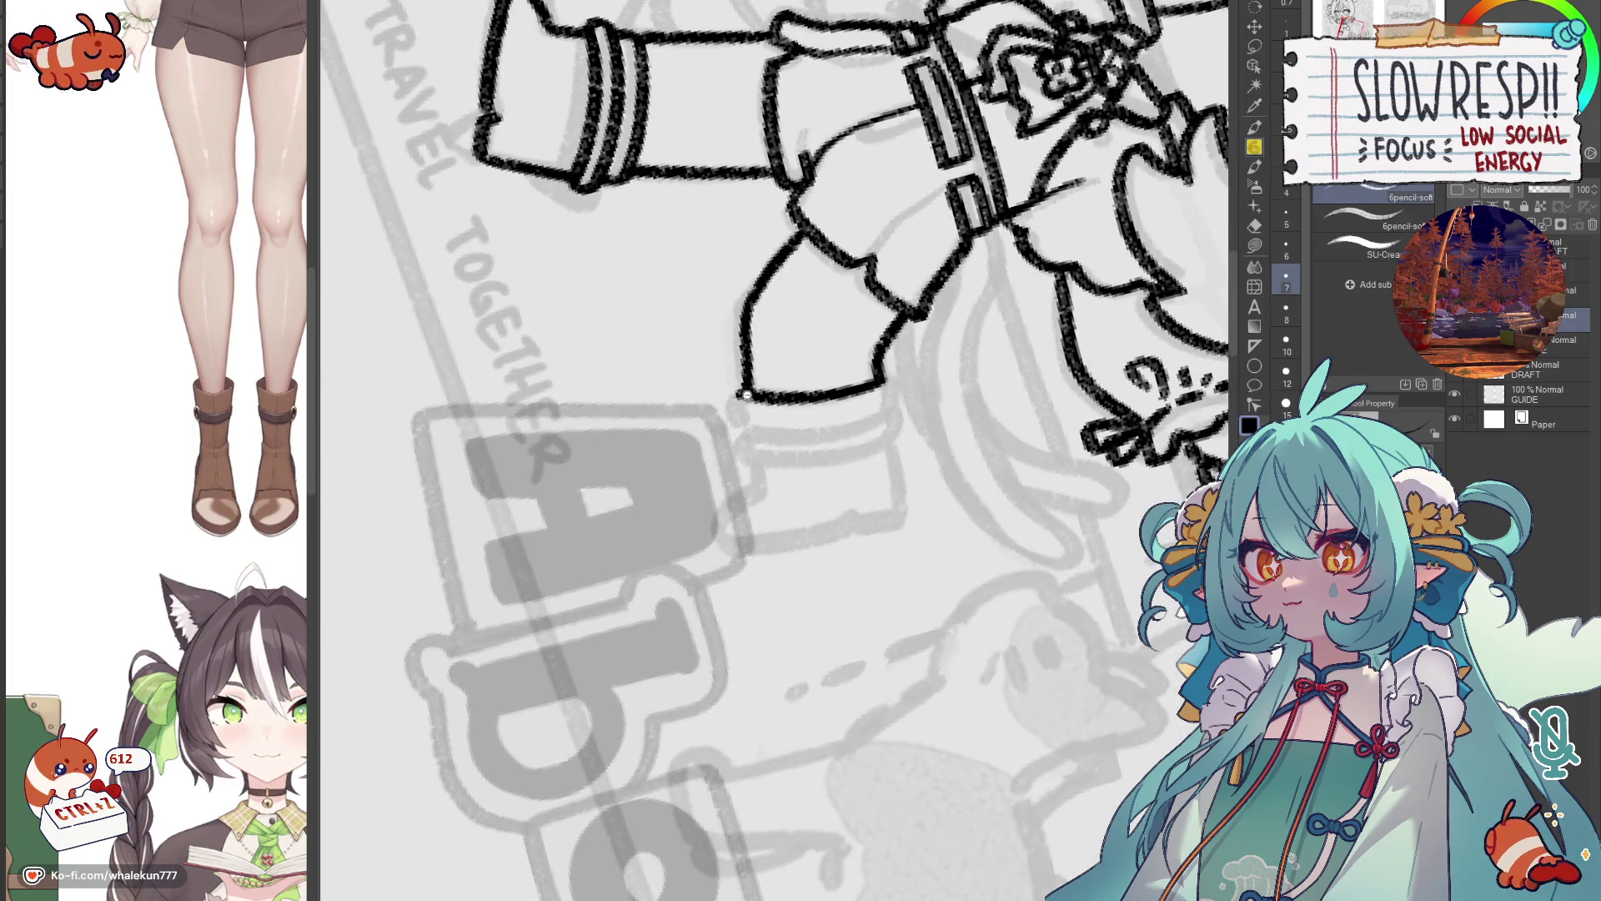
{"action": "scroll", "coordinate": [742, 392], "scroll_direction": "up", "scroll_amount": 2}
{"action": "left_click_drag", "start_coordinate": [743, 394], "coordinate": [734, 463]}
{"action": "key", "text": "ctrl+z"}
{"action": "left_click_drag", "start_coordinate": [734, 399], "coordinate": [759, 538]}
{"action": "mouse_move", "coordinate": [955, 381]}
{"action": "left_mouse_down"}
{"action": "mouse_move", "coordinate": [982, 574]}
{"action": "mouse_move", "coordinate": [961, 433]}
{"action": "mouse_move", "coordinate": [976, 557]}
{"action": "left_mouse_up"}
{"action": "key", "text": "ctrl+z"}
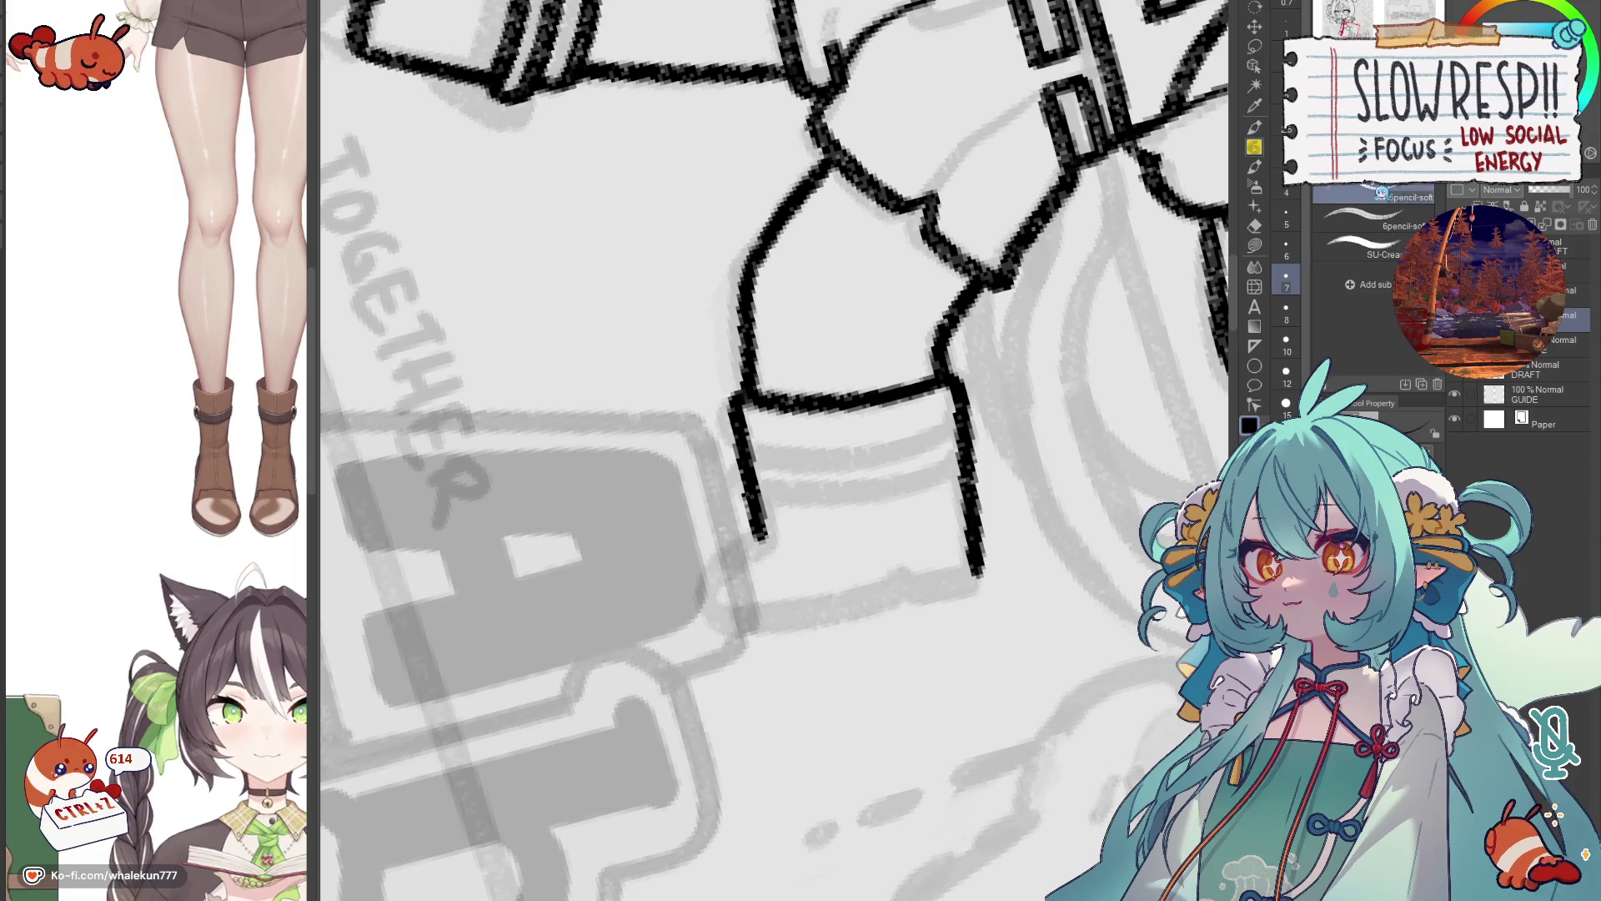
{"action": "key", "text": "ctrl+0"}
{"action": "left_click_drag", "start_coordinate": [813, 552], "coordinate": [872, 510]}
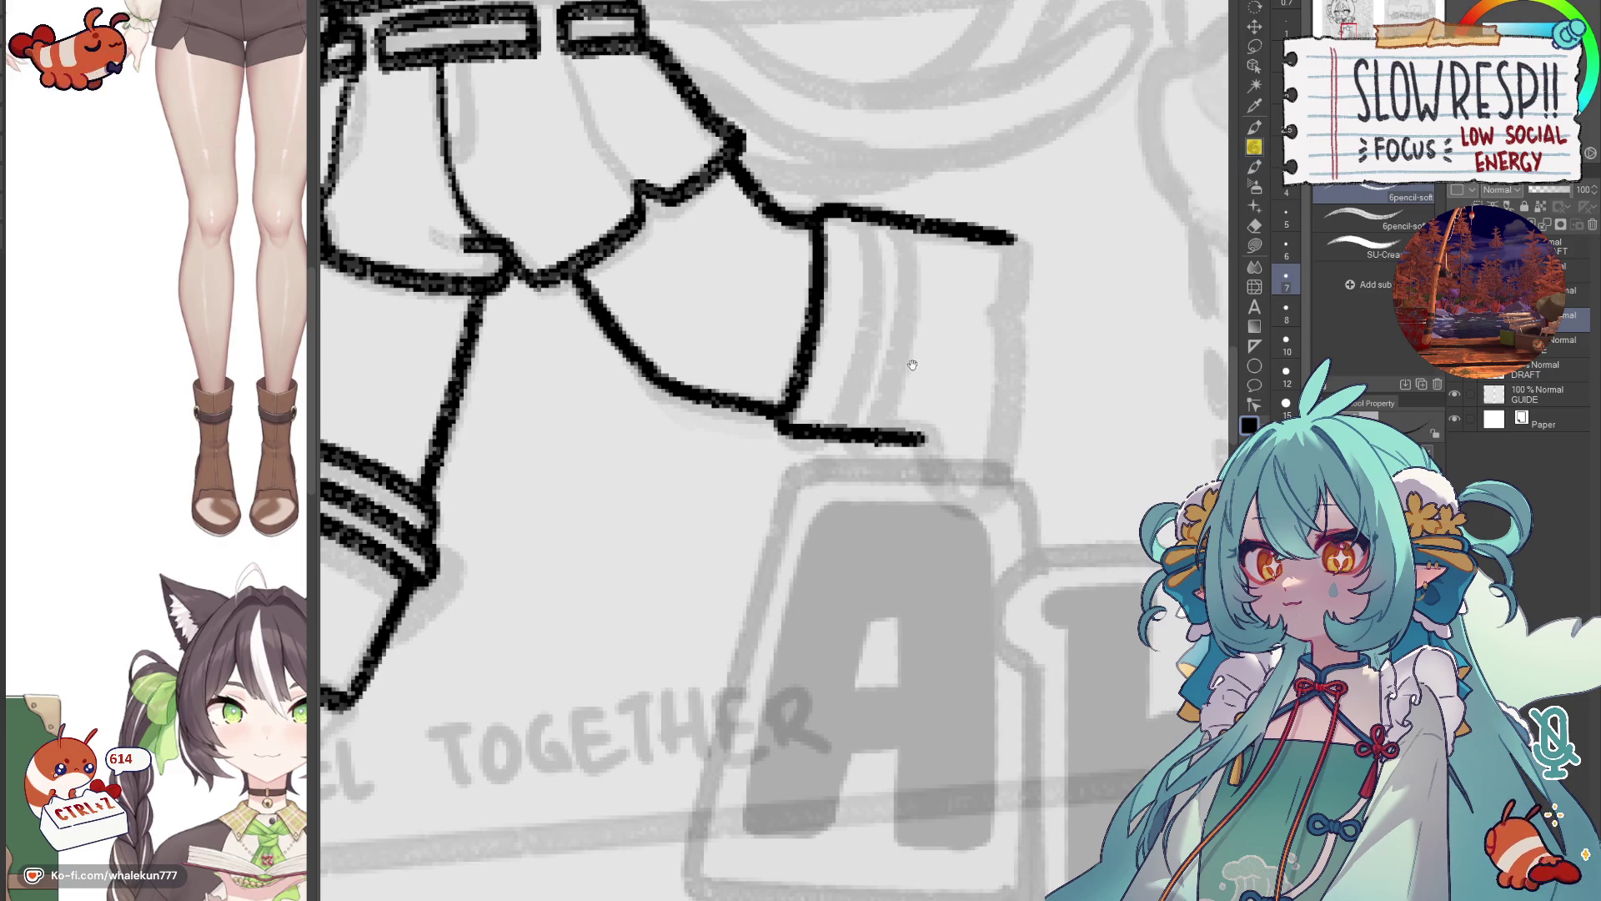
Draw the closing stroke across the pant leg's end, retrying until it sits right.
{"action": "left_click_drag", "start_coordinate": [912, 366], "coordinate": [822, 365]}
{"action": "mouse_move", "coordinate": [832, 443]}
{"action": "left_mouse_down"}
{"action": "mouse_move", "coordinate": [858, 501]}
{"action": "mouse_move", "coordinate": [883, 515]}
{"action": "mouse_move", "coordinate": [859, 491]}
{"action": "mouse_move", "coordinate": [883, 516]}
{"action": "mouse_move", "coordinate": [869, 507]}
{"action": "mouse_move", "coordinate": [902, 497]}
{"action": "mouse_move", "coordinate": [919, 327]}
{"action": "left_mouse_up"}
{"action": "key", "text": "ctrl+z"}
{"action": "key", "text": "ctrl+z"}
{"action": "key", "text": "ctrl+z"}
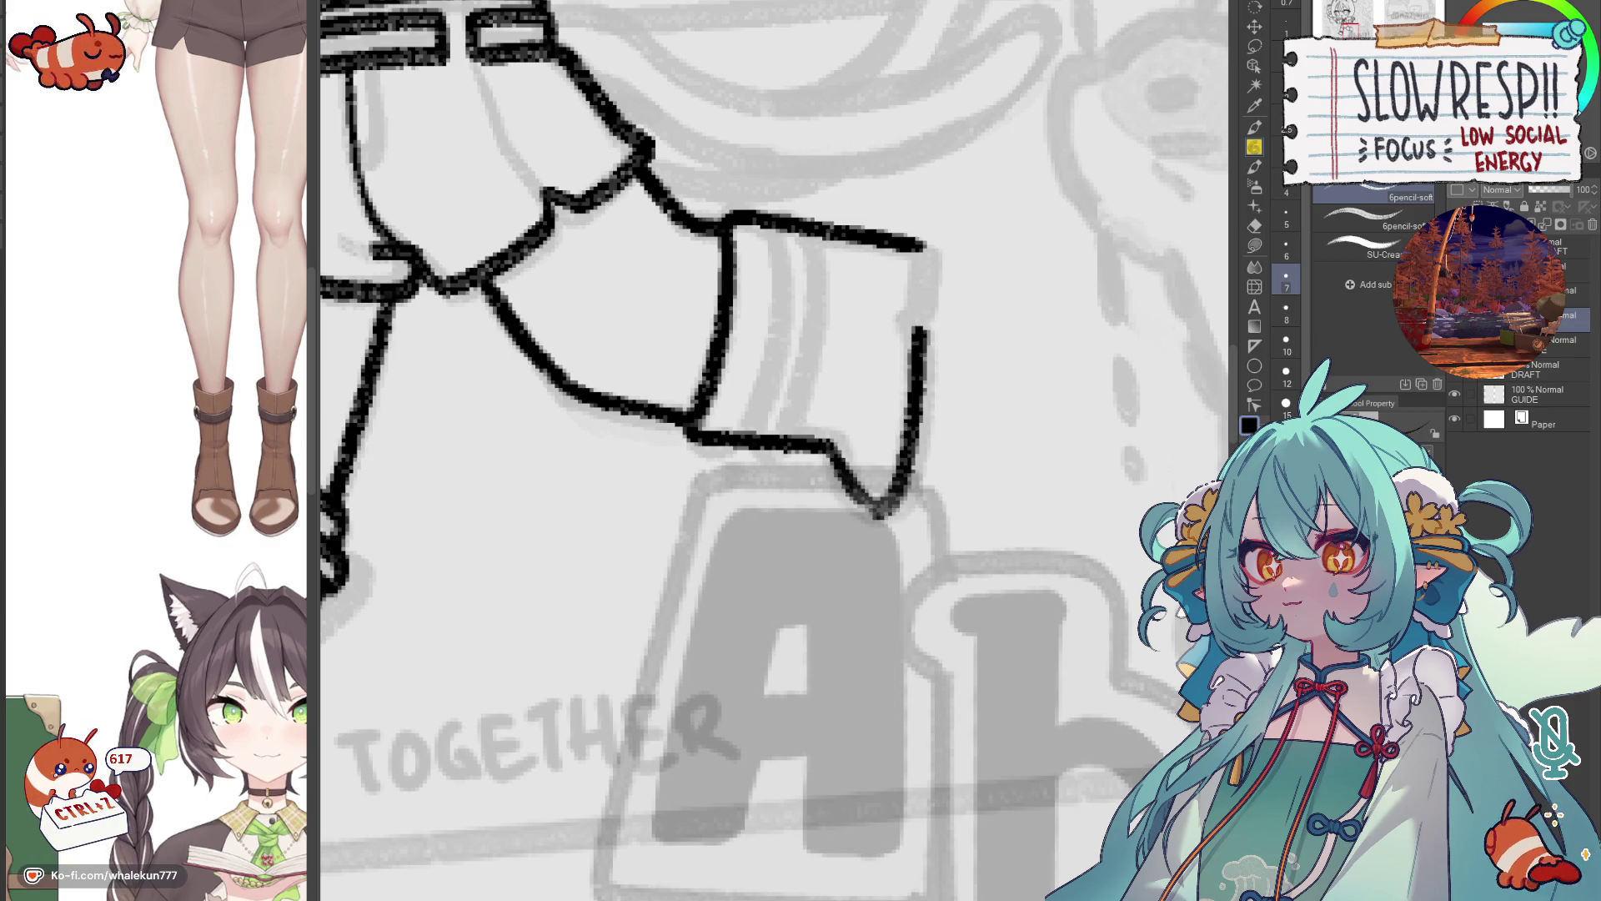
{"action": "scroll", "coordinate": [880, 406], "scroll_direction": "down", "scroll_amount": 2}
{"action": "key", "text": "minus"}
{"action": "scroll", "coordinate": [880, 407], "scroll_direction": "up", "scroll_amount": 1}
{"action": "key", "text": "ctrl+z"}
{"action": "mouse_move", "coordinate": [865, 388]}
{"action": "left_mouse_down"}
{"action": "mouse_move", "coordinate": [834, 467]}
{"action": "mouse_move", "coordinate": [844, 430]}
{"action": "mouse_move", "coordinate": [859, 484]}
{"action": "mouse_move", "coordinate": [959, 409]}
{"action": "left_mouse_up"}
{"action": "key", "text": "ctrl+z"}
{"action": "key", "text": "ctrl+z"}
{"action": "mouse_move", "coordinate": [868, 384]}
{"action": "left_mouse_down"}
{"action": "mouse_move", "coordinate": [841, 467]}
{"action": "mouse_move", "coordinate": [1005, 384]}
{"action": "left_mouse_up"}
{"action": "key", "text": "ctrl+z"}
{"action": "mouse_move", "coordinate": [868, 384]}
{"action": "left_mouse_down"}
{"action": "mouse_move", "coordinate": [844, 465]}
{"action": "mouse_move", "coordinate": [1071, 348]}
{"action": "left_mouse_up"}
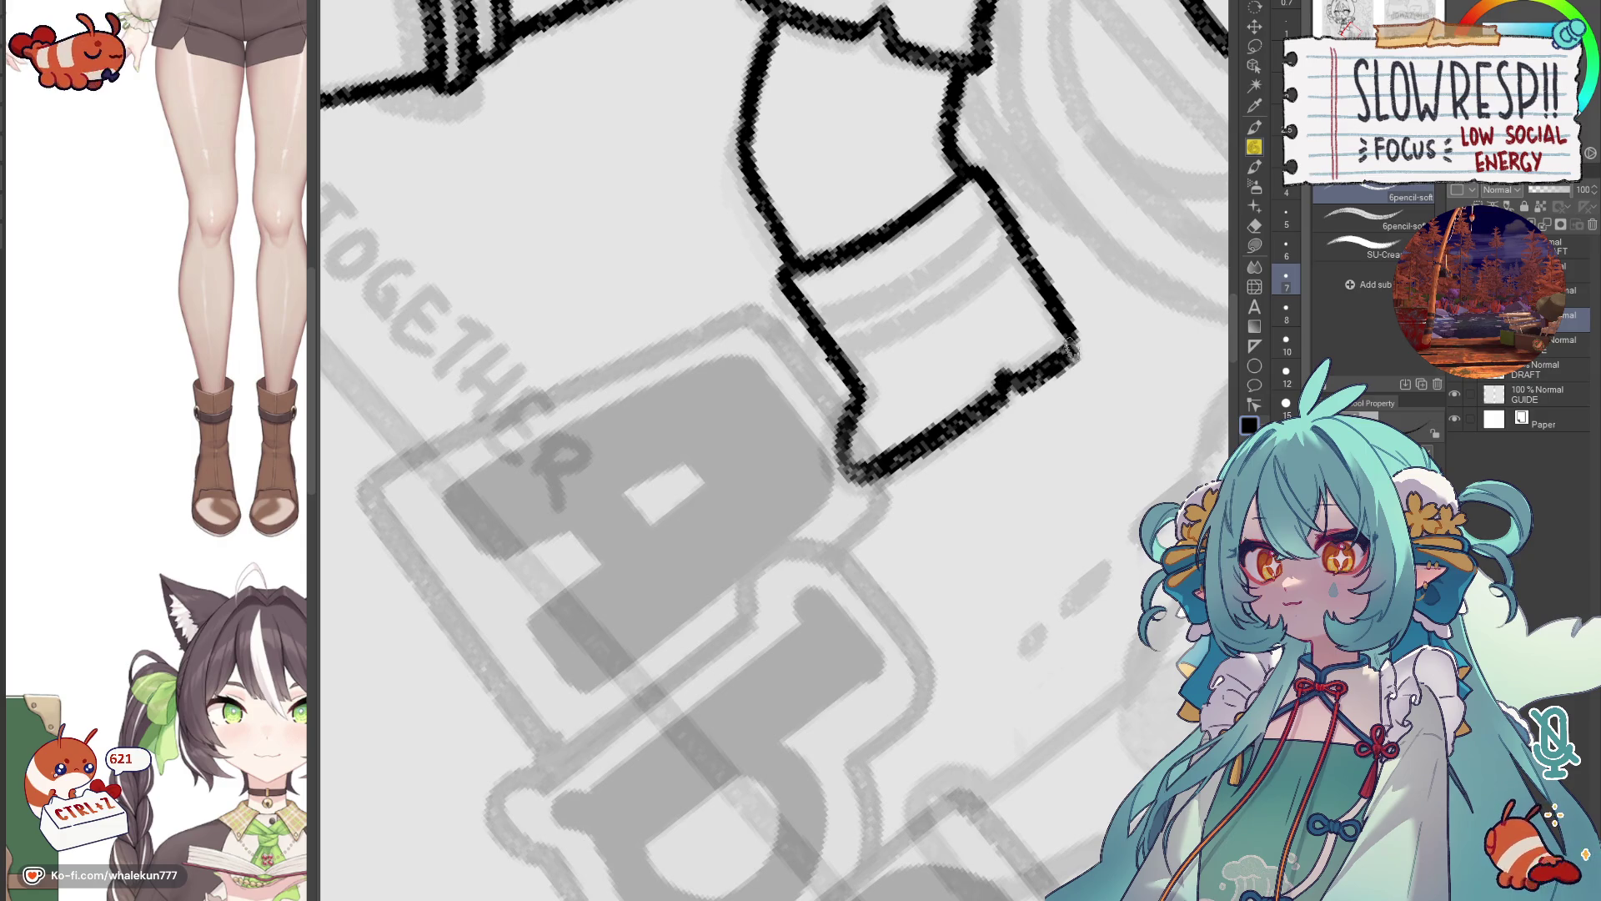
Ink a band line on the raised boot's cuff.
{"action": "key", "text": "ctrl+at"}
{"action": "scroll", "coordinate": [1076, 484], "scroll_direction": "up", "scroll_amount": 3}
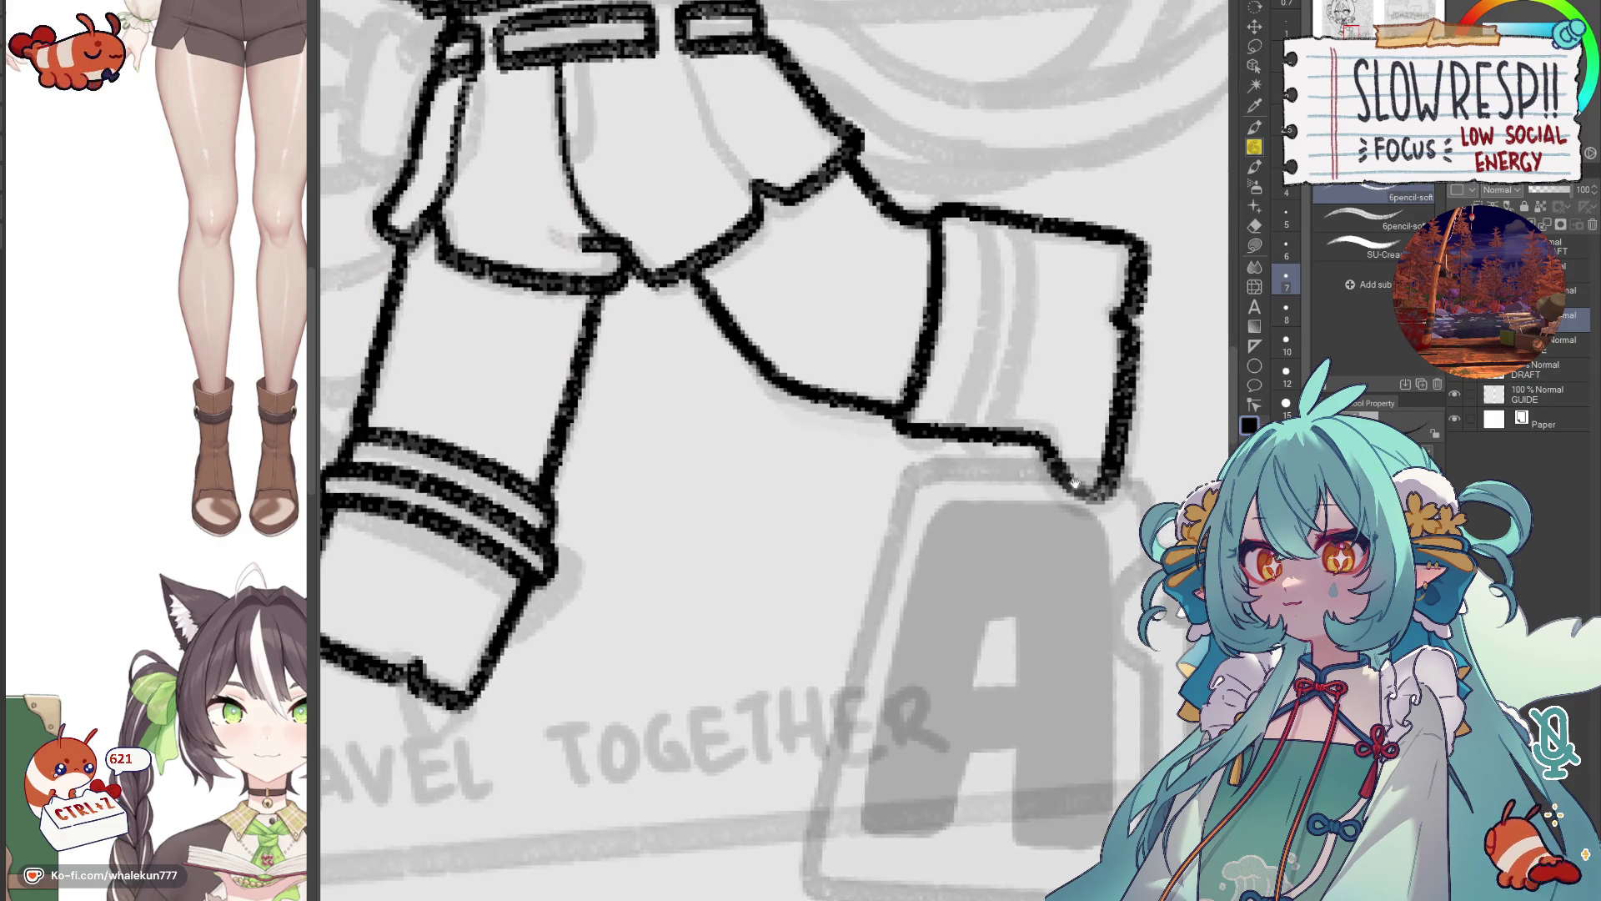
{"action": "mouse_move", "coordinate": [980, 210]}
{"action": "left_mouse_down"}
{"action": "mouse_move", "coordinate": [909, 283]}
{"action": "mouse_move", "coordinate": [913, 442]}
{"action": "mouse_move", "coordinate": [877, 517]}
{"action": "left_mouse_up"}
{"action": "key", "text": "ctrl+z"}
{"action": "mouse_move", "coordinate": [907, 278]}
{"action": "left_mouse_down"}
{"action": "mouse_move", "coordinate": [922, 383]}
{"action": "mouse_move", "coordinate": [871, 515]}
{"action": "left_mouse_up"}
{"action": "key", "text": "ctrl+z"}
{"action": "mouse_move", "coordinate": [909, 282]}
{"action": "left_mouse_down"}
{"action": "mouse_move", "coordinate": [905, 442]}
{"action": "mouse_move", "coordinate": [877, 519]}
{"action": "left_mouse_up"}
Duplicate the band line, shift the copy just right of it, and merge it down.
{"action": "key", "text": "k"}
{"action": "key", "text": "ctrl+j"}
{"action": "left_click_drag", "start_coordinate": [958, 368], "coordinate": [979, 380]}
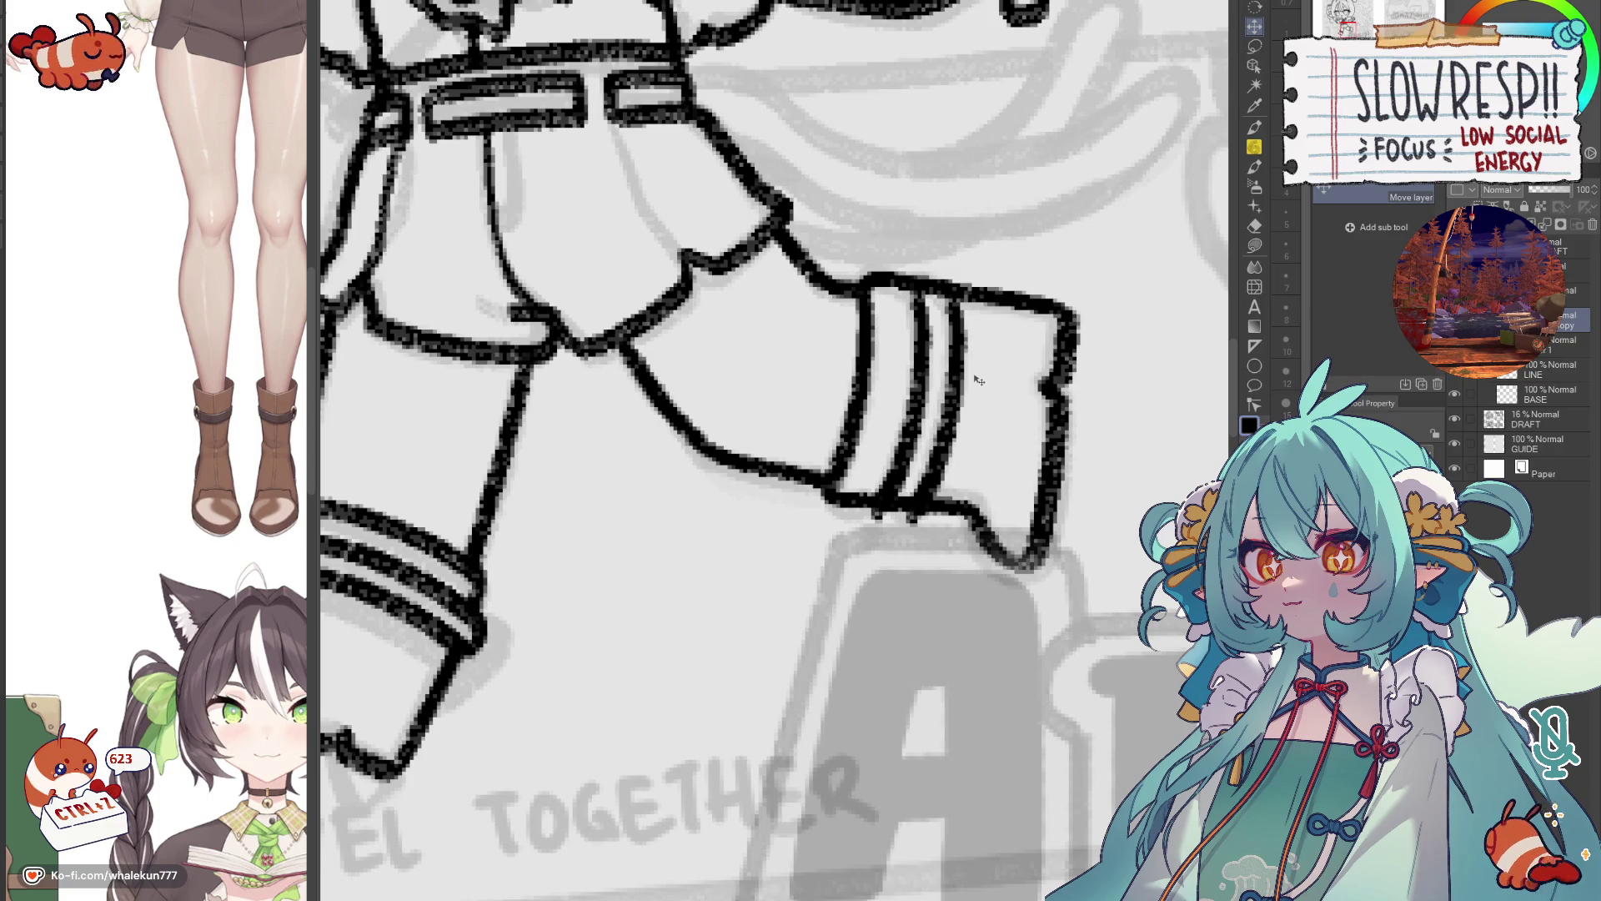
{"action": "key", "text": "Left"}
{"action": "key", "text": "Left"}
{"action": "key", "text": "Left"}
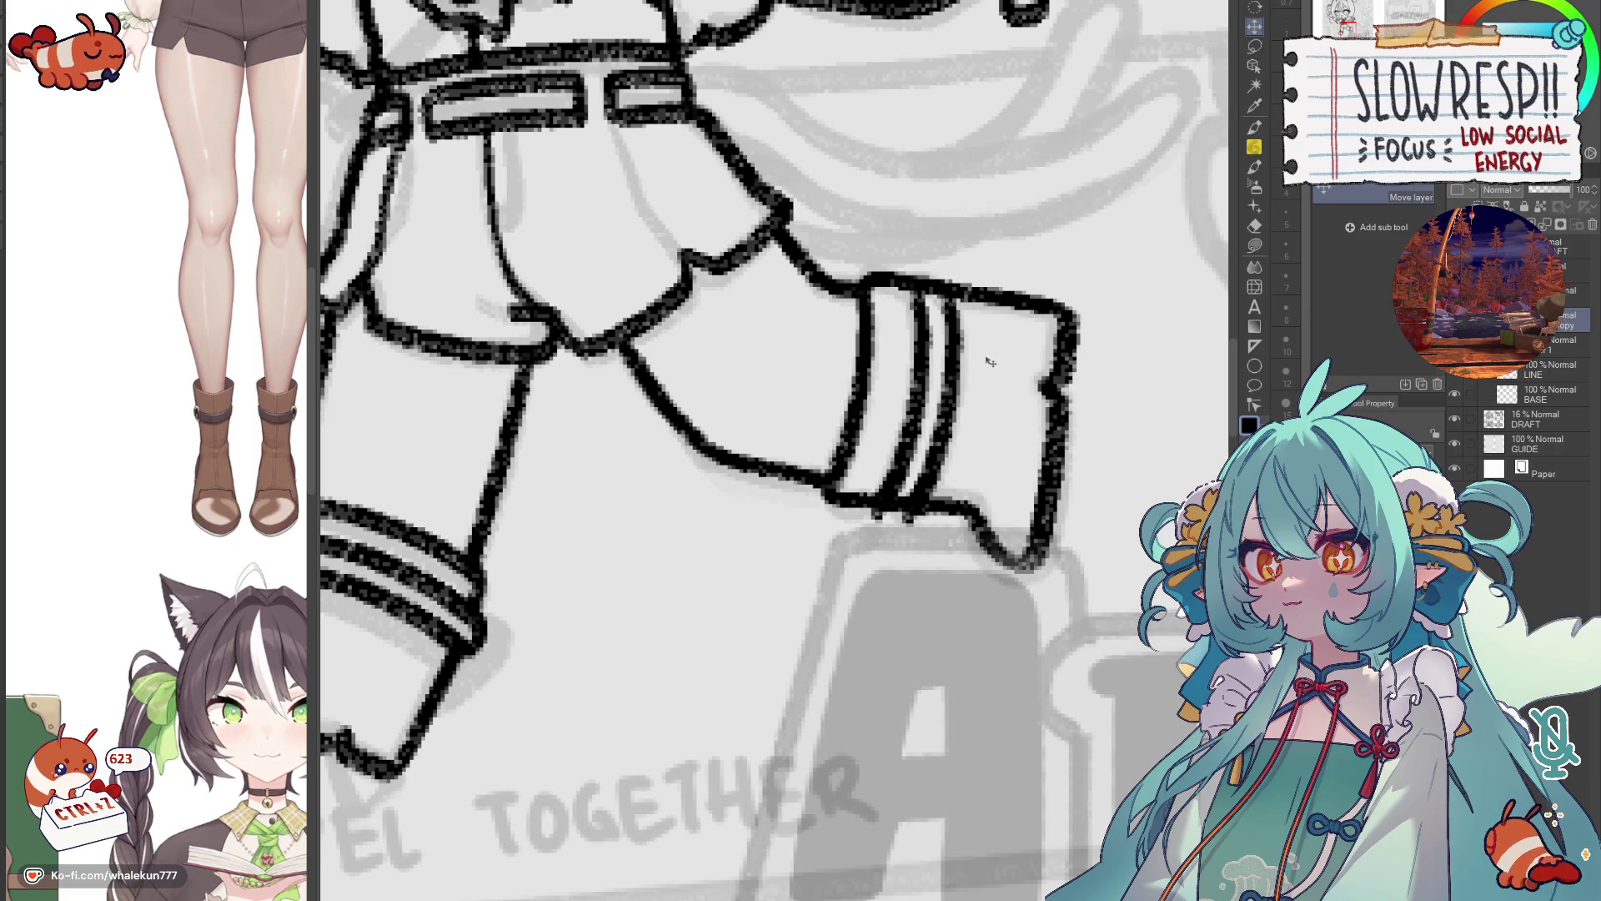
{"action": "key", "text": "ctrl+e"}
{"action": "key", "text": "p"}
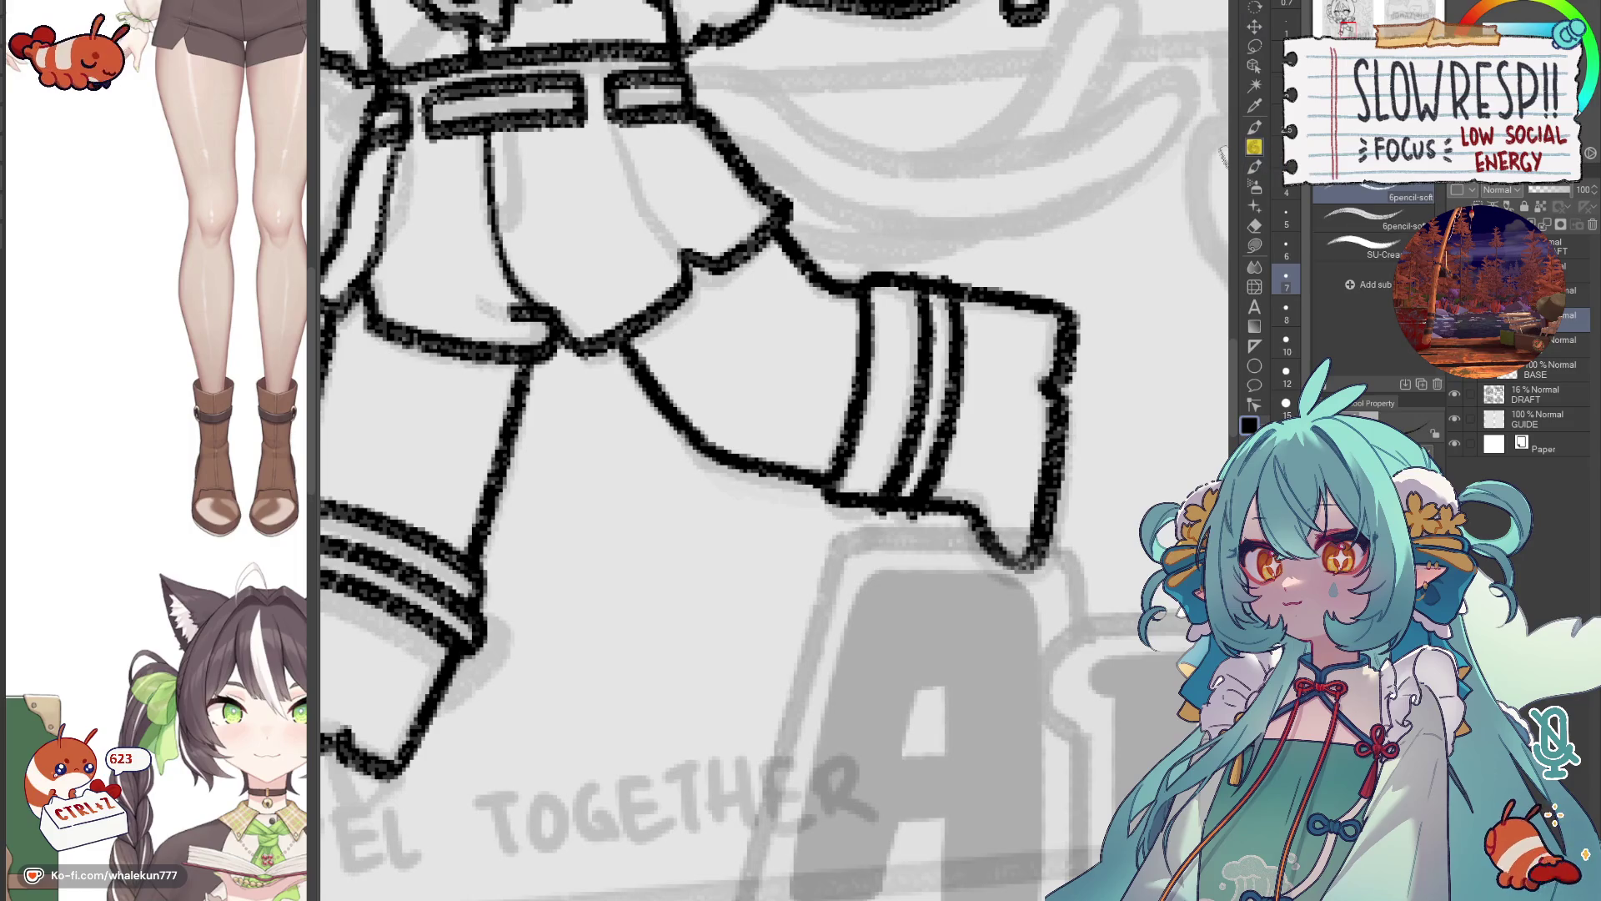
Undo the last two strokes and select the layer above for further inking.
{"action": "scroll", "coordinate": [901, 442], "scroll_direction": "down", "scroll_amount": 2}
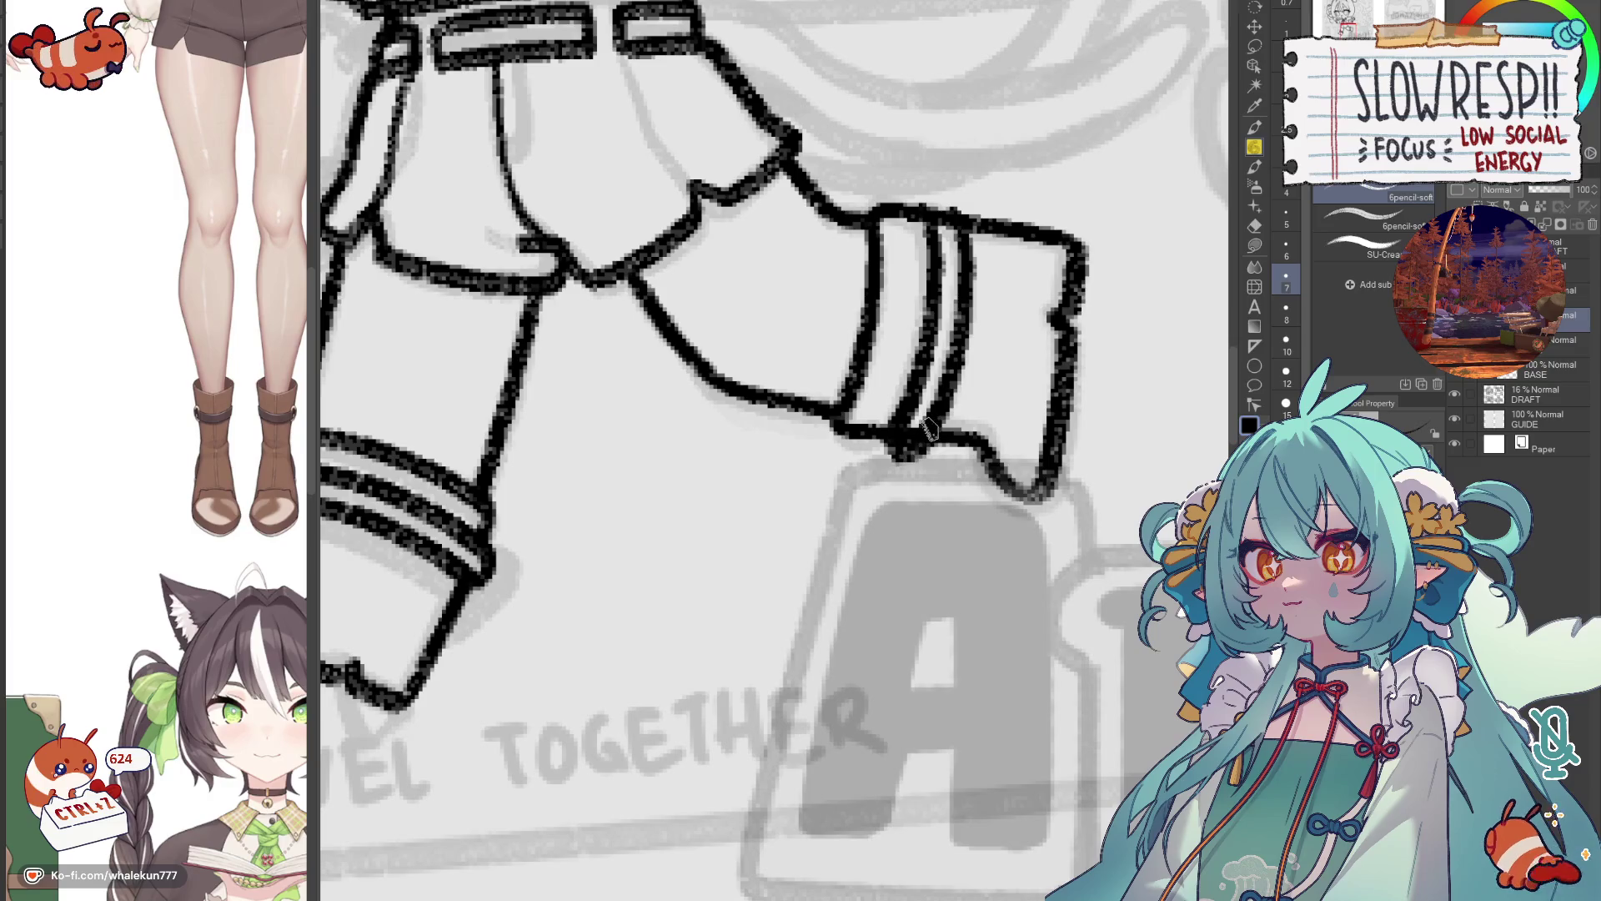
{"action": "scroll", "coordinate": [925, 417], "scroll_direction": "up", "scroll_amount": 4}
{"action": "key", "text": "ctrl+z"}
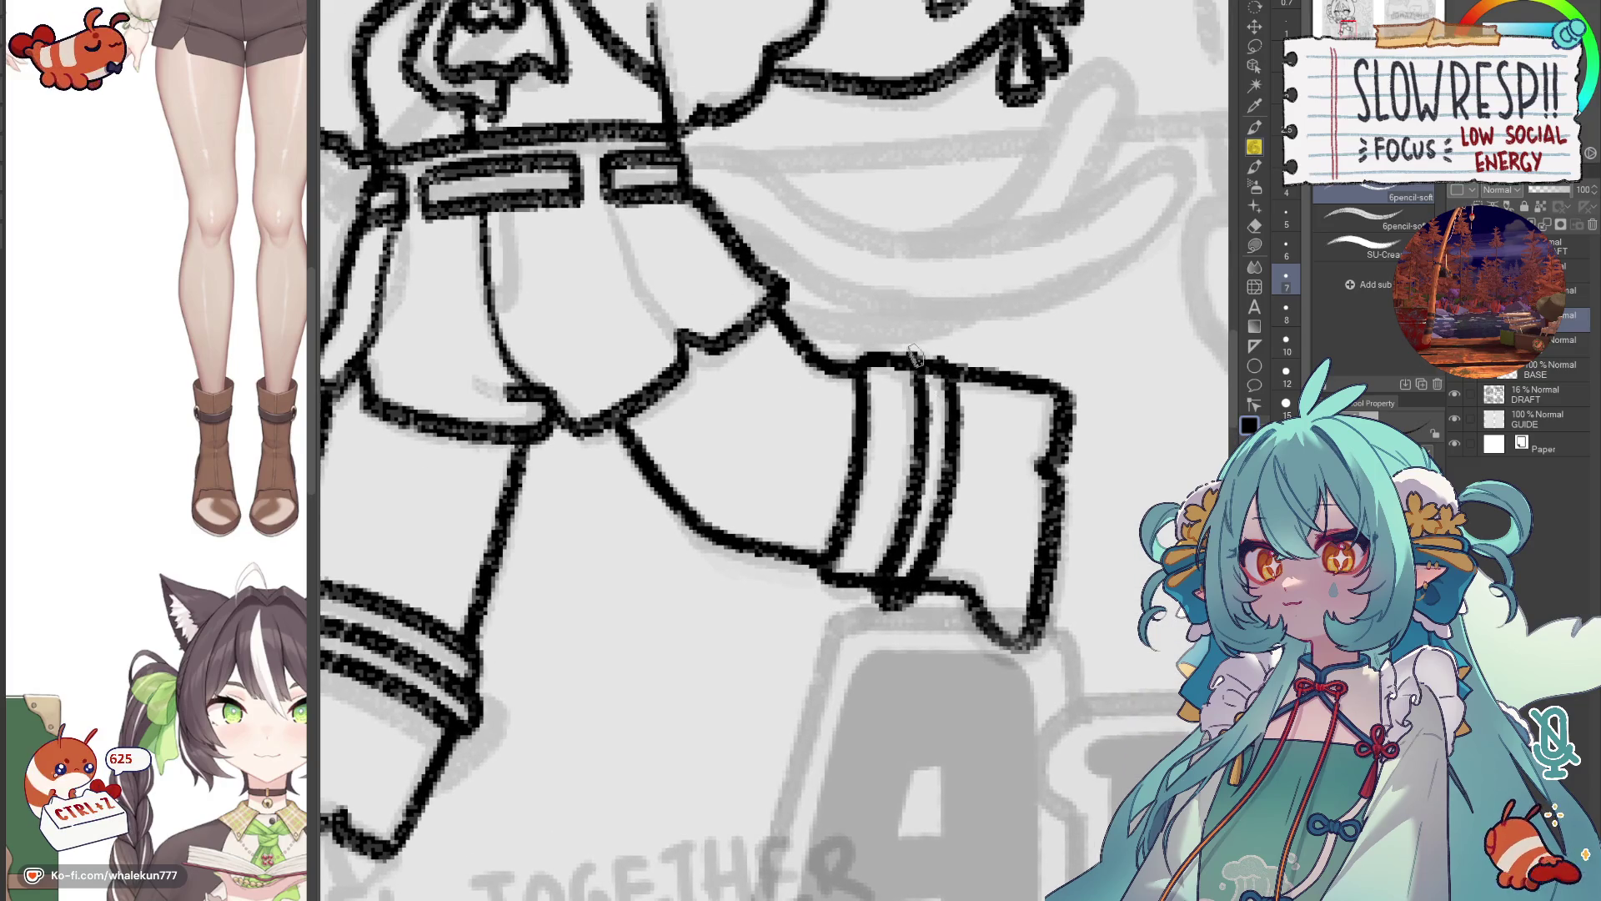
{"action": "key", "text": "ctrl+z"}
{"action": "key", "text": "ctrl+z"}
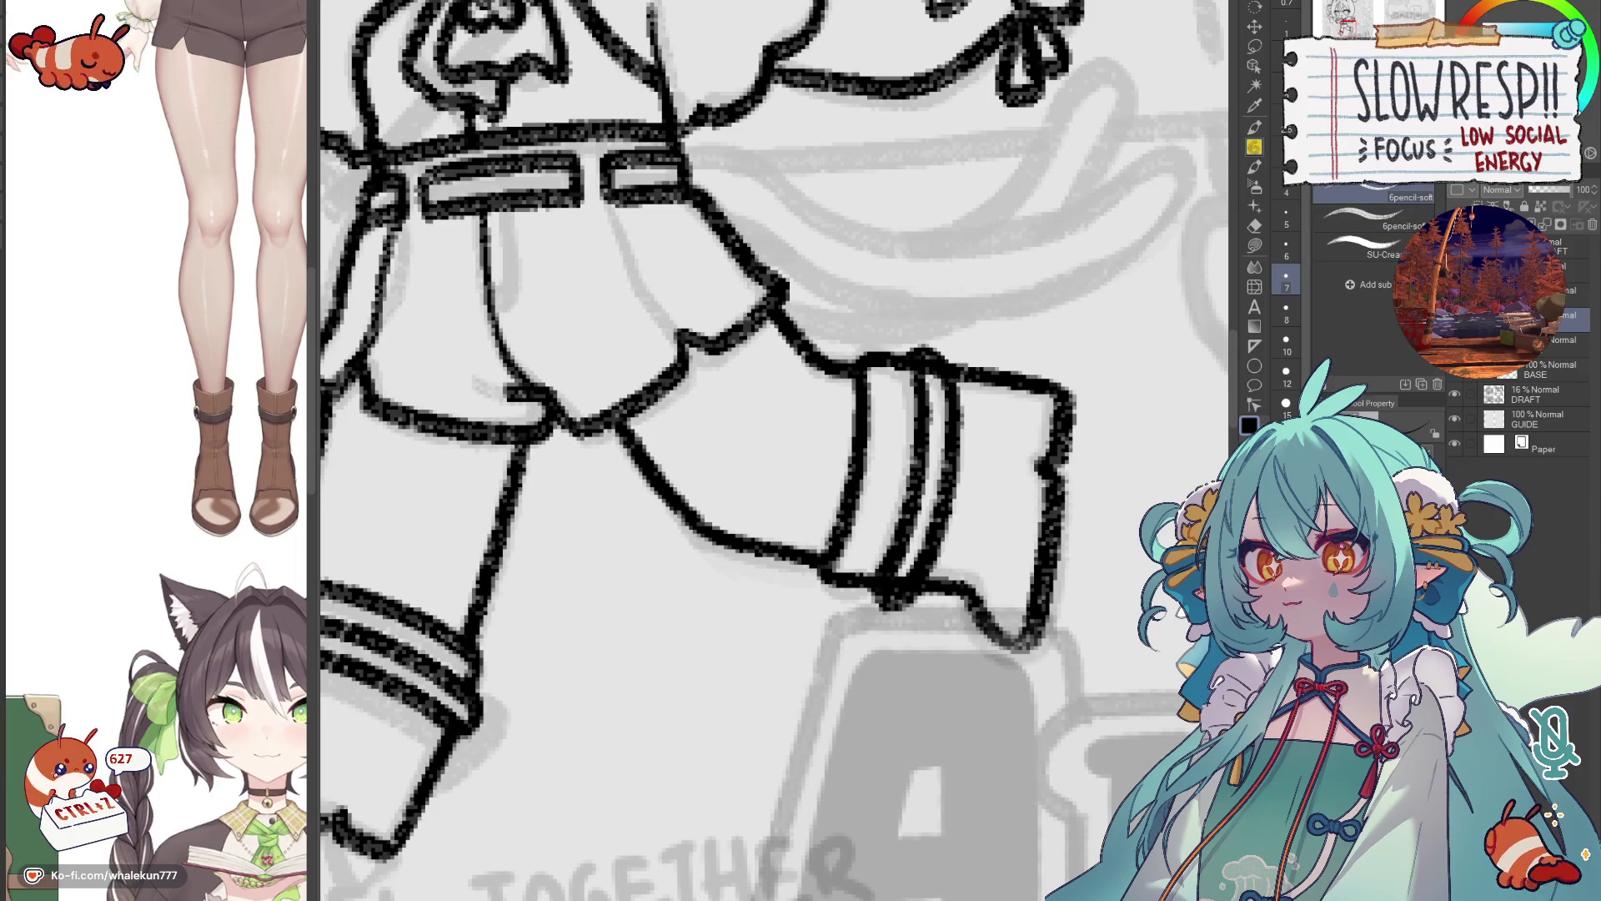
{"action": "key", "text": "e"}
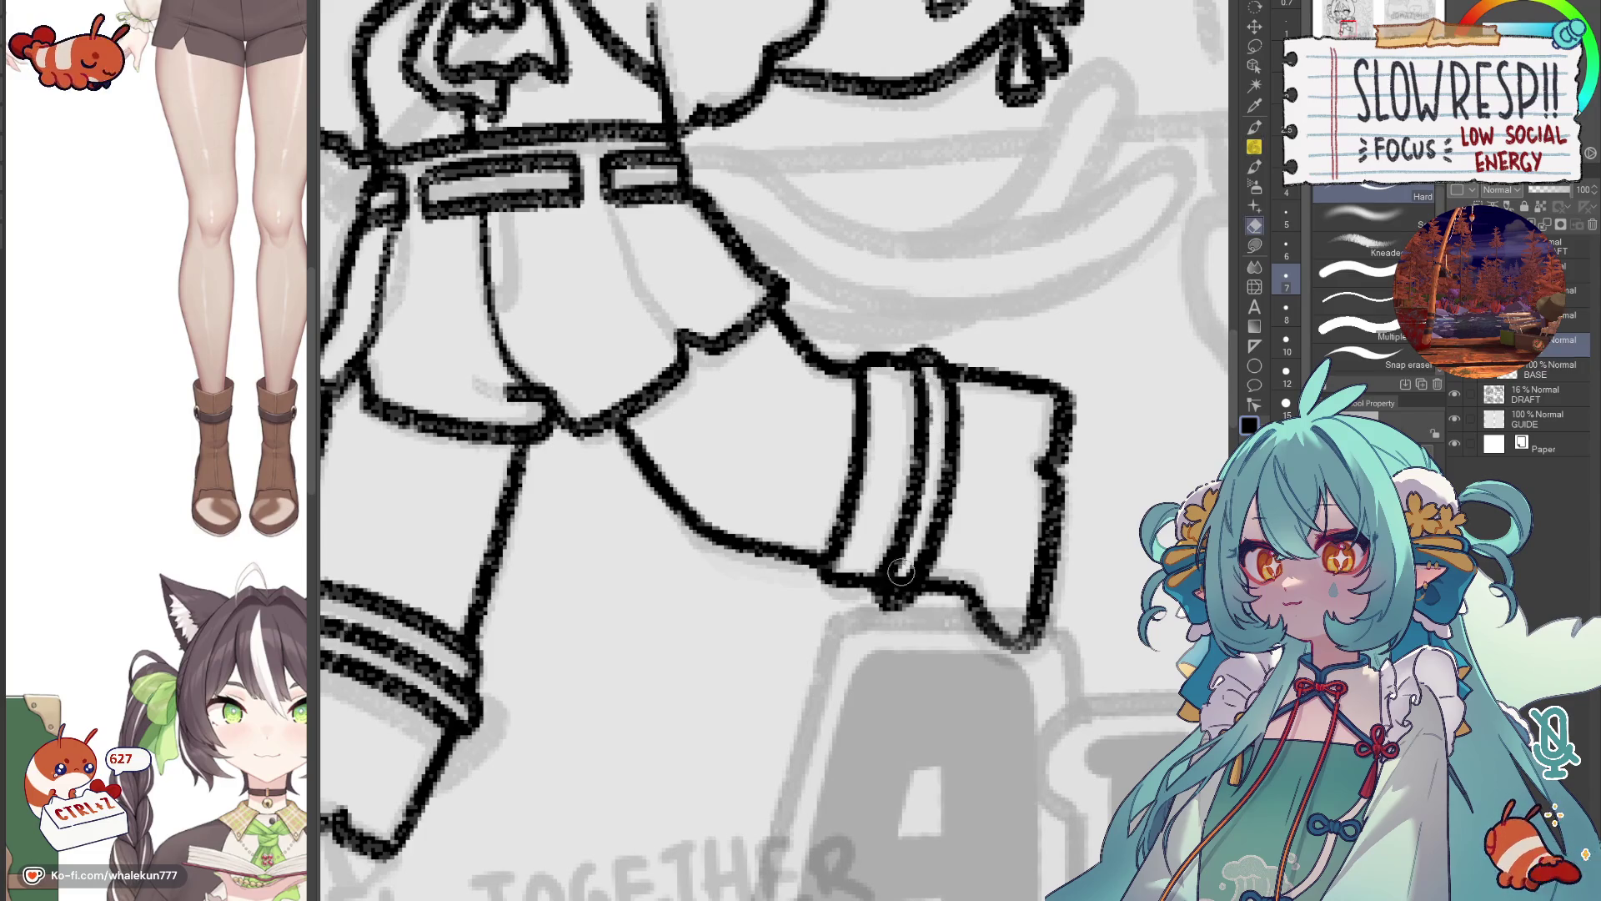
{"action": "left_click", "coordinate": [1564, 325]}
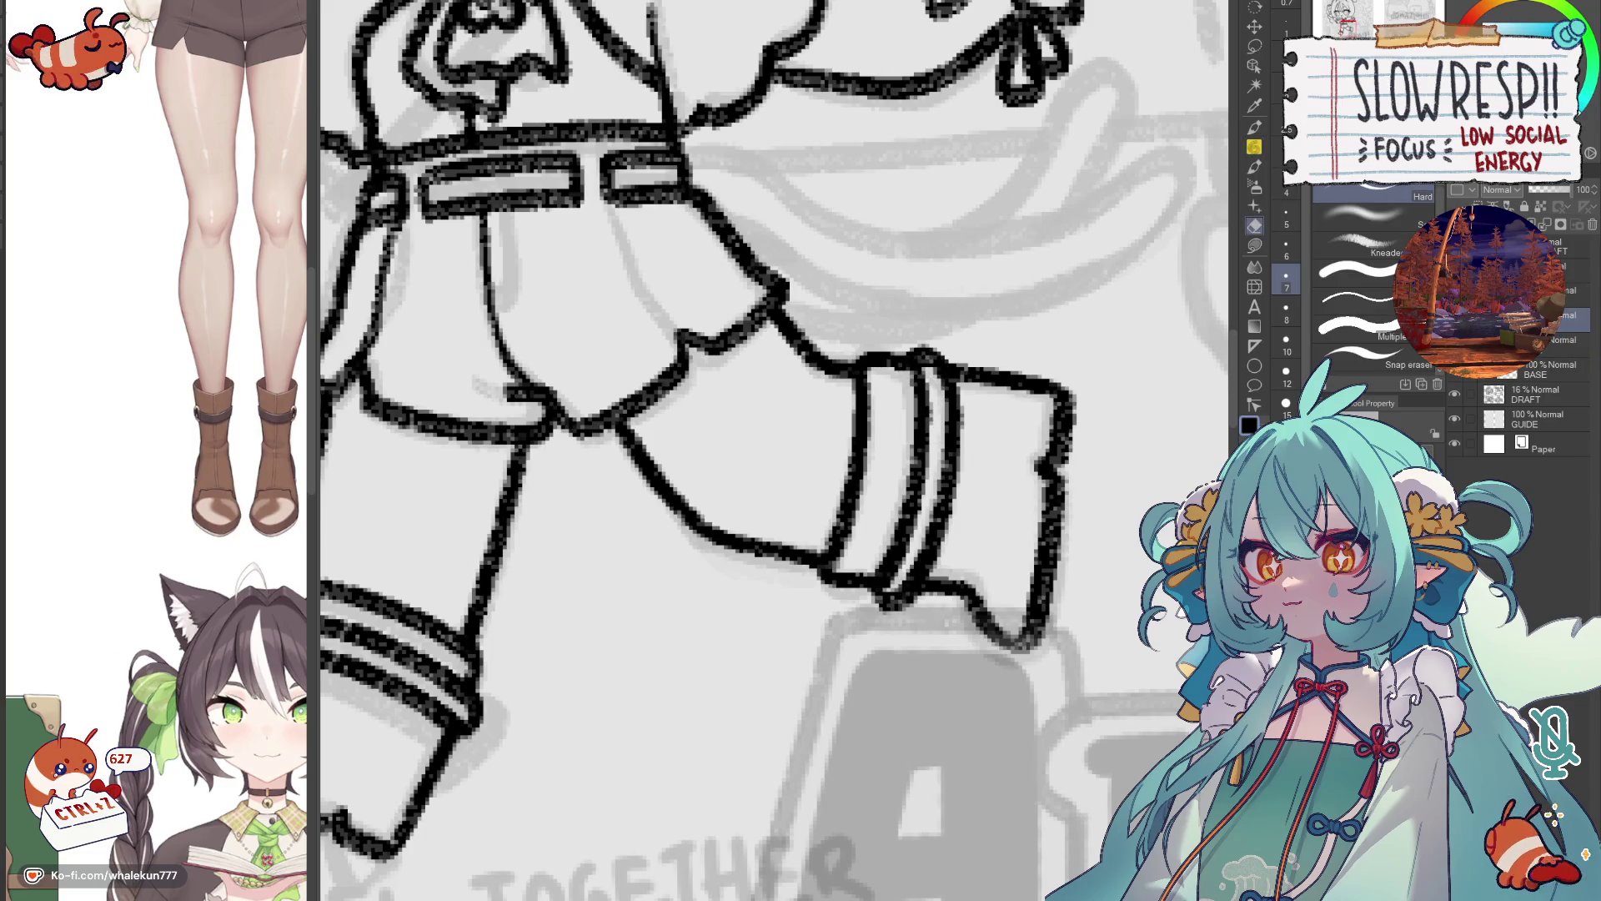
{"action": "key", "text": "p"}
{"action": "scroll", "coordinate": [953, 477], "scroll_direction": "down", "scroll_amount": 4}
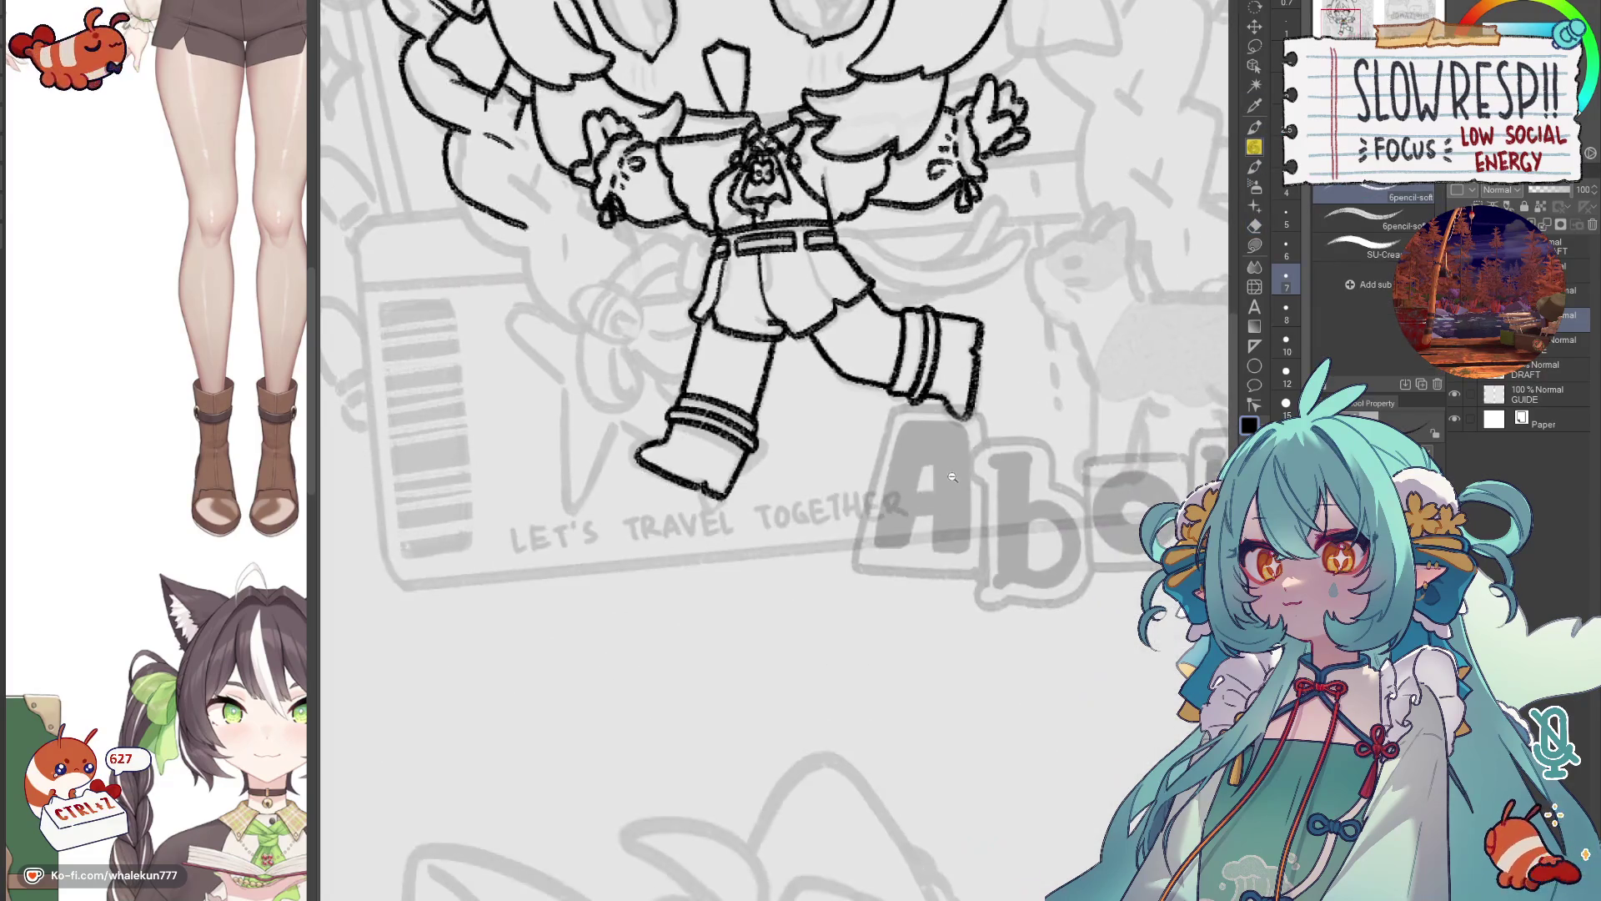
Mirror the canvas view and pan across the figure to check its proportions.
{"action": "scroll", "coordinate": [952, 477], "scroll_direction": "down", "scroll_amount": 2}
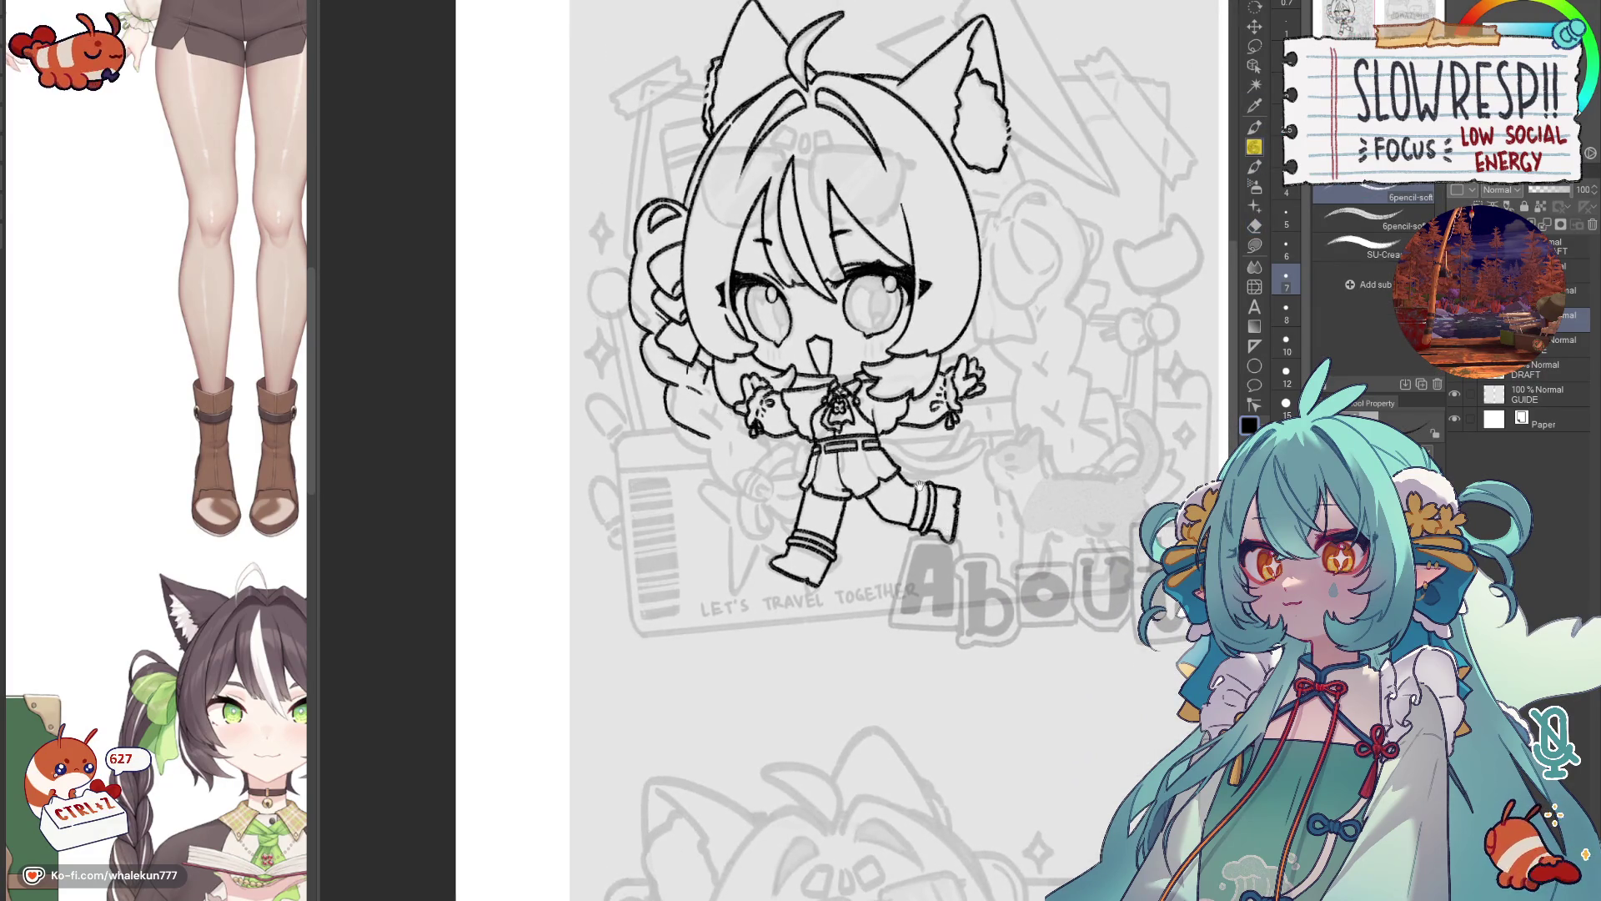
{"action": "scroll", "coordinate": [919, 486], "scroll_direction": "up", "scroll_amount": 3}
{"action": "key", "text": "h"}
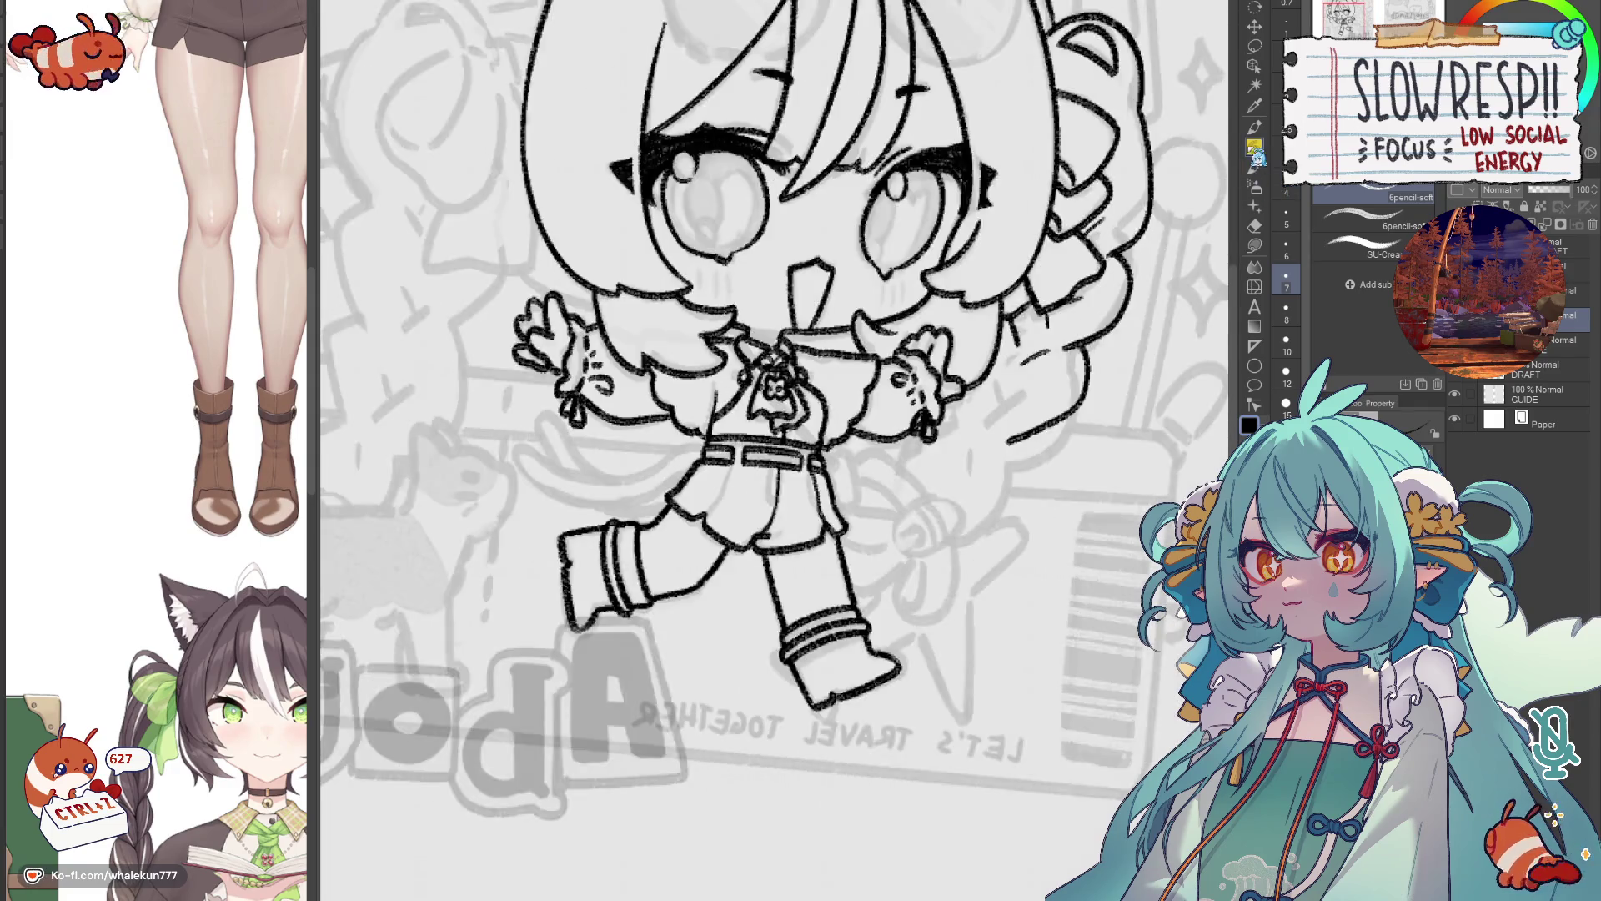
{"action": "left_click_drag", "start_coordinate": [945, 429], "coordinate": [1216, 295]}
{"action": "scroll", "coordinate": [951, 373], "scroll_direction": "up", "scroll_amount": 2}
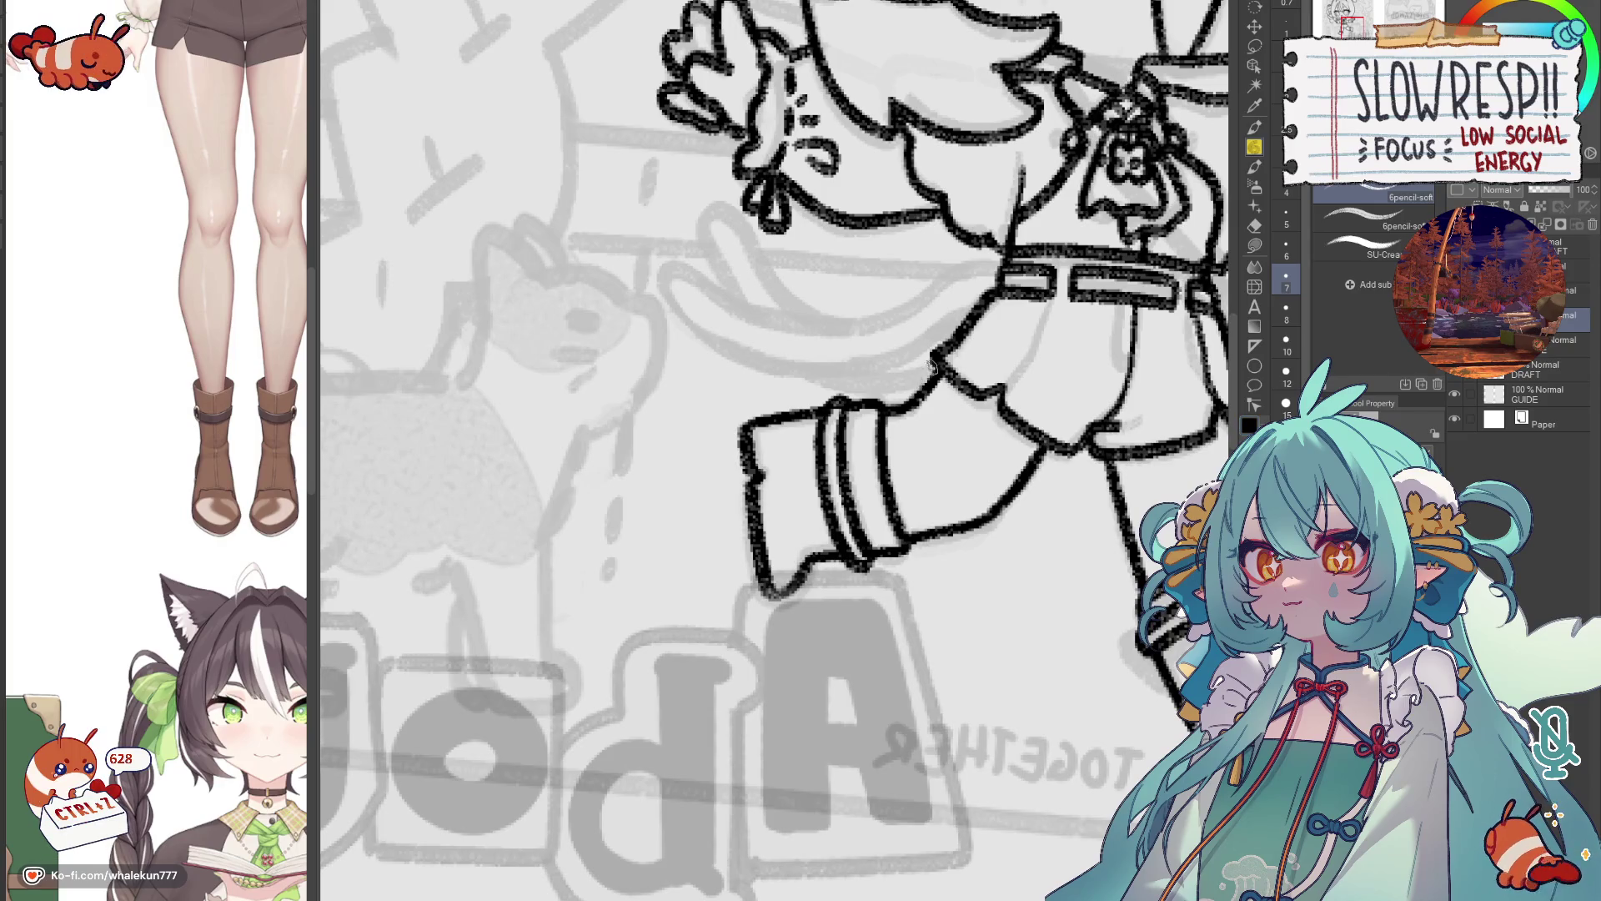
{"action": "key", "text": "h"}
{"action": "key", "text": "h"}
{"action": "key", "text": "h"}
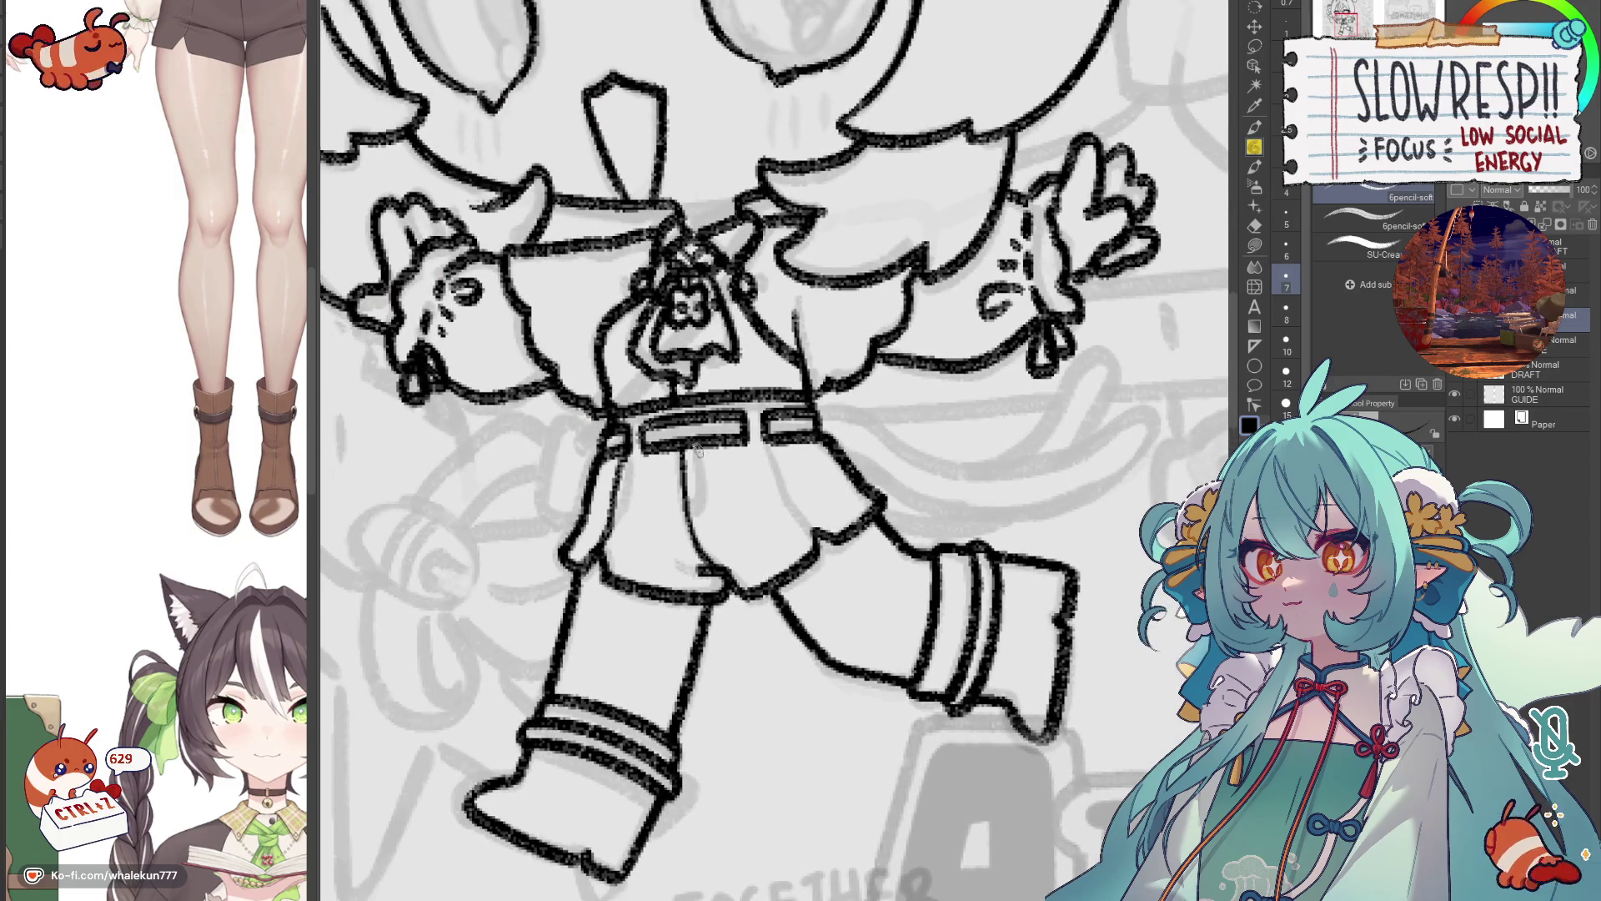
Draw a short fold line on the shorts below the belt, then unmirror the view.
{"action": "mouse_move", "coordinate": [698, 441]}
{"action": "left_mouse_down"}
{"action": "mouse_move", "coordinate": [692, 518]}
{"action": "mouse_move", "coordinate": [700, 496]}
{"action": "left_mouse_up"}
{"action": "key", "text": "ctrl+z"}
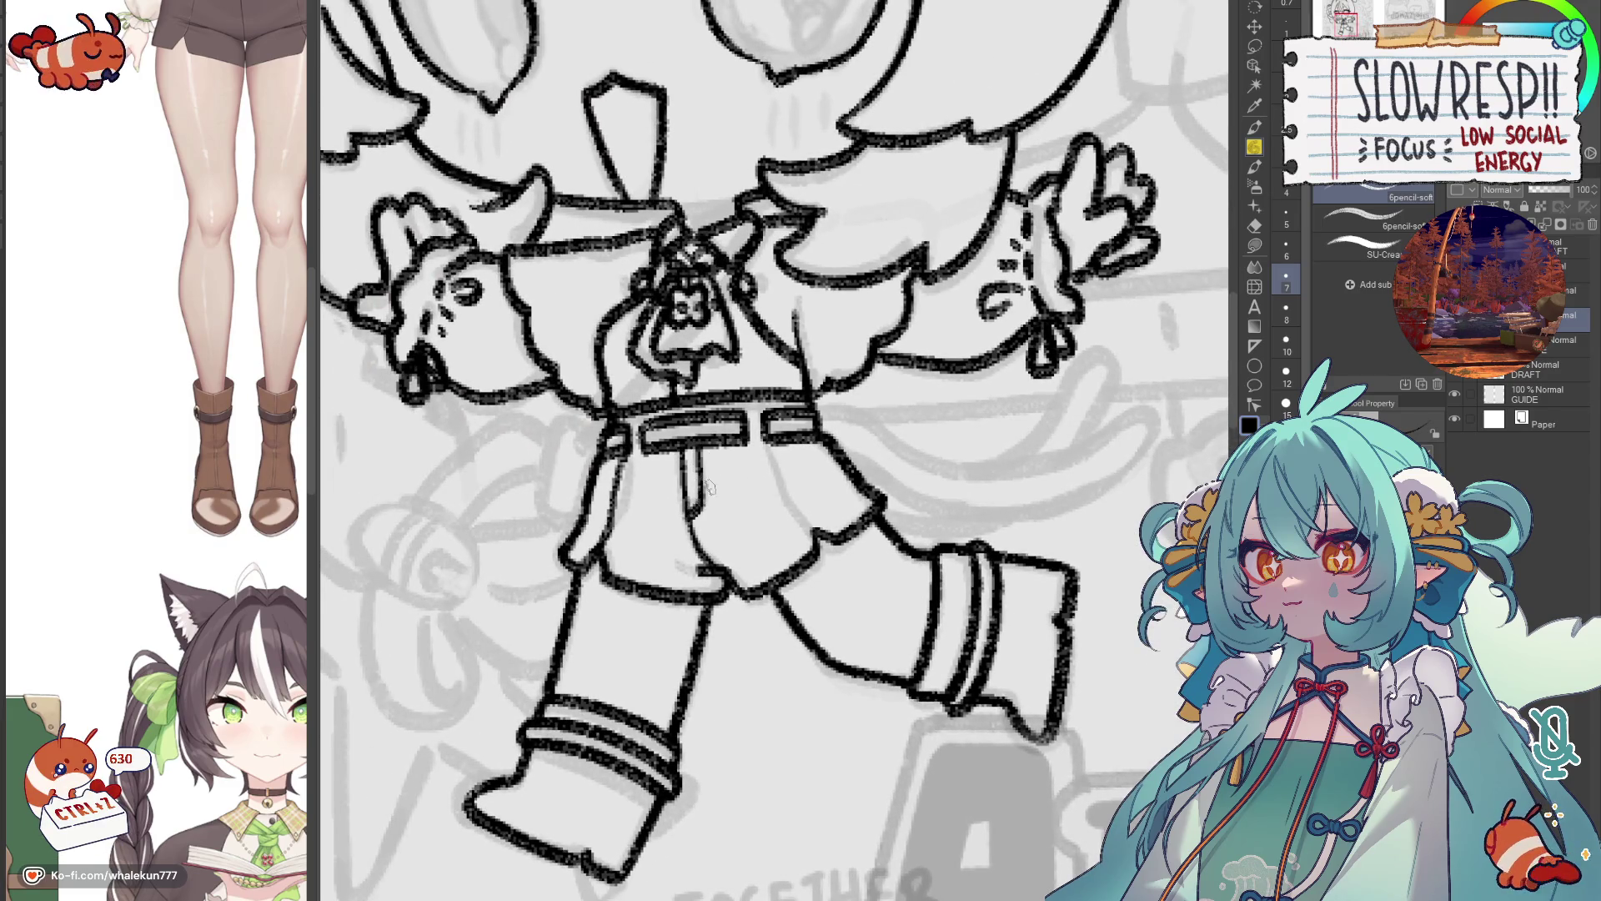
{"action": "key", "text": "h"}
{"action": "scroll", "coordinate": [913, 350], "scroll_direction": "up", "scroll_amount": 1}
{"action": "left_click_drag", "start_coordinate": [890, 417], "coordinate": [867, 443]}
{"action": "key", "text": "ctrl+z"}
{"action": "left_click_drag", "start_coordinate": [907, 354], "coordinate": [859, 450]}
{"action": "key", "text": "ctrl+z"}
{"action": "key", "text": "ctrl+z"}
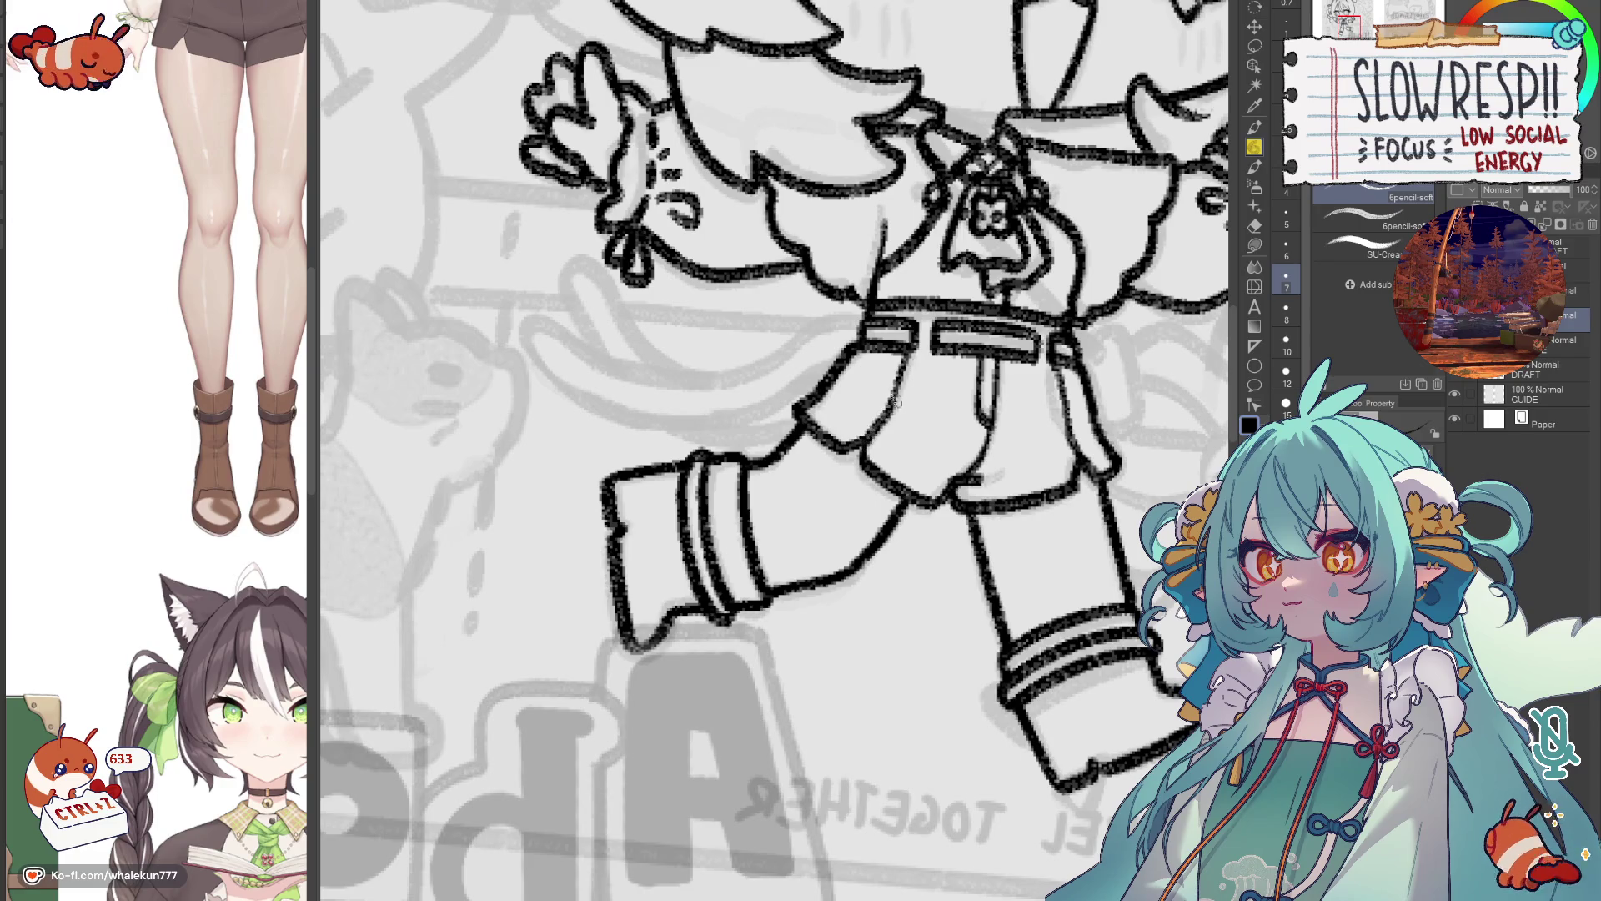
{"action": "key", "text": "h"}
Rotate the view to a comfortable angle and remove a stray small stroke.
{"action": "scroll", "coordinate": [896, 398], "scroll_direction": "down", "scroll_amount": 2}
{"action": "left_click_drag", "start_coordinate": [896, 398], "coordinate": [925, 290]}
{"action": "scroll", "coordinate": [926, 291], "scroll_direction": "up", "scroll_amount": 2}
{"action": "scroll", "coordinate": [926, 290], "scroll_direction": "up", "scroll_amount": 2}
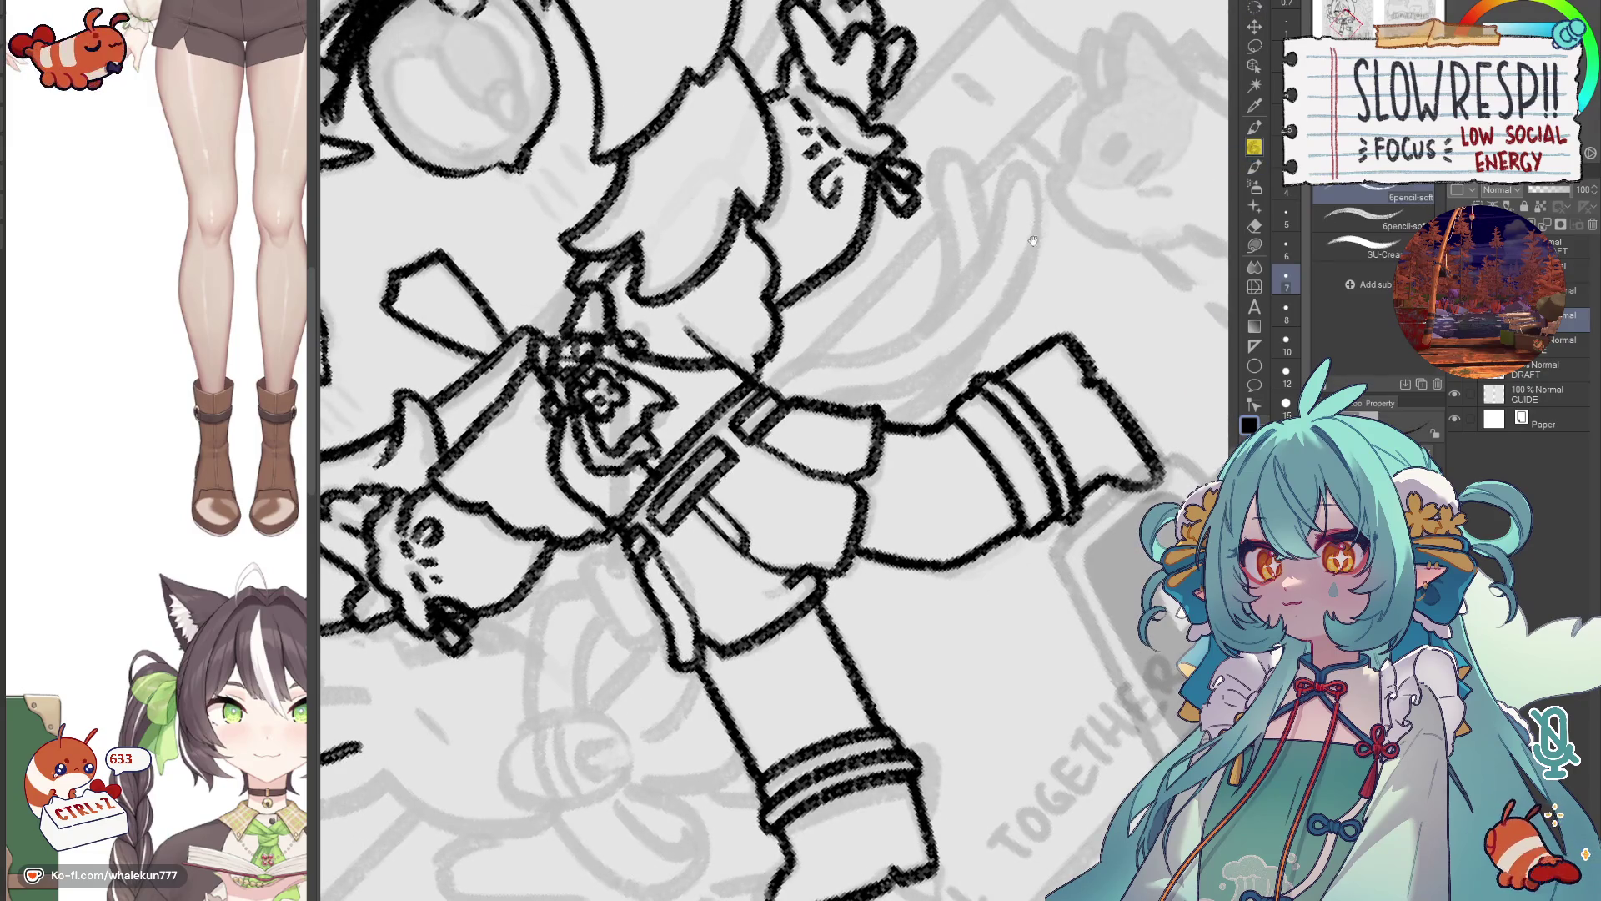
{"action": "scroll", "coordinate": [890, 384], "scroll_direction": "up", "scroll_amount": 1}
{"action": "key", "text": "ctrl+z"}
Draw the tail curving up from the belt, retrying the stroke several times.
{"action": "left_click_drag", "start_coordinate": [870, 387], "coordinate": [1067, 281]}
{"action": "key", "text": "ctrl+z"}
{"action": "mouse_move", "coordinate": [874, 385]}
{"action": "left_mouse_down"}
{"action": "mouse_move", "coordinate": [979, 337]}
{"action": "mouse_move", "coordinate": [1088, 255]}
{"action": "mouse_move", "coordinate": [1125, 171]}
{"action": "mouse_move", "coordinate": [1132, 242]}
{"action": "left_mouse_up"}
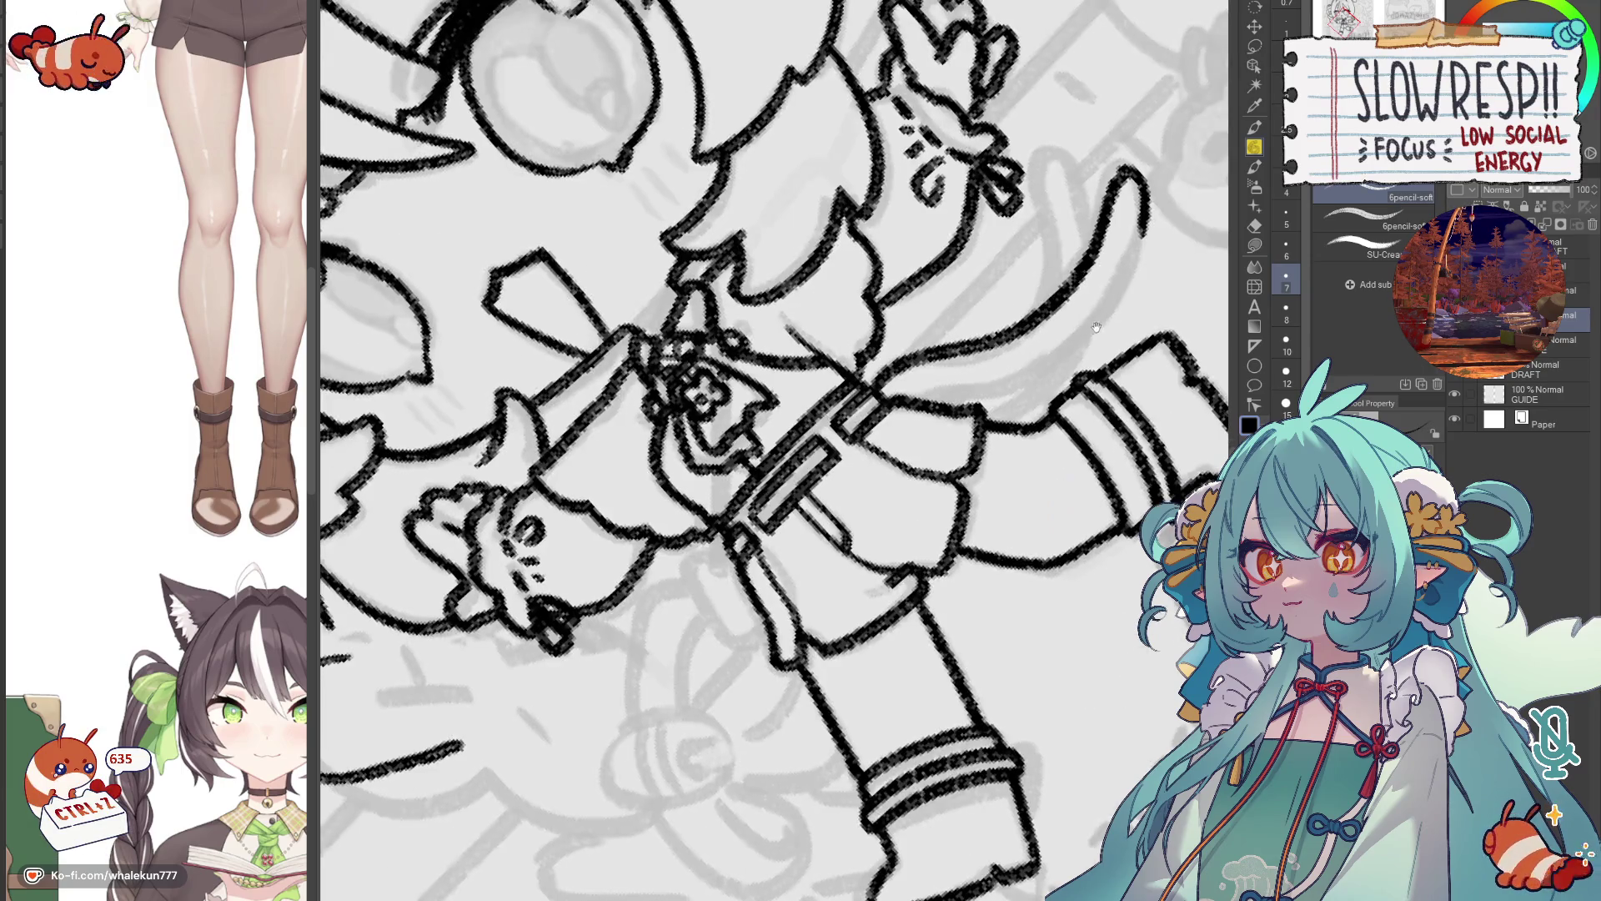
{"action": "key", "text": "ctrl+z"}
{"action": "mouse_move", "coordinate": [830, 417]}
{"action": "left_mouse_down"}
{"action": "mouse_move", "coordinate": [934, 367]}
{"action": "mouse_move", "coordinate": [1040, 284]}
{"action": "mouse_move", "coordinate": [1076, 197]}
{"action": "mouse_move", "coordinate": [1098, 240]}
{"action": "left_mouse_up"}
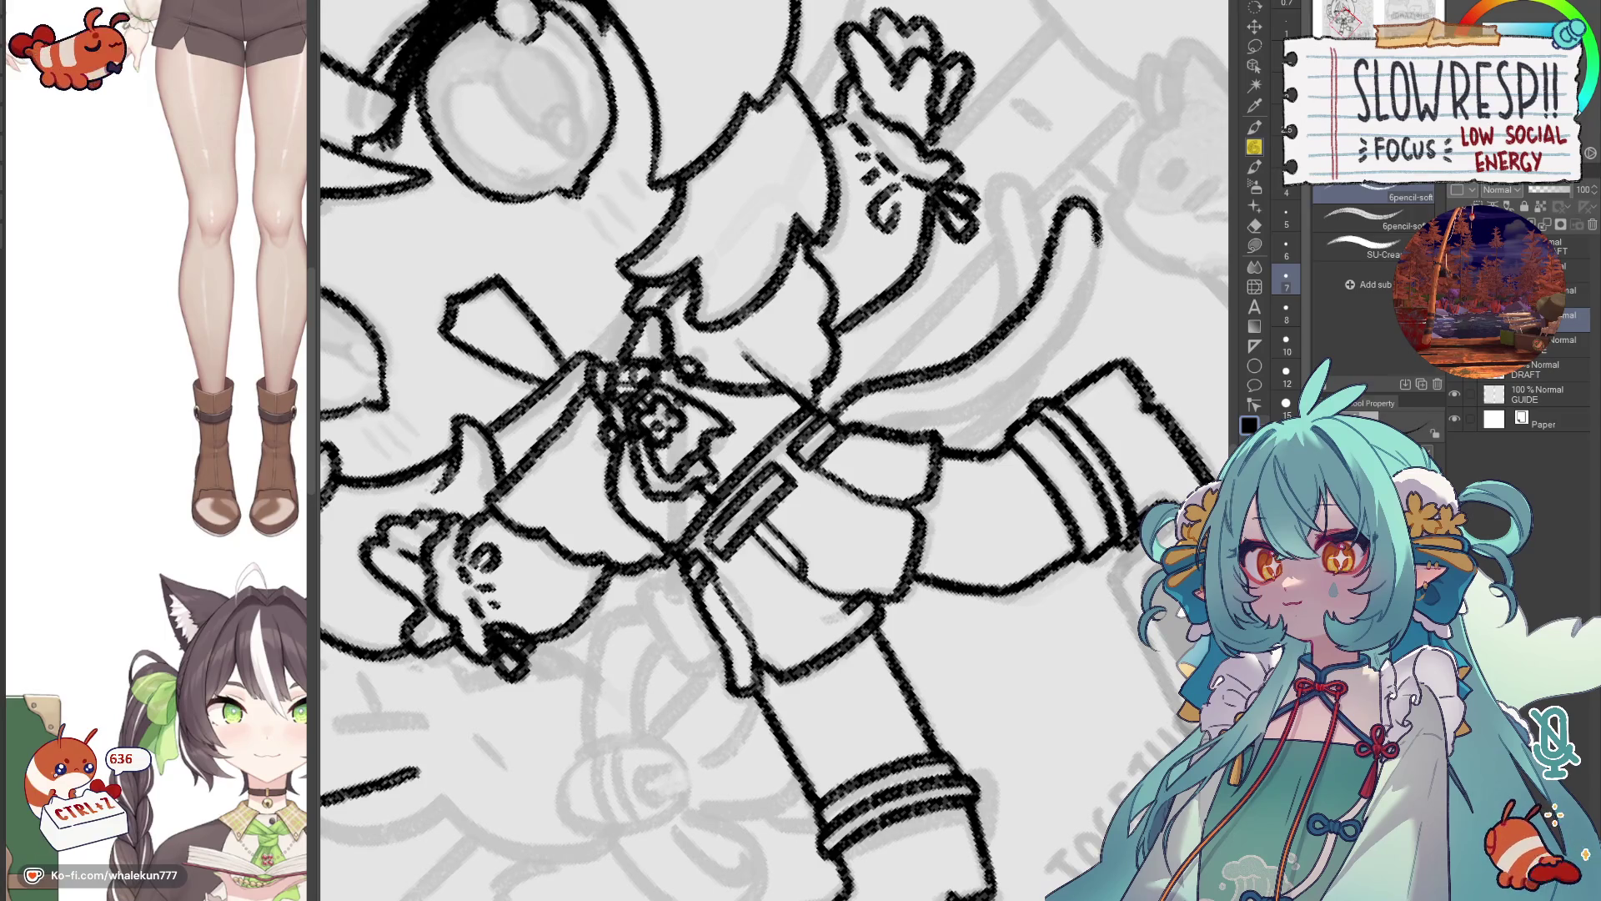
{"action": "key", "text": "ctrl+z"}
{"action": "mouse_move", "coordinate": [829, 417]}
{"action": "left_mouse_down"}
{"action": "mouse_move", "coordinate": [883, 375]}
{"action": "mouse_move", "coordinate": [1005, 333]}
{"action": "mouse_move", "coordinate": [1067, 208]}
{"action": "mouse_move", "coordinate": [1099, 230]}
{"action": "mouse_move", "coordinate": [1072, 329]}
{"action": "mouse_move", "coordinate": [1034, 367]}
{"action": "left_mouse_up"}
{"action": "key", "text": "ctrl+z"}
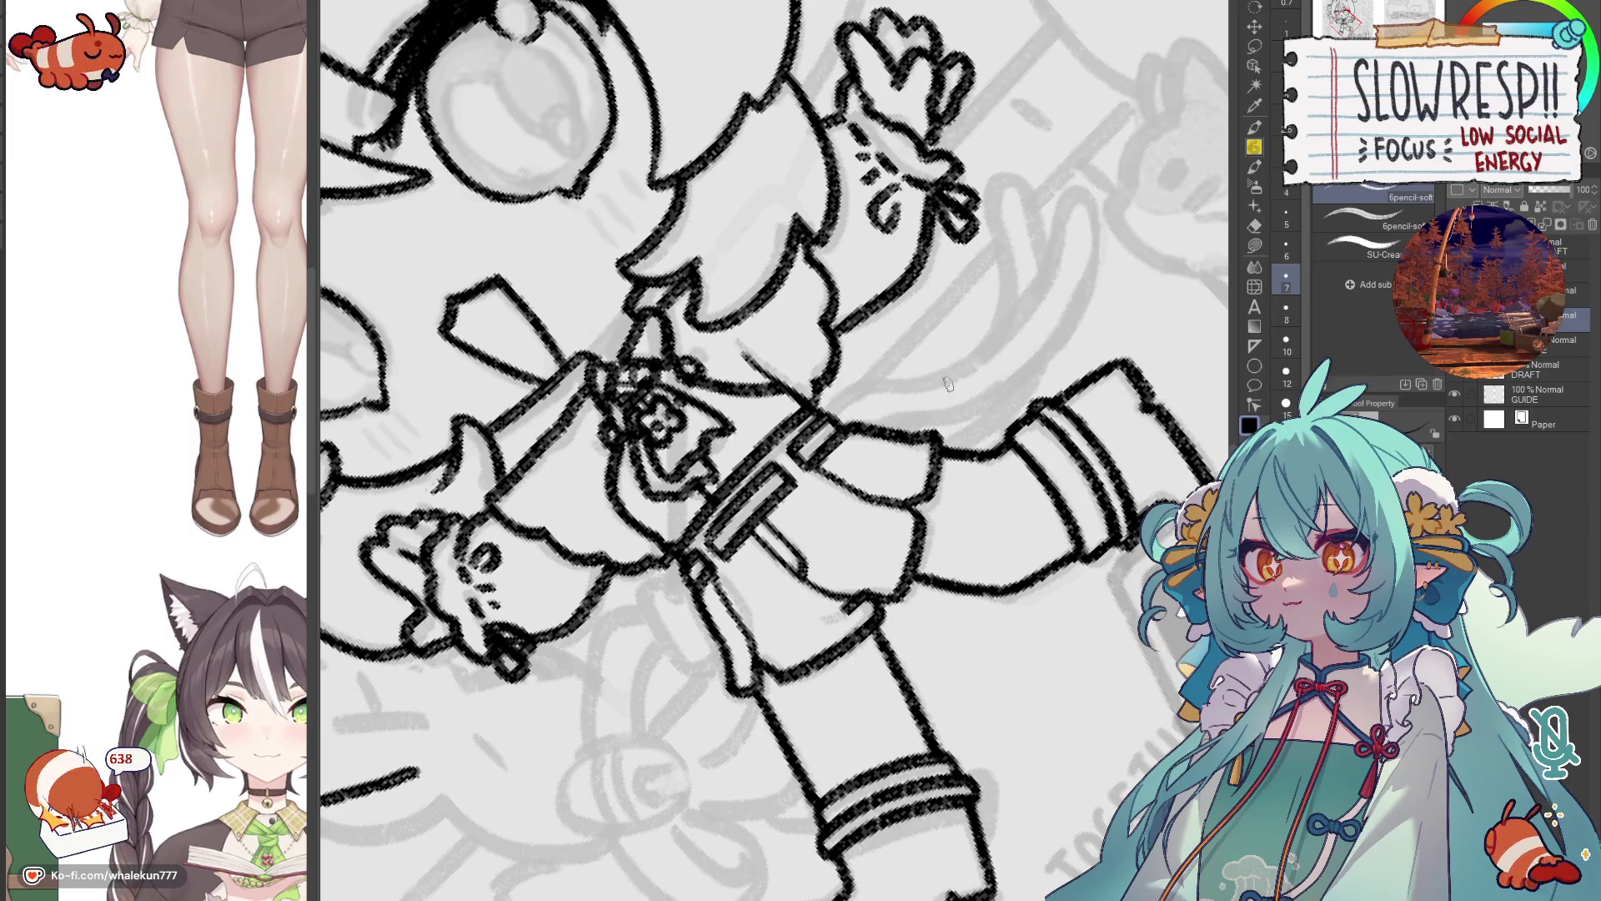
{"action": "mouse_move", "coordinate": [829, 417]}
{"action": "left_mouse_down"}
{"action": "mouse_move", "coordinate": [997, 338]}
{"action": "mouse_move", "coordinate": [1047, 232]}
{"action": "mouse_move", "coordinate": [1088, 200]}
{"action": "mouse_move", "coordinate": [1078, 288]}
{"action": "mouse_move", "coordinate": [982, 410]}
{"action": "left_mouse_up"}
{"action": "key", "text": "h"}
{"action": "key", "text": "h"}
{"action": "key", "text": "ctrl+z"}
{"action": "mouse_move", "coordinate": [769, 499]}
{"action": "left_mouse_down"}
{"action": "mouse_move", "coordinate": [791, 472]}
{"action": "mouse_move", "coordinate": [907, 437]}
{"action": "mouse_move", "coordinate": [1024, 271]}
{"action": "mouse_move", "coordinate": [1036, 315]}
{"action": "left_mouse_up"}
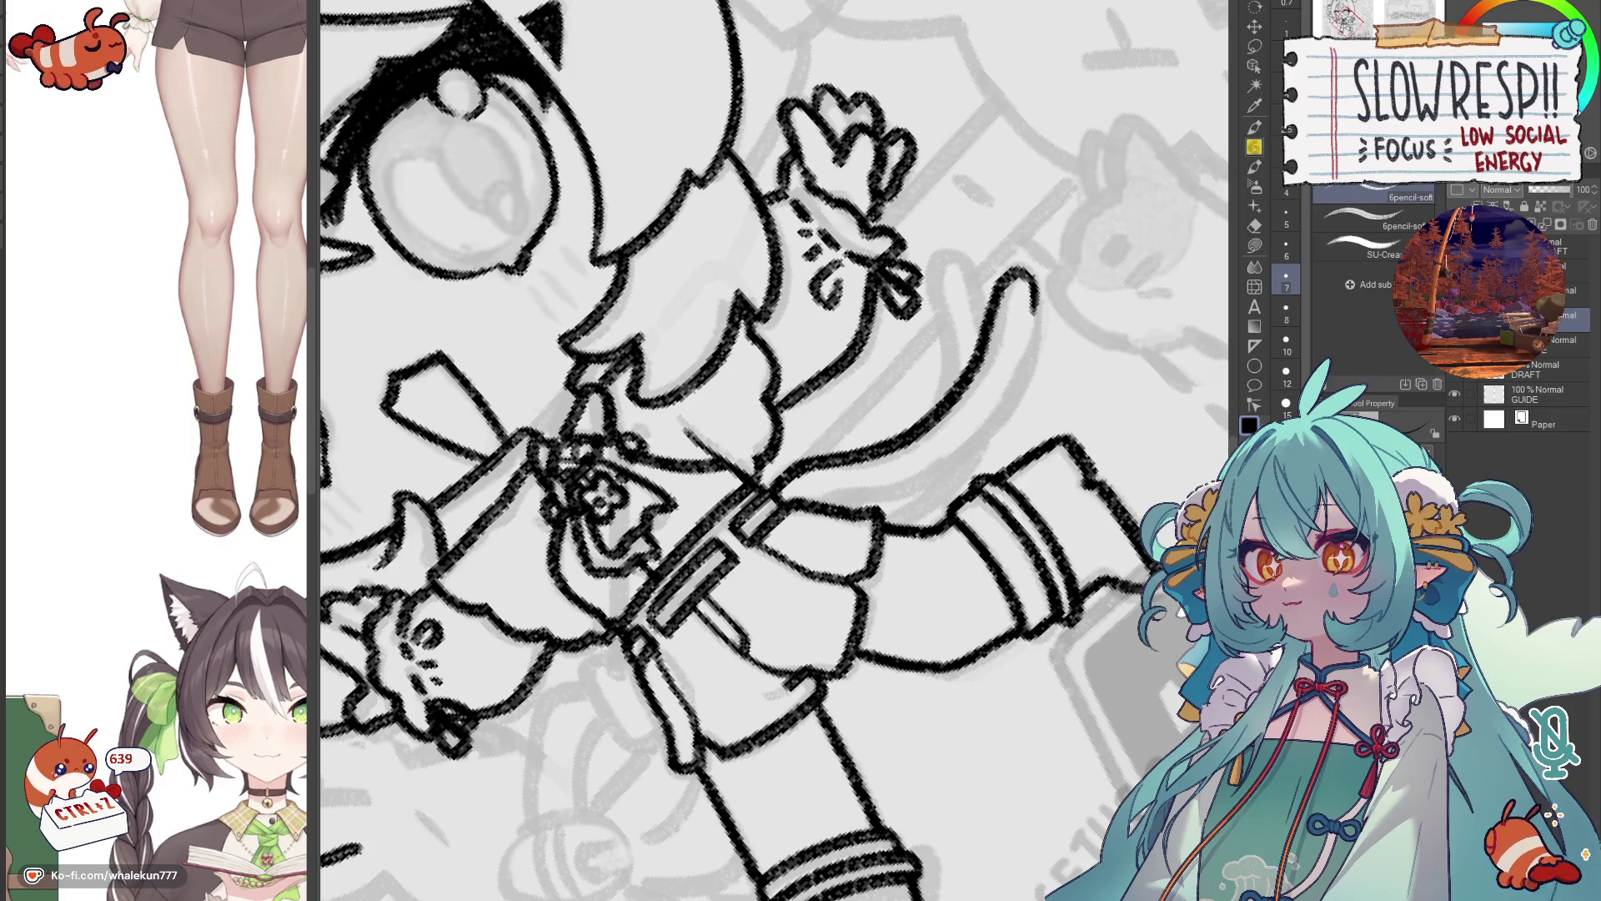
{"action": "key", "text": "h"}
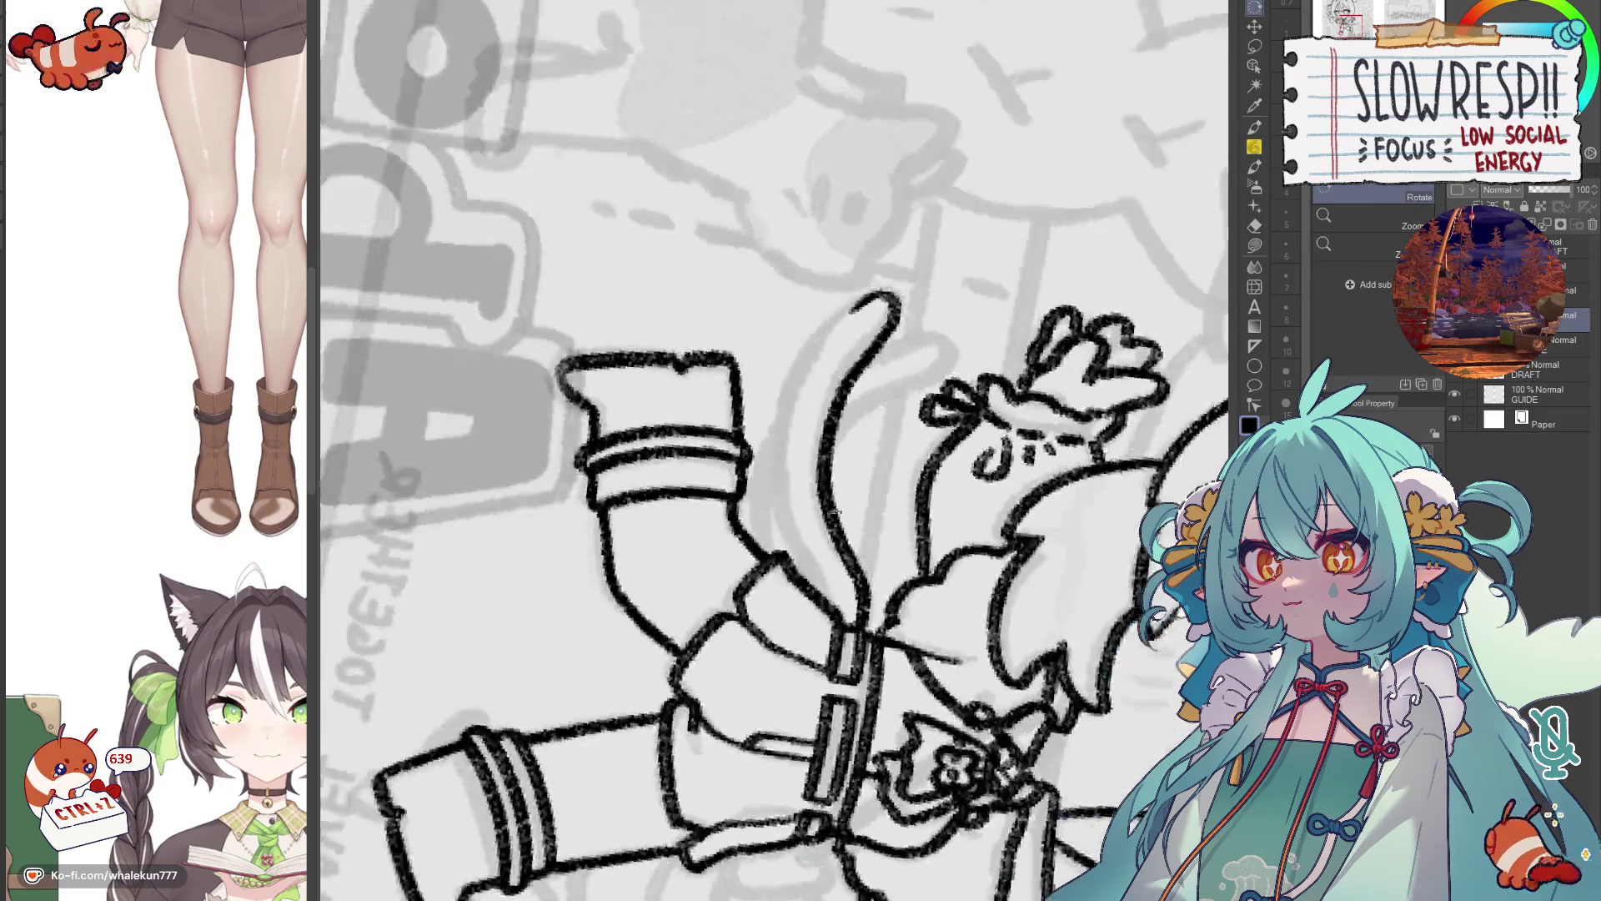
{"action": "key", "text": "ctrl+z"}
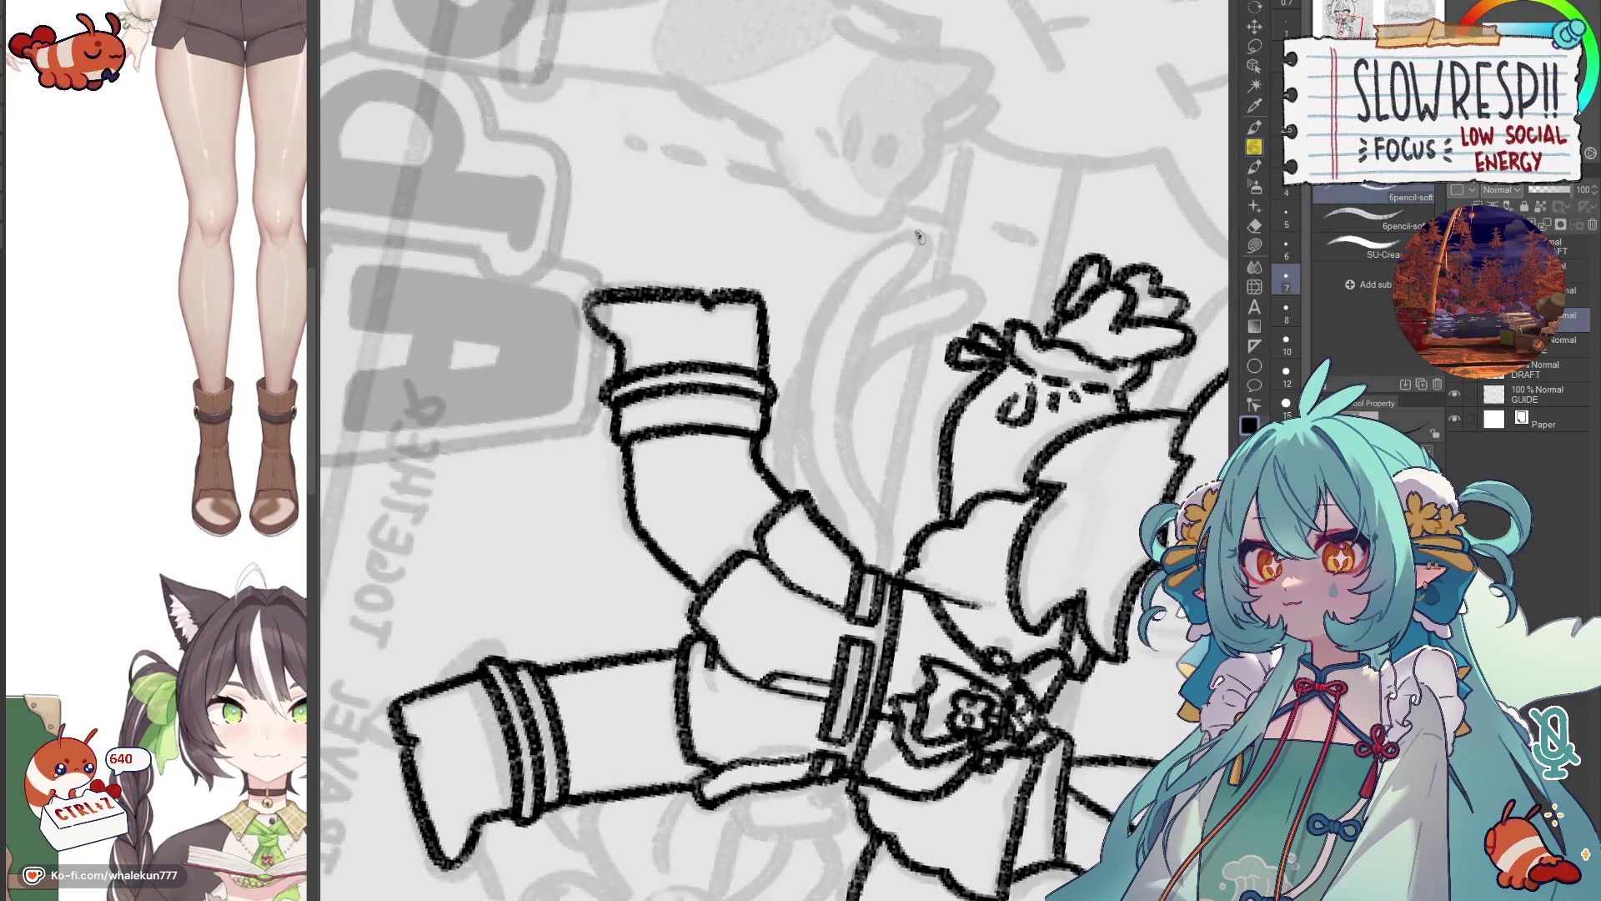
Ink the tail's outer edge and cap its tip.
{"action": "mouse_move", "coordinate": [918, 237]}
{"action": "left_mouse_down"}
{"action": "mouse_move", "coordinate": [838, 421]}
{"action": "mouse_move", "coordinate": [880, 570]}
{"action": "left_mouse_up"}
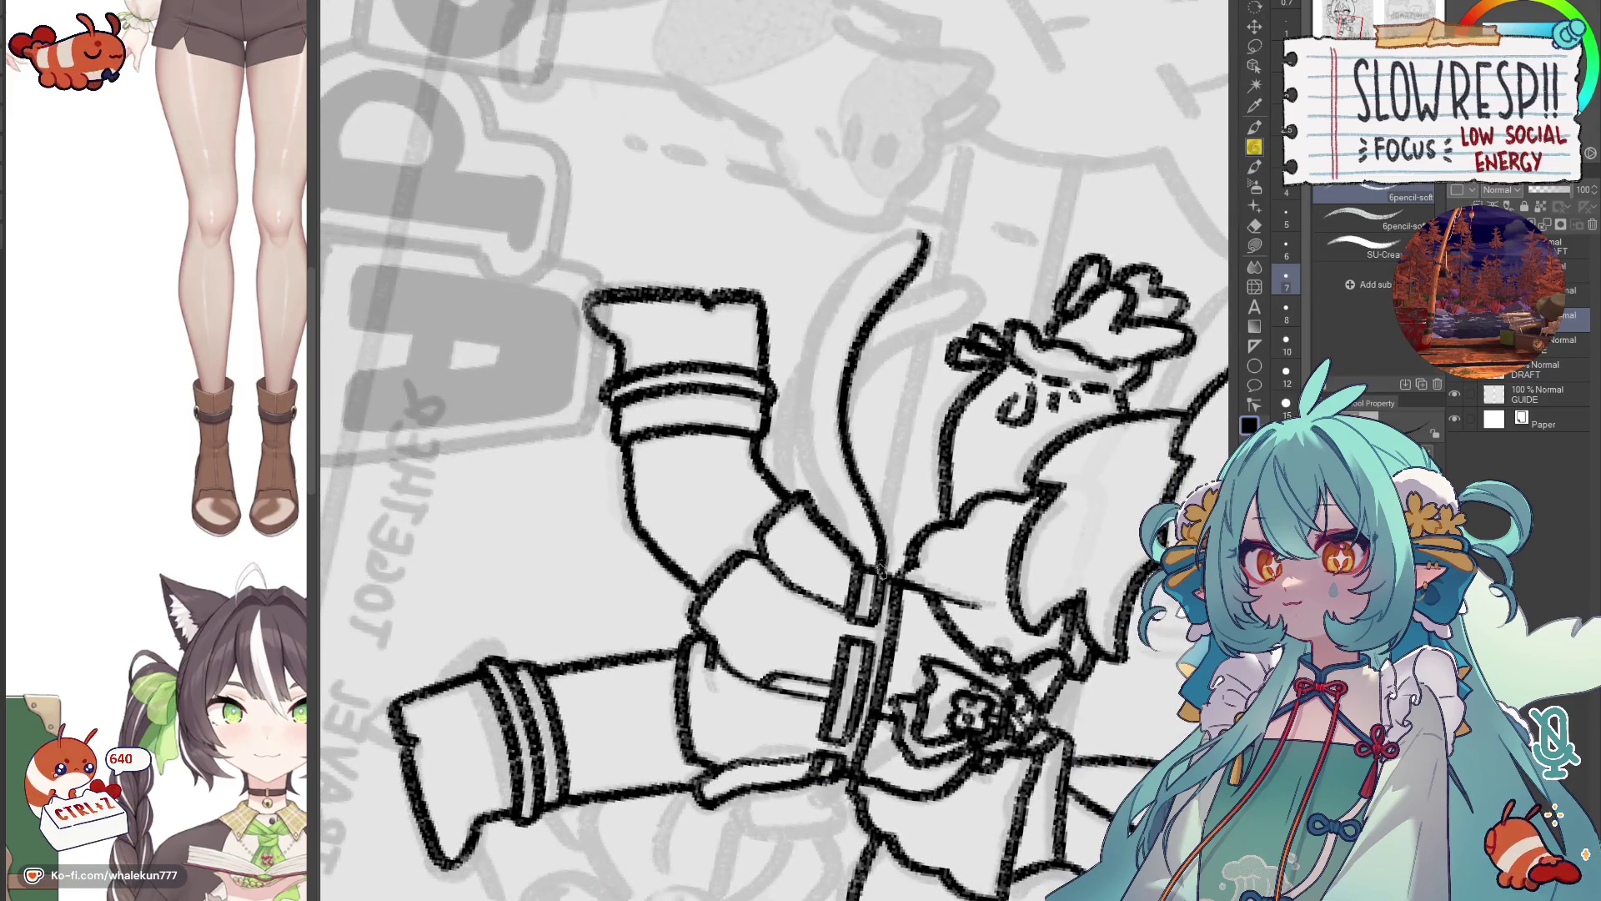
{"action": "mouse_move", "coordinate": [891, 239]}
{"action": "left_mouse_down"}
{"action": "mouse_move", "coordinate": [816, 346]}
{"action": "mouse_move", "coordinate": [805, 417]}
{"action": "left_mouse_up"}
{"action": "key", "text": "ctrl+z"}
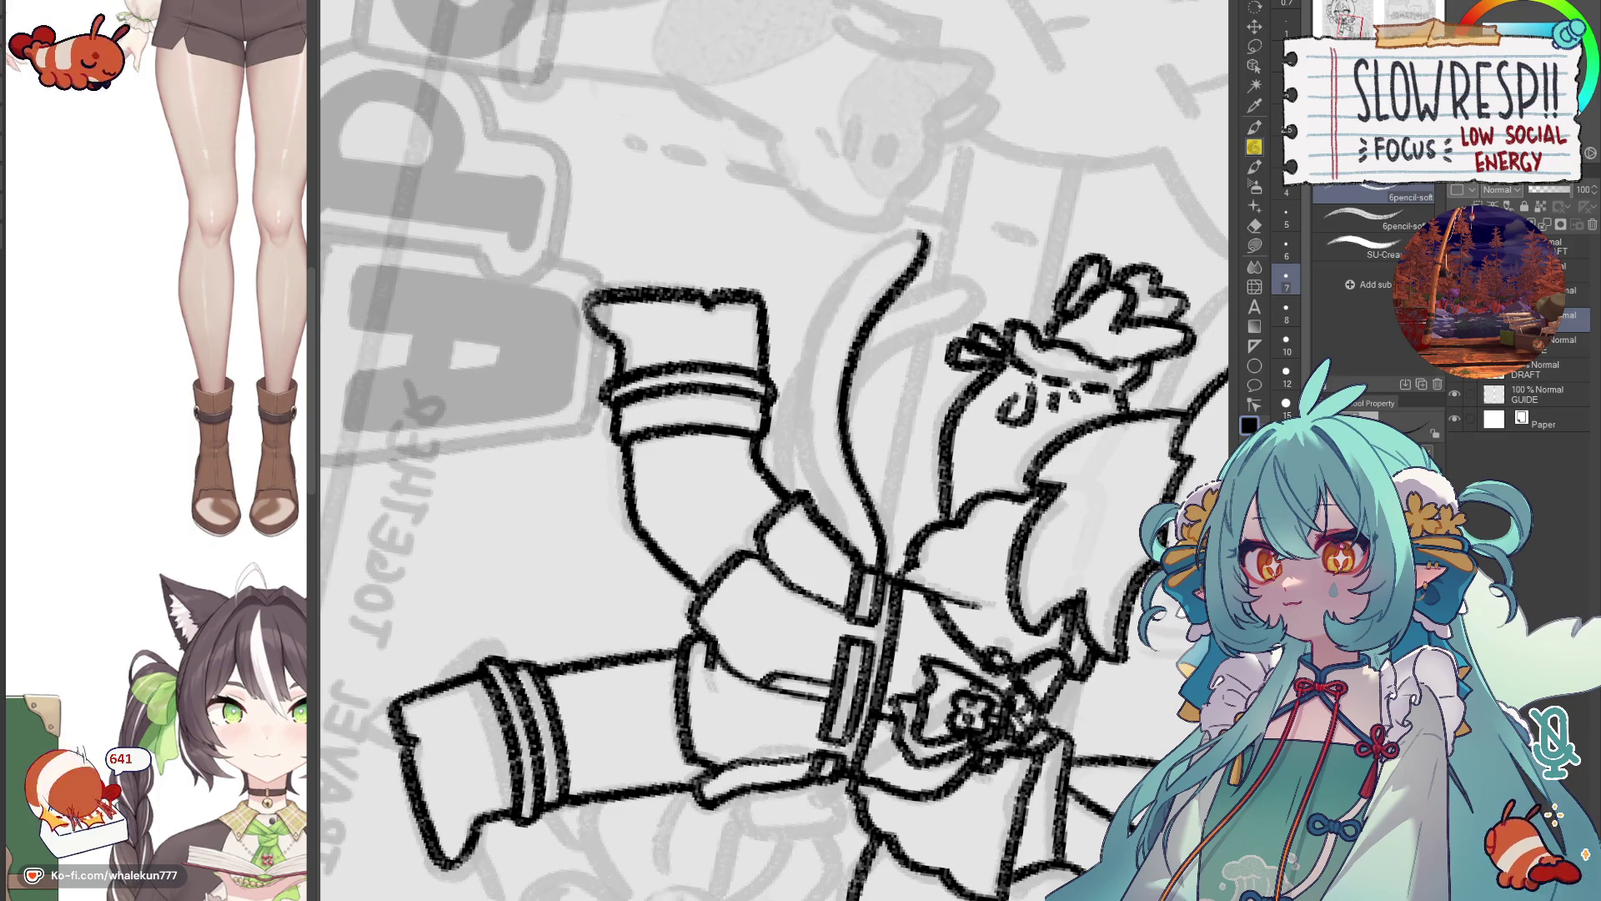
{"action": "mouse_move", "coordinate": [894, 239]}
{"action": "left_mouse_down"}
{"action": "mouse_move", "coordinate": [807, 377]}
{"action": "mouse_move", "coordinate": [844, 544]}
{"action": "left_mouse_up"}
{"action": "key", "text": "ctrl+z"}
{"action": "mouse_move", "coordinate": [904, 234]}
{"action": "left_mouse_down"}
{"action": "mouse_move", "coordinate": [818, 338]}
{"action": "mouse_move", "coordinate": [809, 447]}
{"action": "left_mouse_up"}
{"action": "key", "text": "ctrl+z"}
{"action": "mouse_move", "coordinate": [891, 244]}
{"action": "left_mouse_down"}
{"action": "mouse_move", "coordinate": [849, 293]}
{"action": "mouse_move", "coordinate": [805, 408]}
{"action": "mouse_move", "coordinate": [844, 542]}
{"action": "left_mouse_up"}
{"action": "left_click_drag", "start_coordinate": [891, 241], "coordinate": [922, 230]}
{"action": "key", "text": "ctrl+z"}
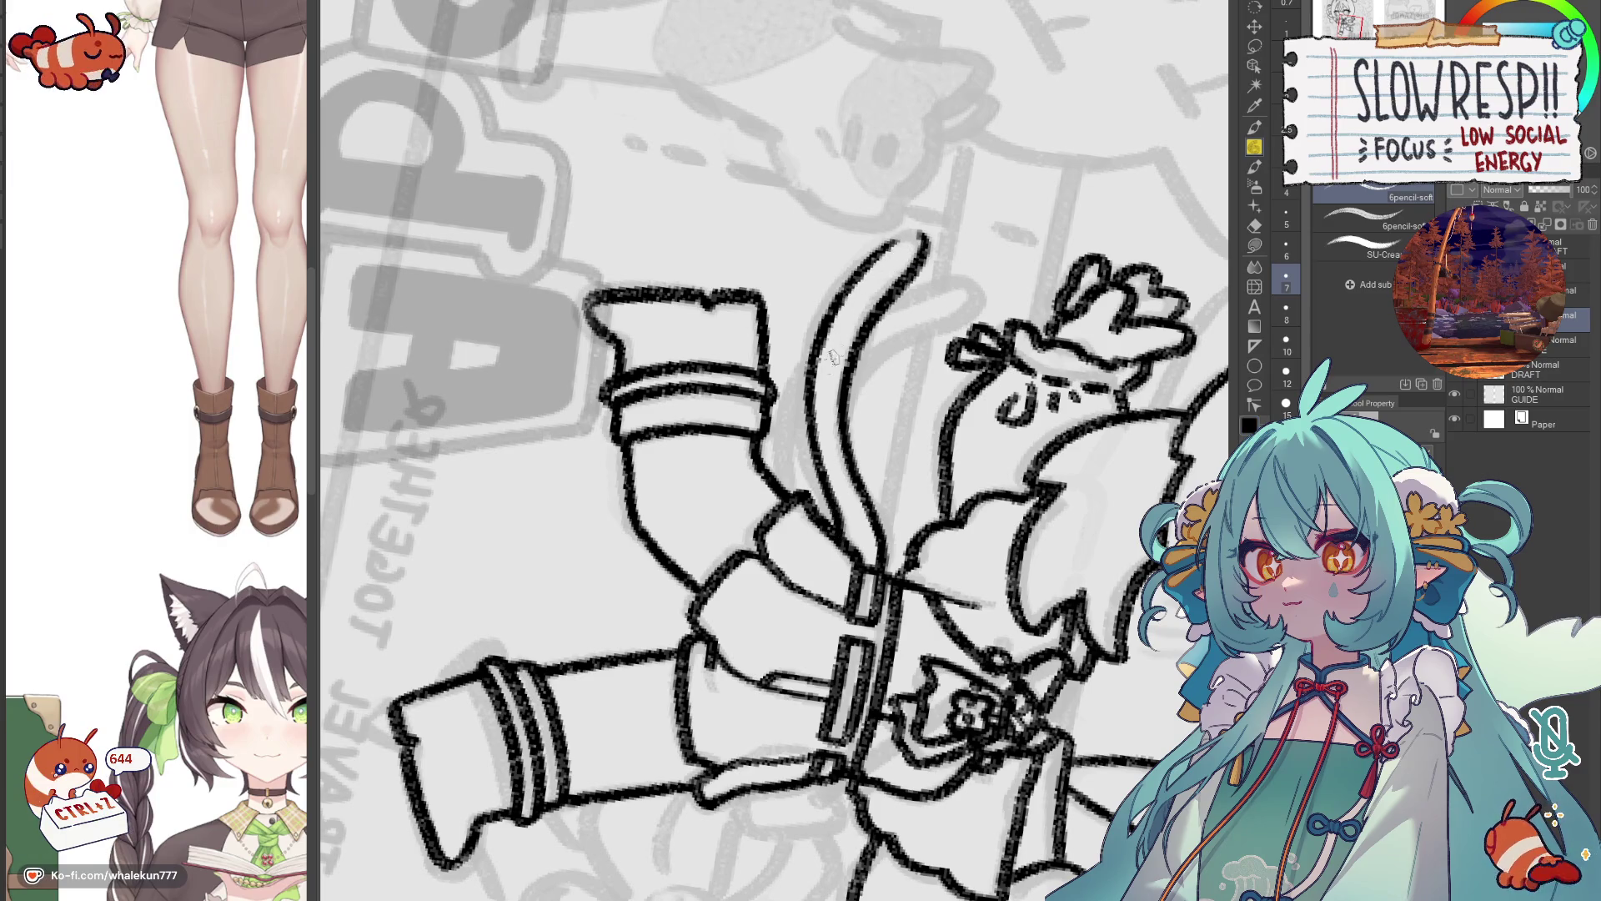
{"action": "mouse_move", "coordinate": [882, 243]}
{"action": "left_mouse_down"}
{"action": "mouse_move", "coordinate": [921, 258]}
{"action": "mouse_move", "coordinate": [921, 239]}
{"action": "left_mouse_up"}
{"action": "key", "text": "ctrl+z"}
{"action": "key", "text": "ctrl+z"}
{"action": "key", "text": "ctrl+z"}
{"action": "key", "text": "ctrl+z"}
{"action": "key", "text": "ctrl+z"}
{"action": "key", "text": "ctrl+z"}
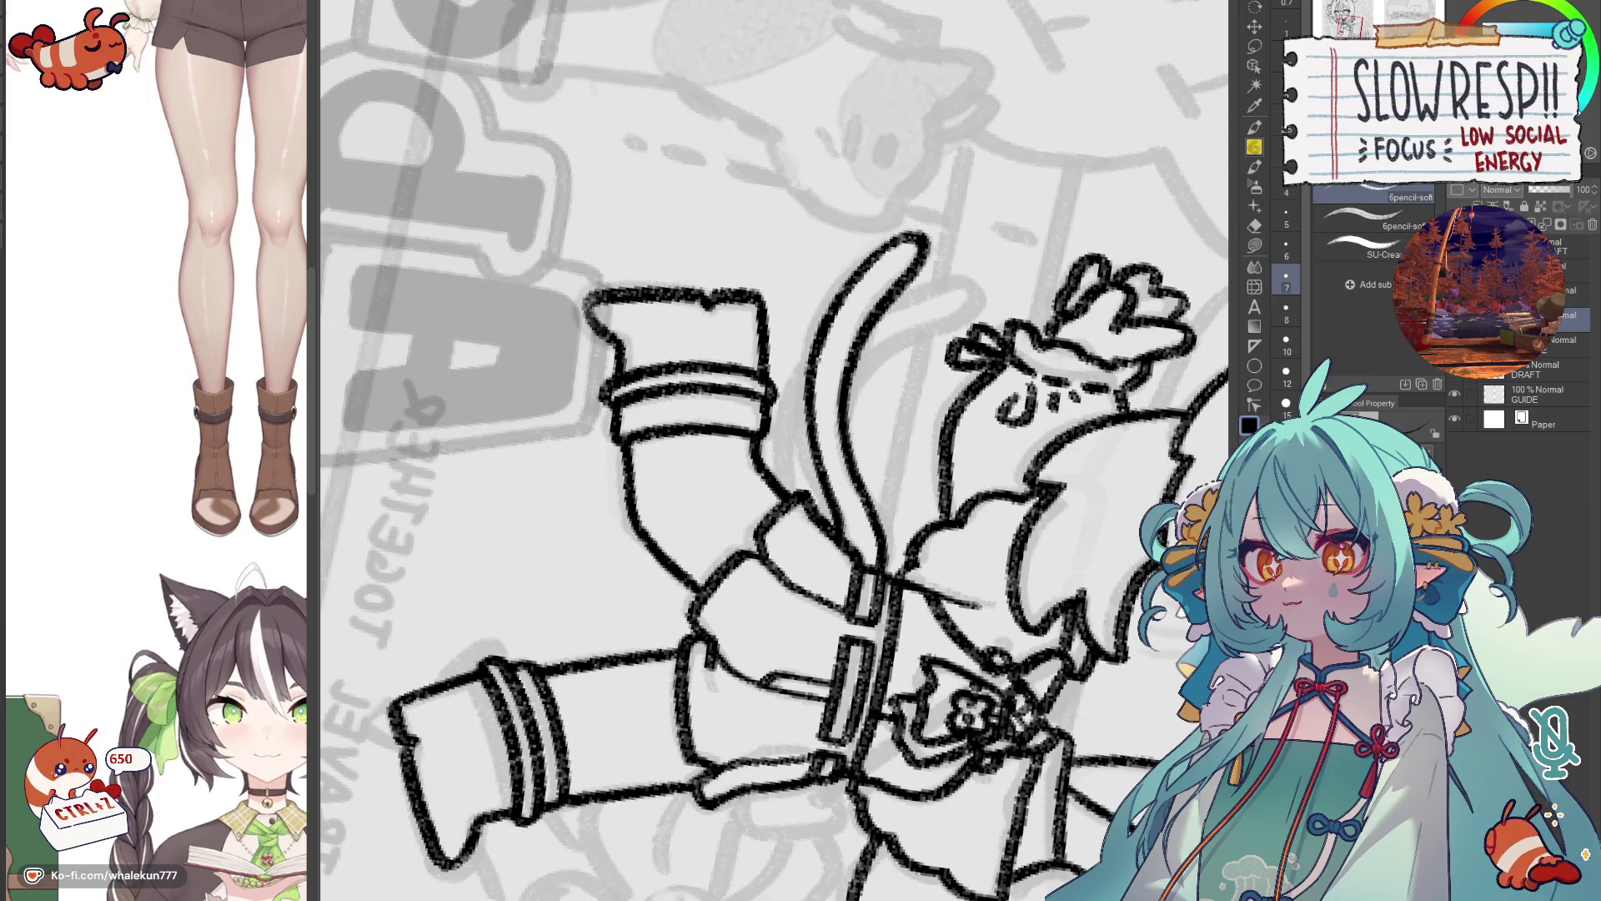
Add the tail's lower edge and the curve beside the belt, erasing the faint inner line.
{"action": "key", "text": "minus"}
{"action": "key", "text": "minus"}
{"action": "key", "text": "minus"}
{"action": "key", "text": "minus"}
{"action": "key", "text": "minus"}
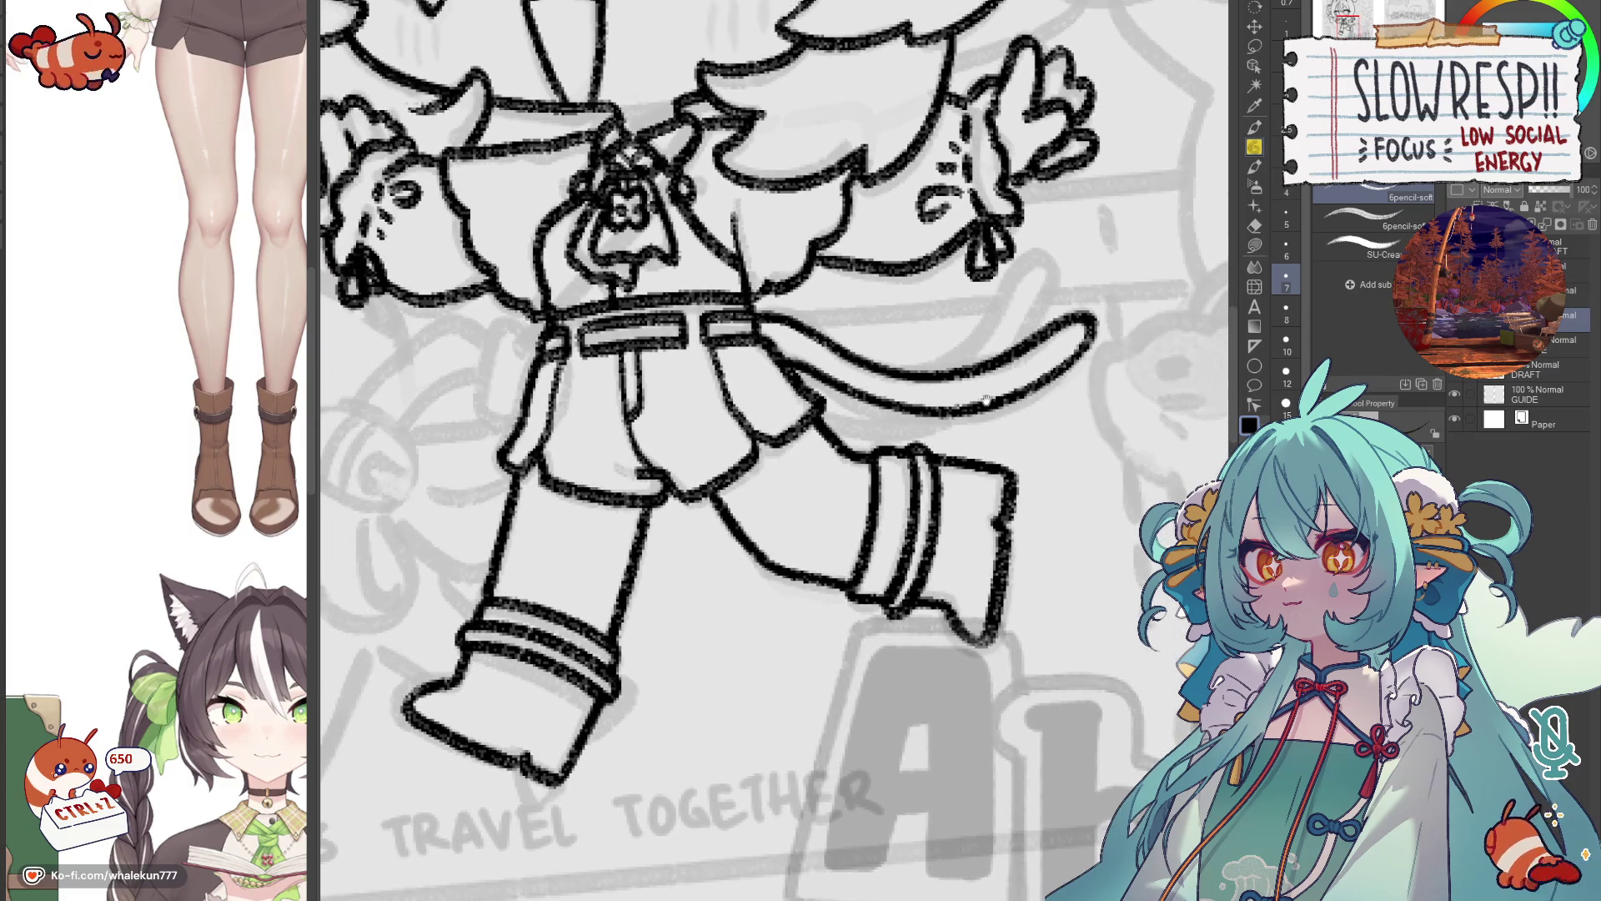
{"action": "mouse_move", "coordinate": [822, 413]}
{"action": "left_mouse_down"}
{"action": "mouse_move", "coordinate": [951, 417]}
{"action": "mouse_move", "coordinate": [843, 419]}
{"action": "mouse_move", "coordinate": [934, 413]}
{"action": "left_mouse_up"}
{"action": "key", "text": "ctrl+z"}
{"action": "key", "text": "ctrl+z"}
{"action": "mouse_move", "coordinate": [820, 414]}
{"action": "left_mouse_down"}
{"action": "mouse_move", "coordinate": [955, 406]}
{"action": "mouse_move", "coordinate": [980, 376]}
{"action": "mouse_move", "coordinate": [934, 421]}
{"action": "mouse_move", "coordinate": [917, 374]}
{"action": "mouse_move", "coordinate": [930, 356]}
{"action": "mouse_move", "coordinate": [909, 388]}
{"action": "mouse_move", "coordinate": [938, 329]}
{"action": "mouse_move", "coordinate": [972, 309]}
{"action": "mouse_move", "coordinate": [896, 403]}
{"action": "mouse_move", "coordinate": [855, 426]}
{"action": "left_mouse_up"}
{"action": "key", "text": "ctrl+z"}
{"action": "key", "text": "ctrl+z"}
{"action": "mouse_move", "coordinate": [959, 310]}
{"action": "left_mouse_down"}
{"action": "mouse_move", "coordinate": [972, 339]}
{"action": "mouse_move", "coordinate": [927, 342]}
{"action": "mouse_move", "coordinate": [863, 415]}
{"action": "mouse_move", "coordinate": [921, 346]}
{"action": "left_mouse_up"}
{"action": "key", "text": "ctrl+z"}
{"action": "left_click_drag", "start_coordinate": [868, 406], "coordinate": [926, 334]}
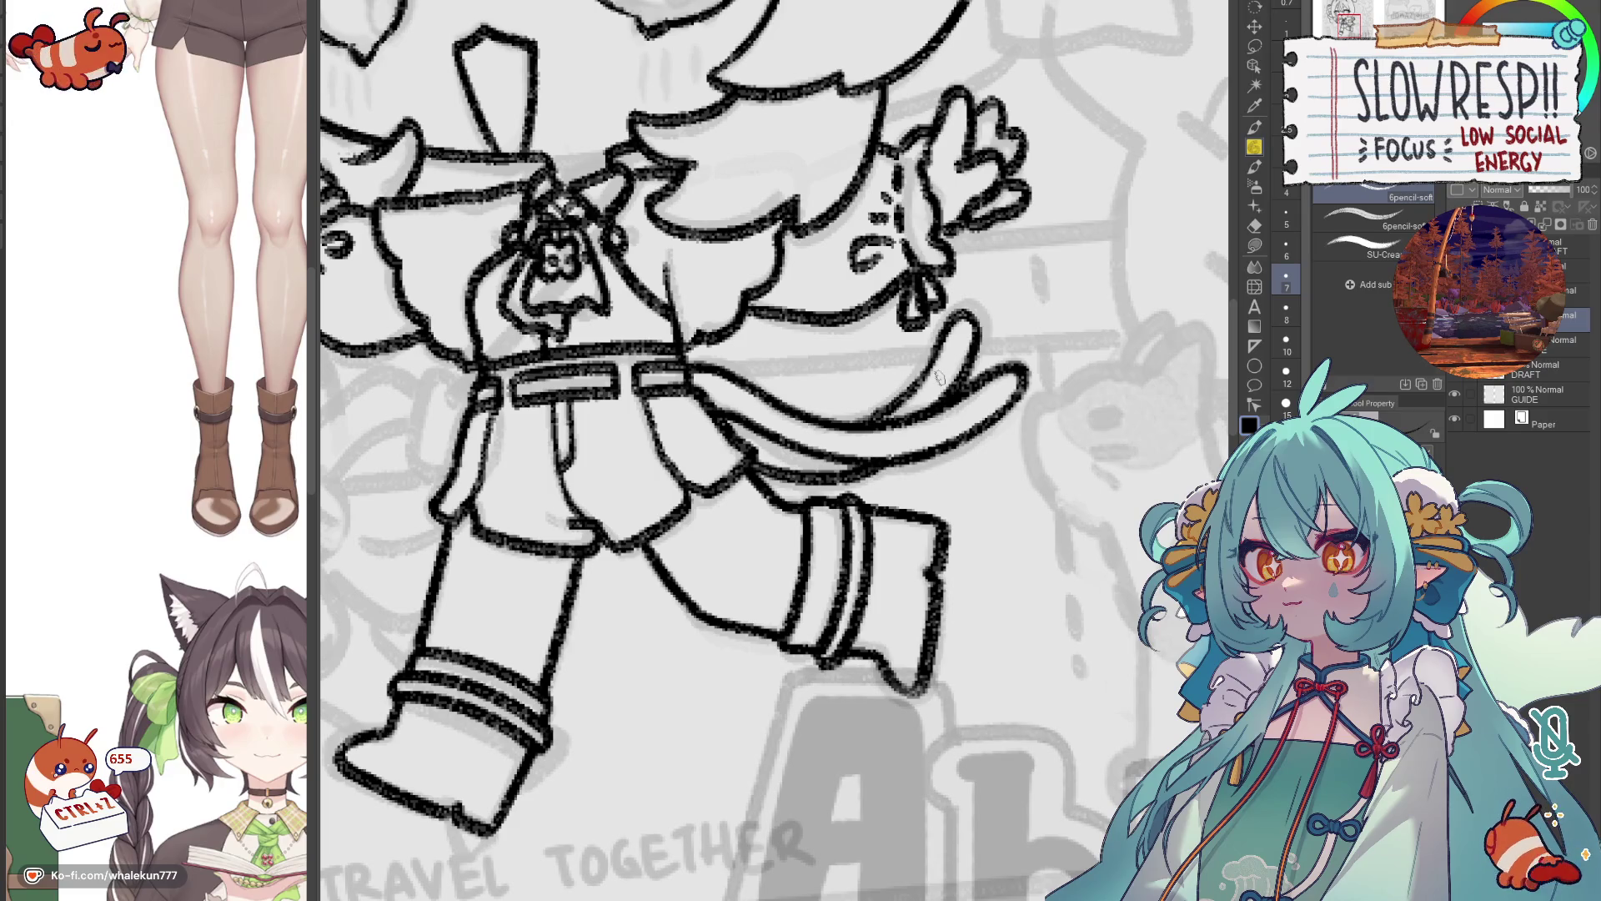
Undo the last stroke and mirror the view to check the legs.
{"action": "left_click_drag", "start_coordinate": [938, 377], "coordinate": [938, 399]}
{"action": "key", "text": "ctrl+z"}
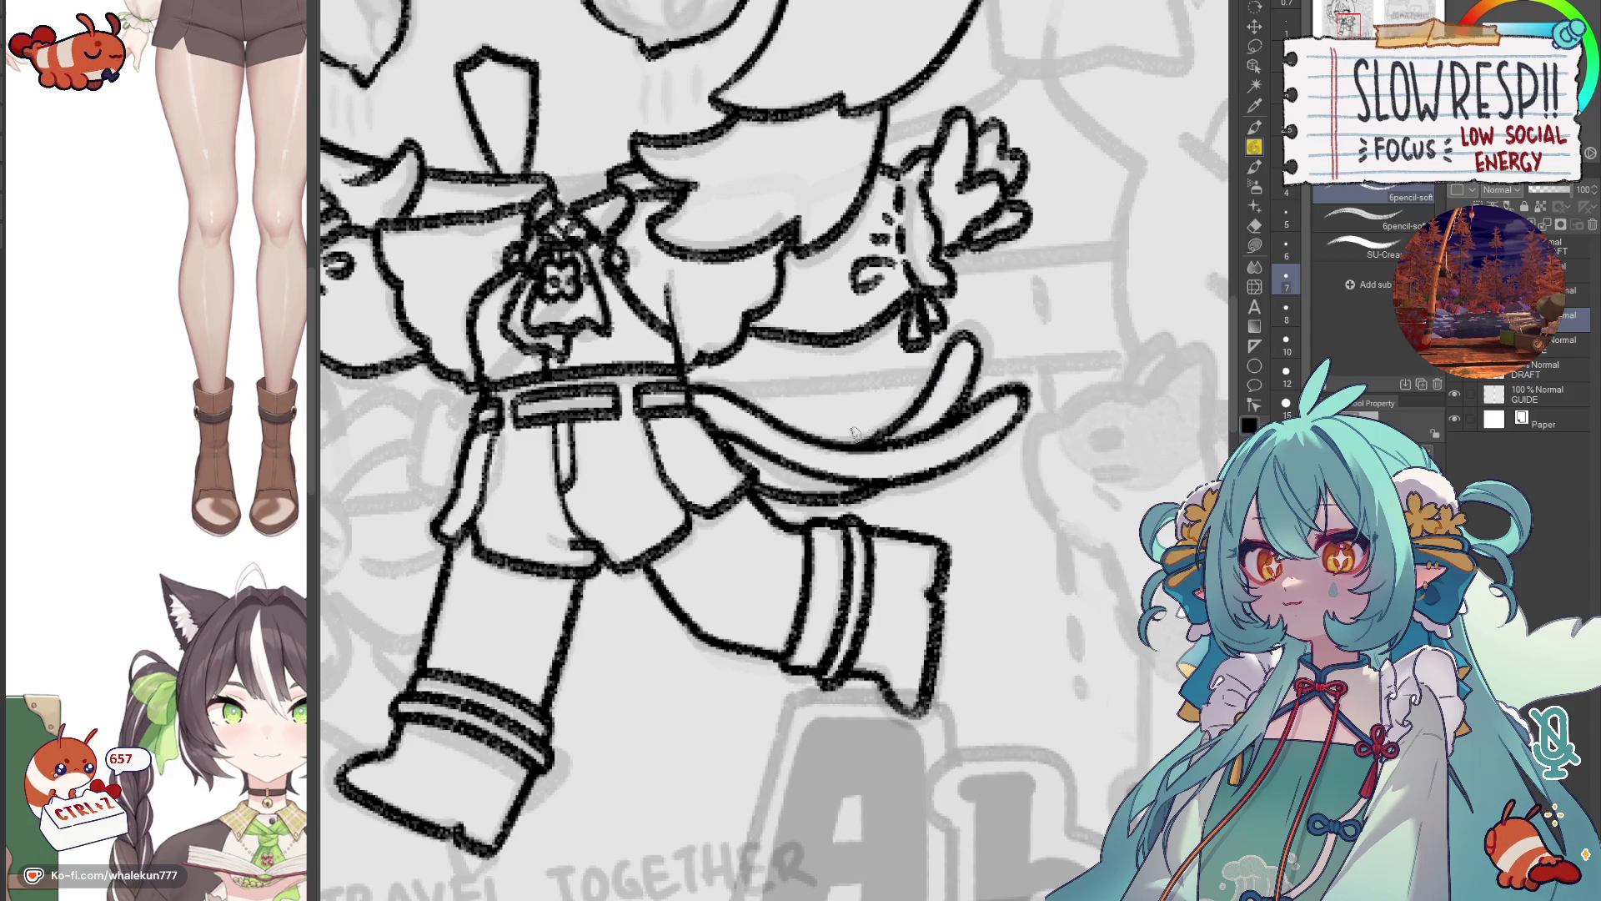
{"action": "scroll", "coordinate": [948, 389], "scroll_direction": "down", "scroll_amount": 5}
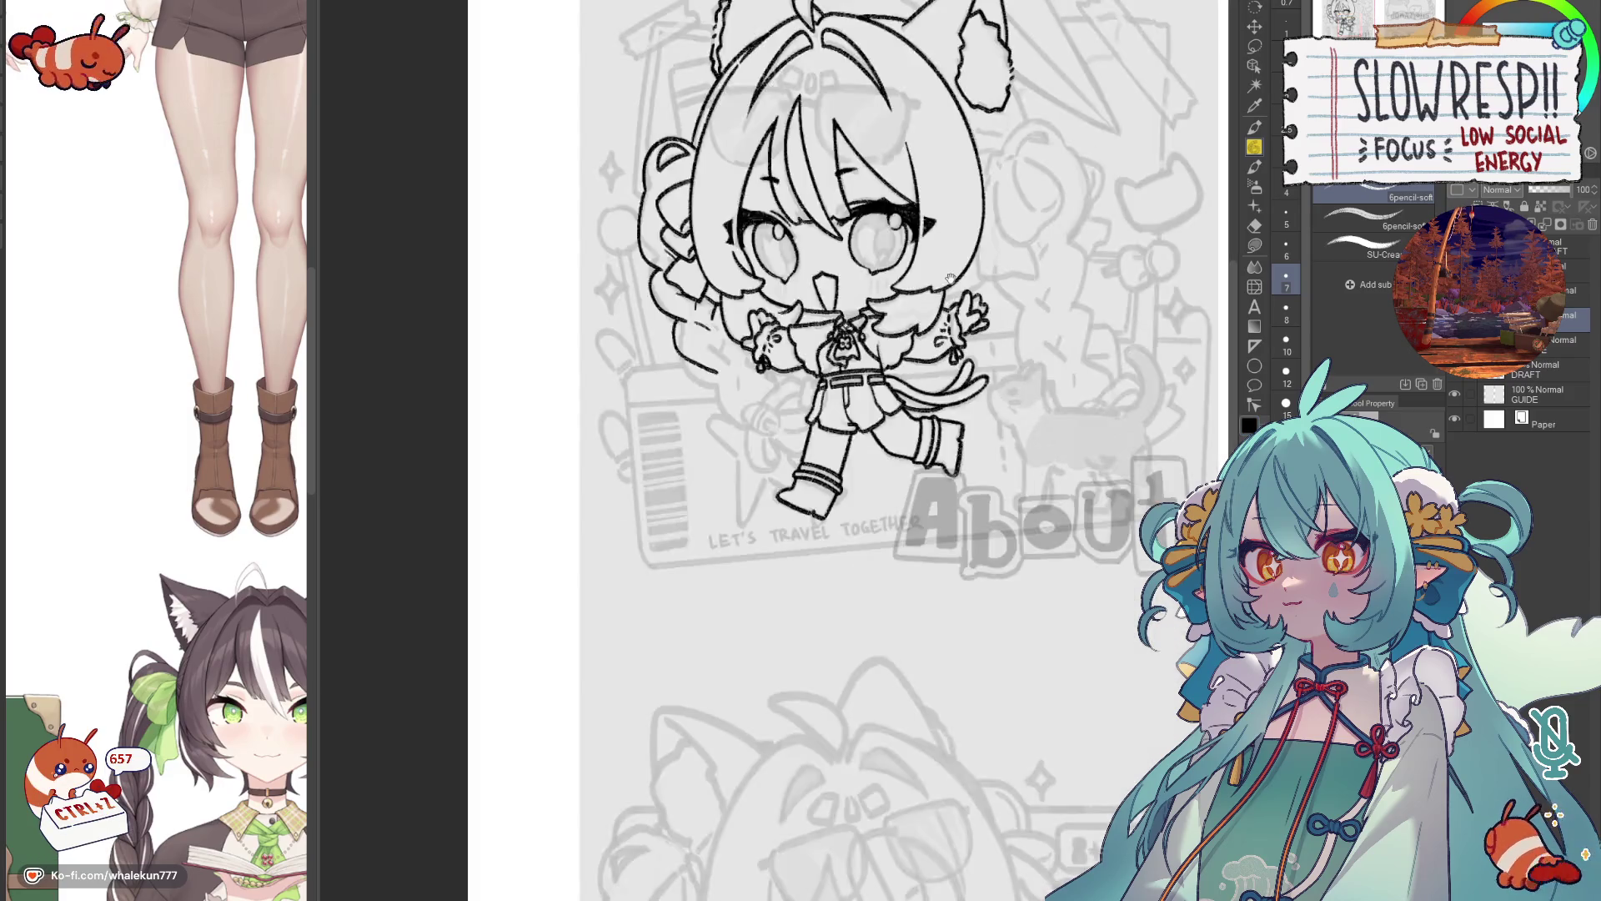
{"action": "scroll", "coordinate": [950, 278], "scroll_direction": "up", "scroll_amount": 5}
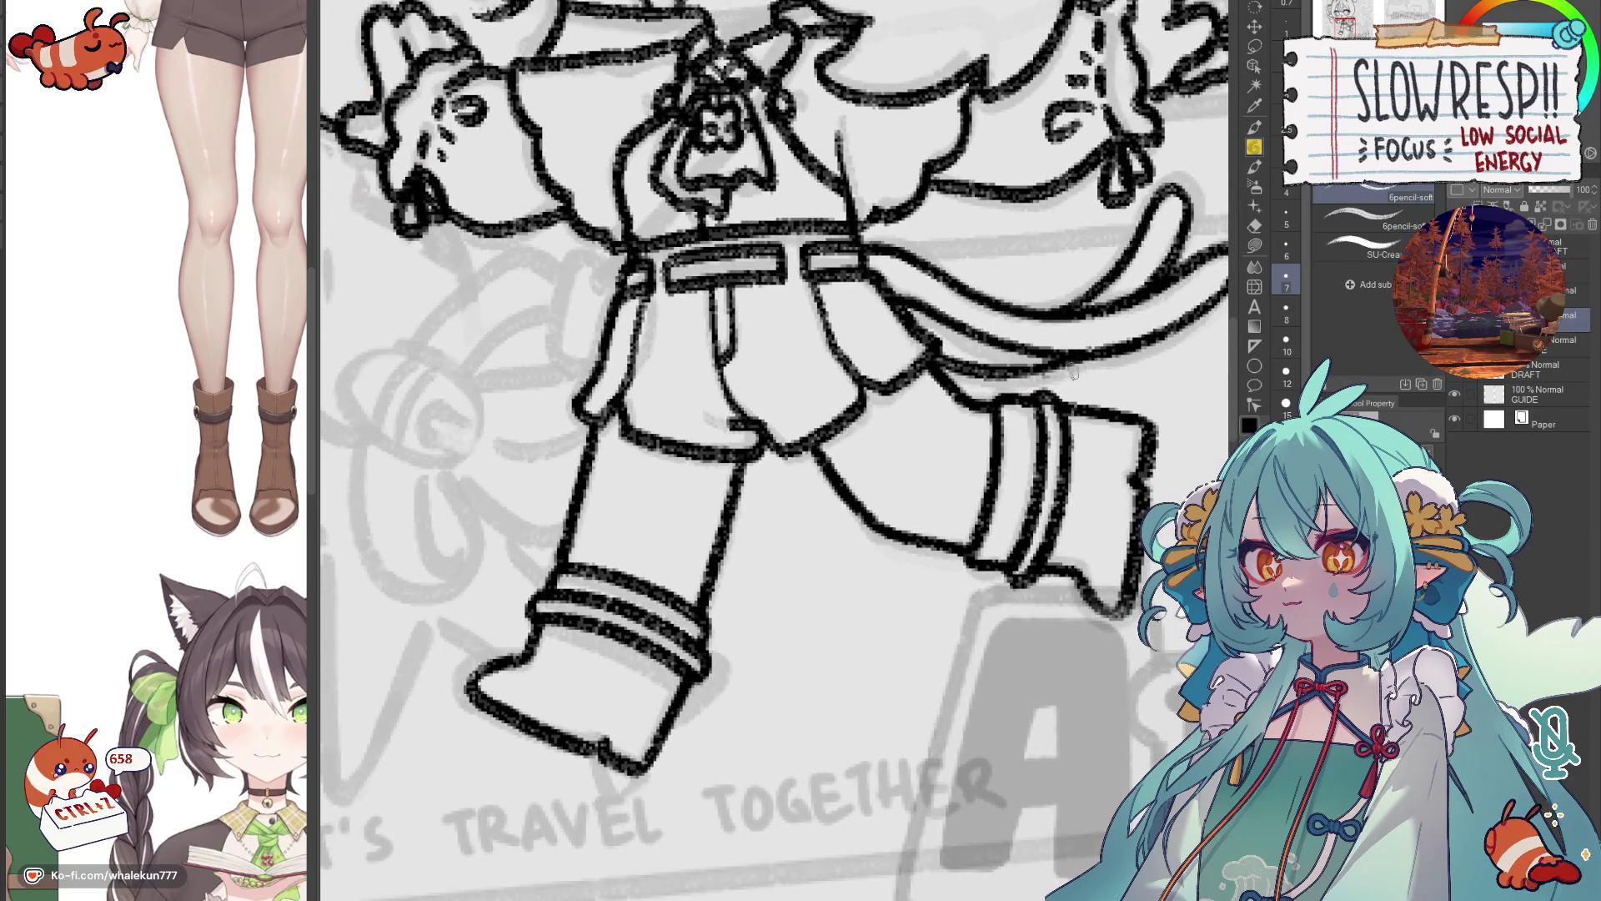
{"action": "key", "text": "h"}
{"action": "key", "text": "h"}
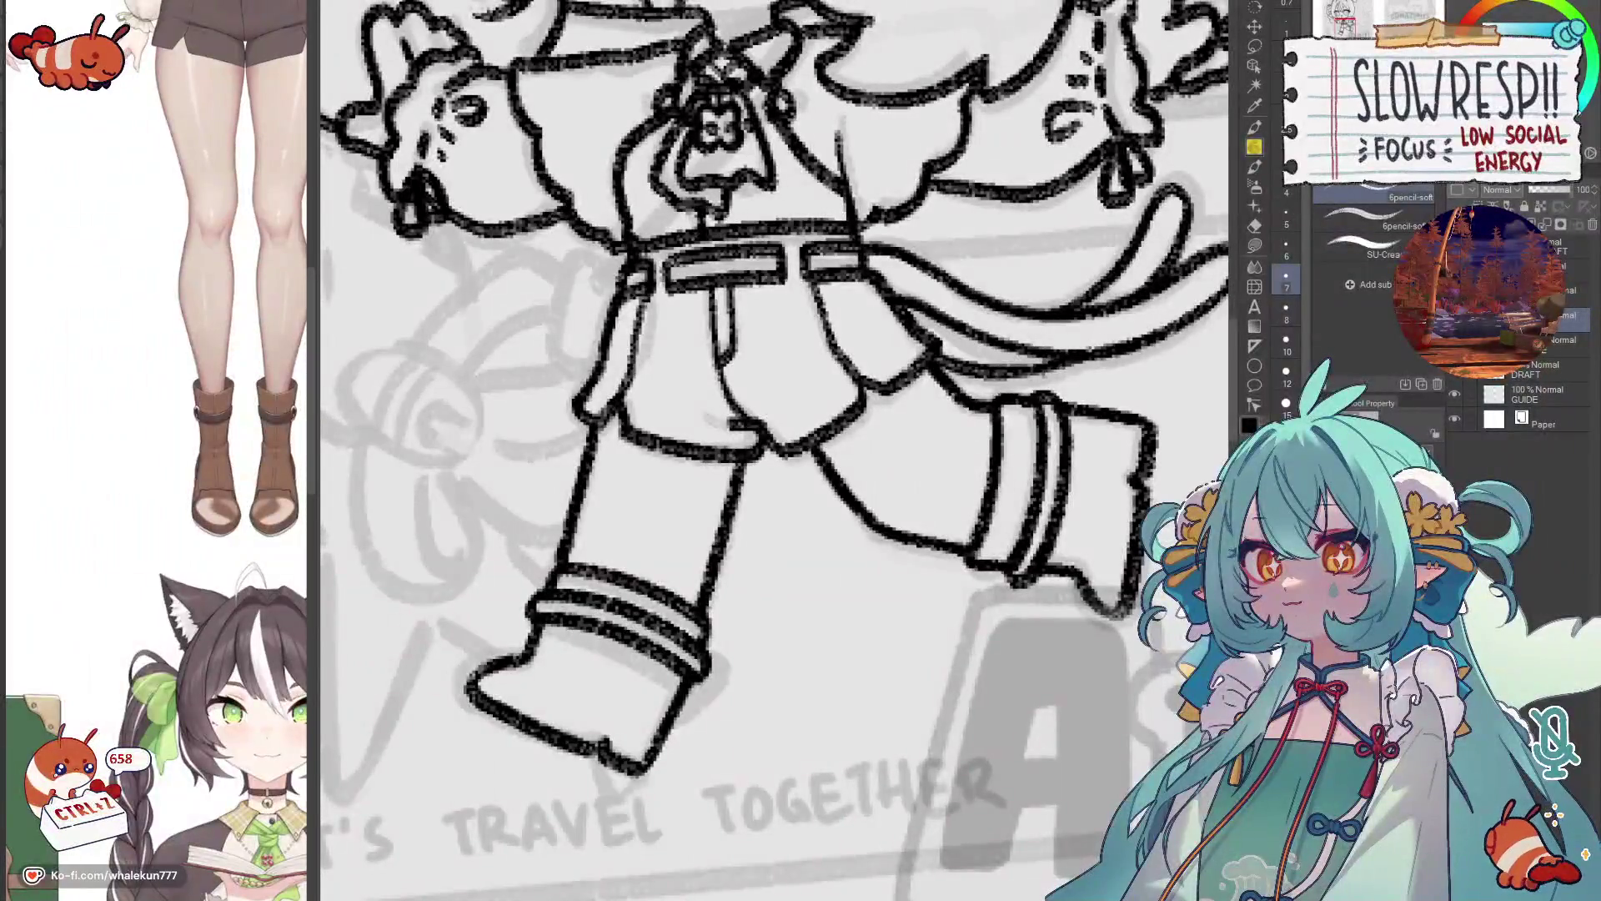
{"action": "scroll", "coordinate": [976, 369], "scroll_direction": "down", "scroll_amount": 5}
{"action": "scroll", "coordinate": [977, 370], "scroll_direction": "down", "scroll_amount": 4}
{"action": "key", "text": "h"}
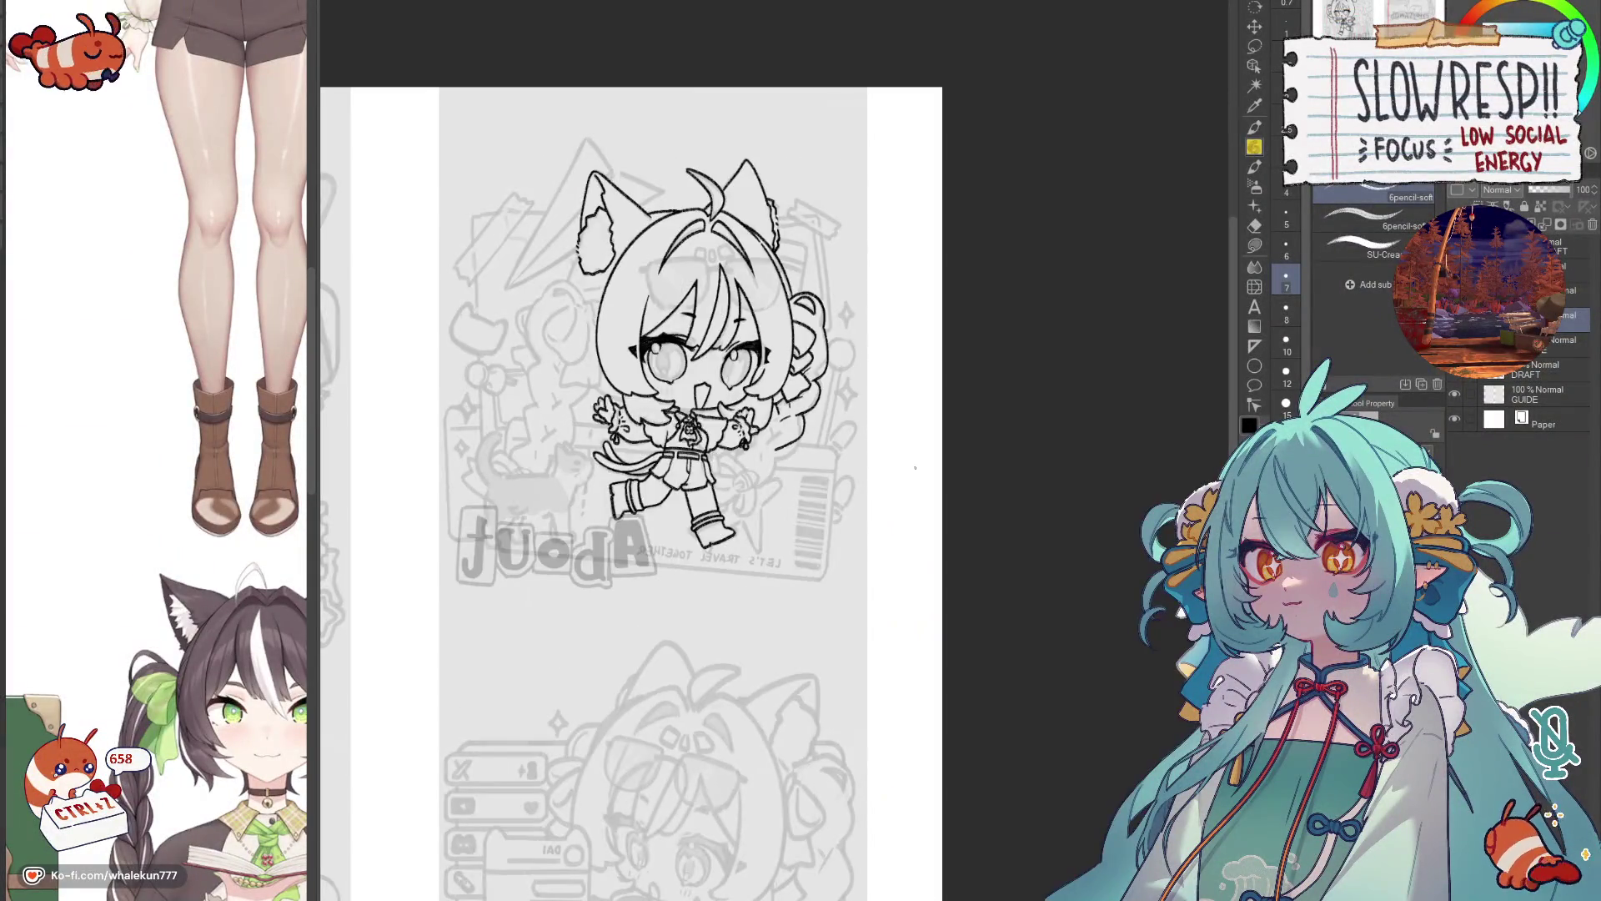
{"action": "left_click", "coordinate": [1457, 379]}
{"action": "key", "text": "h"}
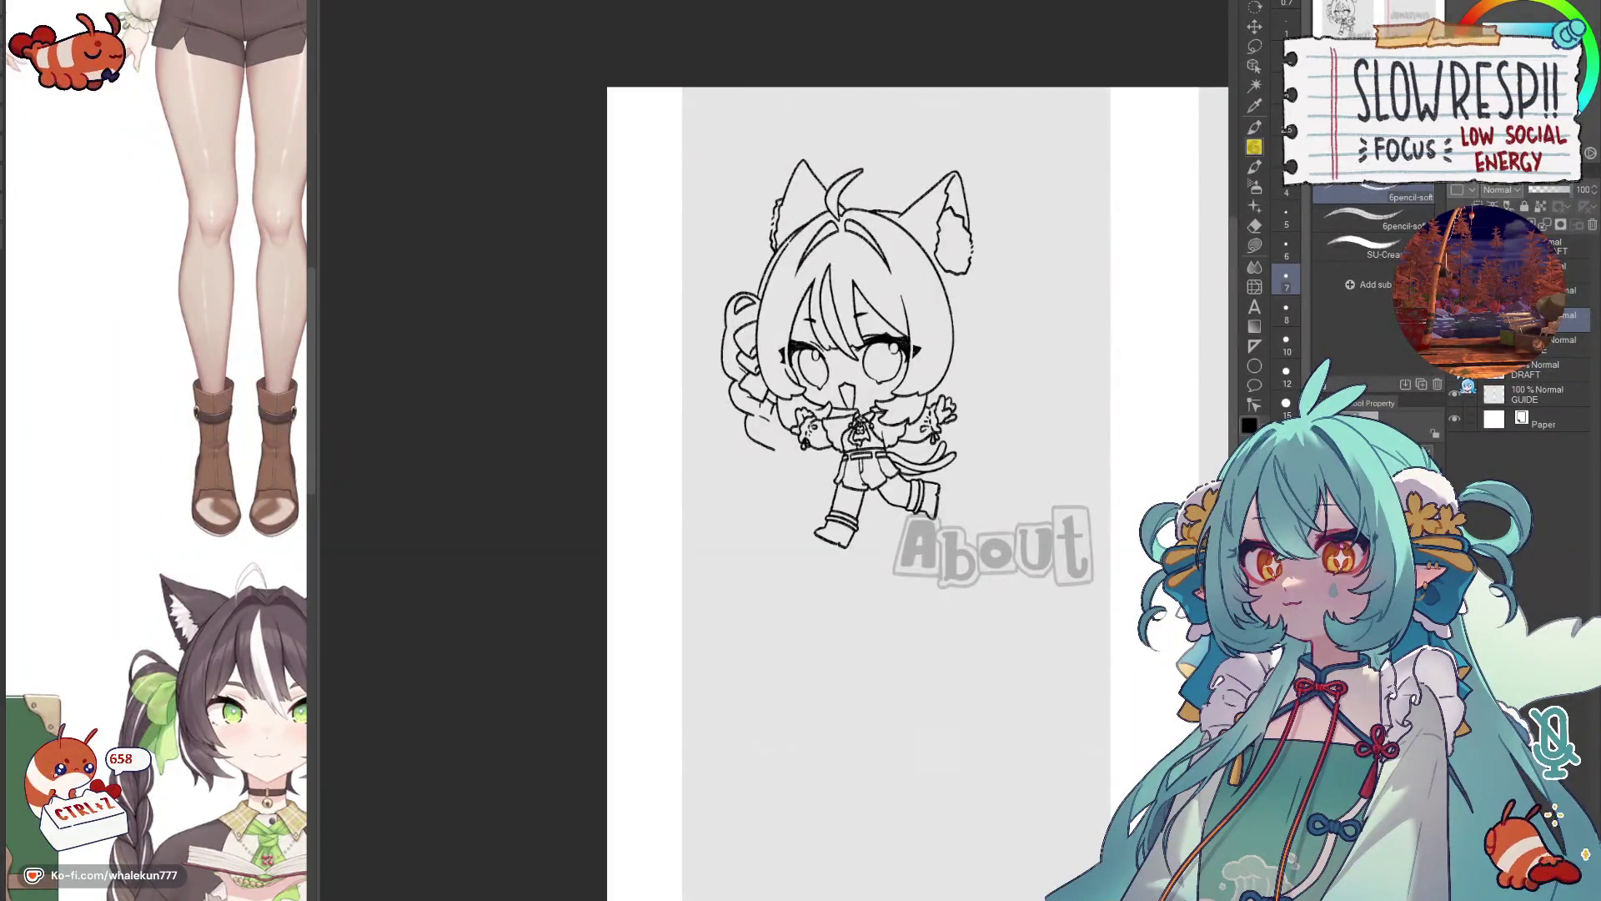
{"action": "key", "text": "h"}
{"action": "key", "text": "h"}
{"action": "left_click", "coordinate": [1461, 377]}
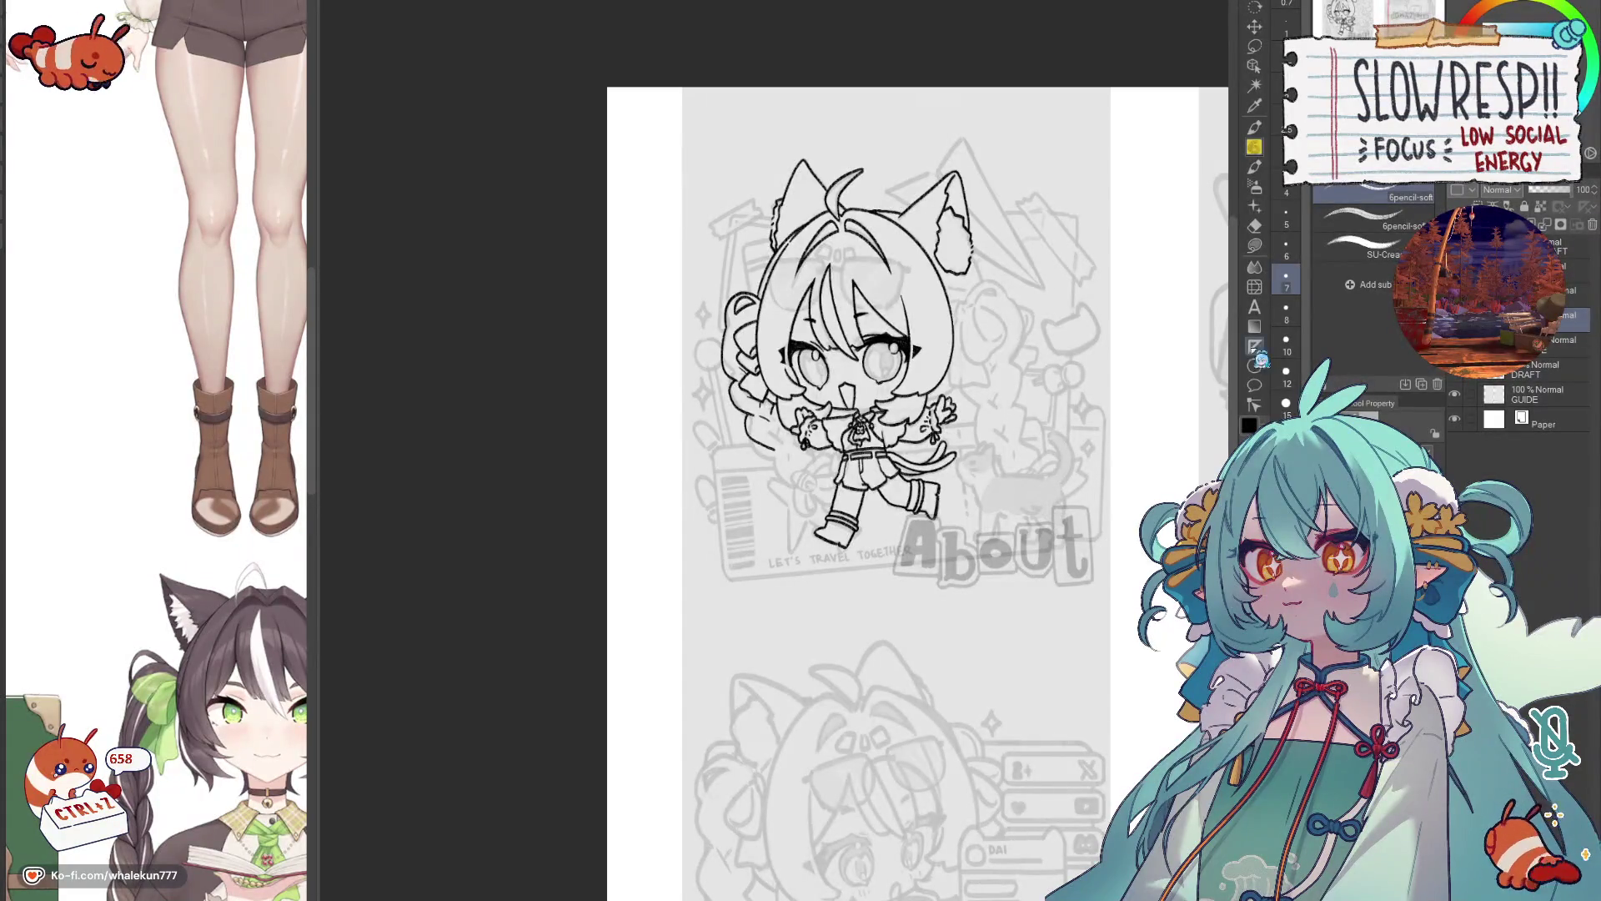
{"action": "scroll", "coordinate": [861, 478], "scroll_direction": "up", "scroll_amount": 4}
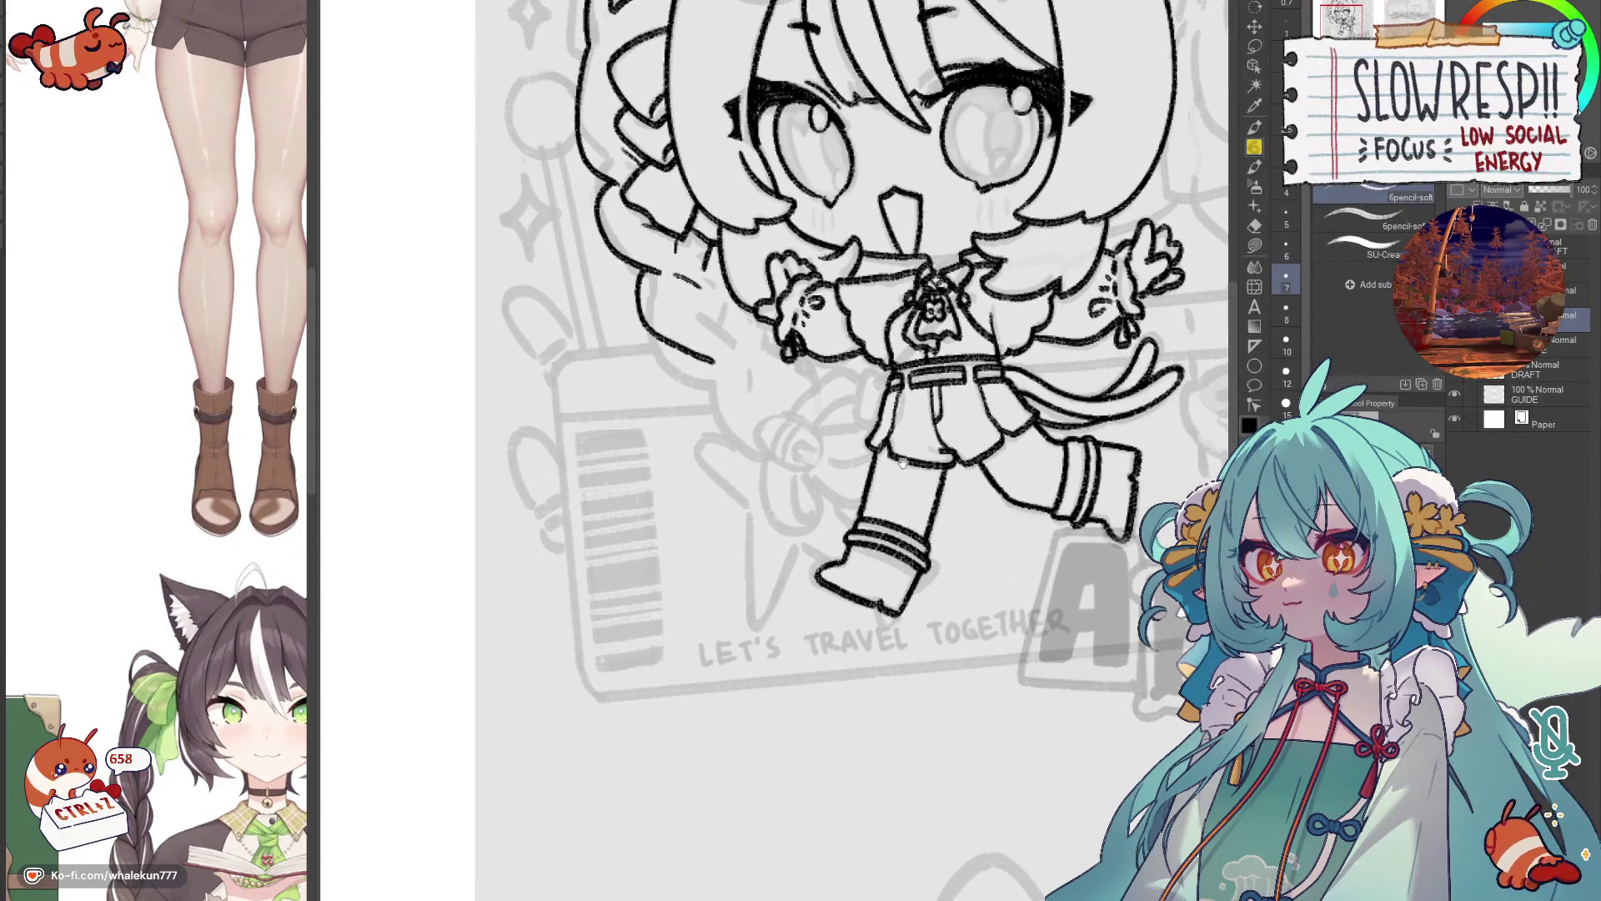
{"action": "scroll", "coordinate": [828, 437], "scroll_direction": "up", "scroll_amount": 2}
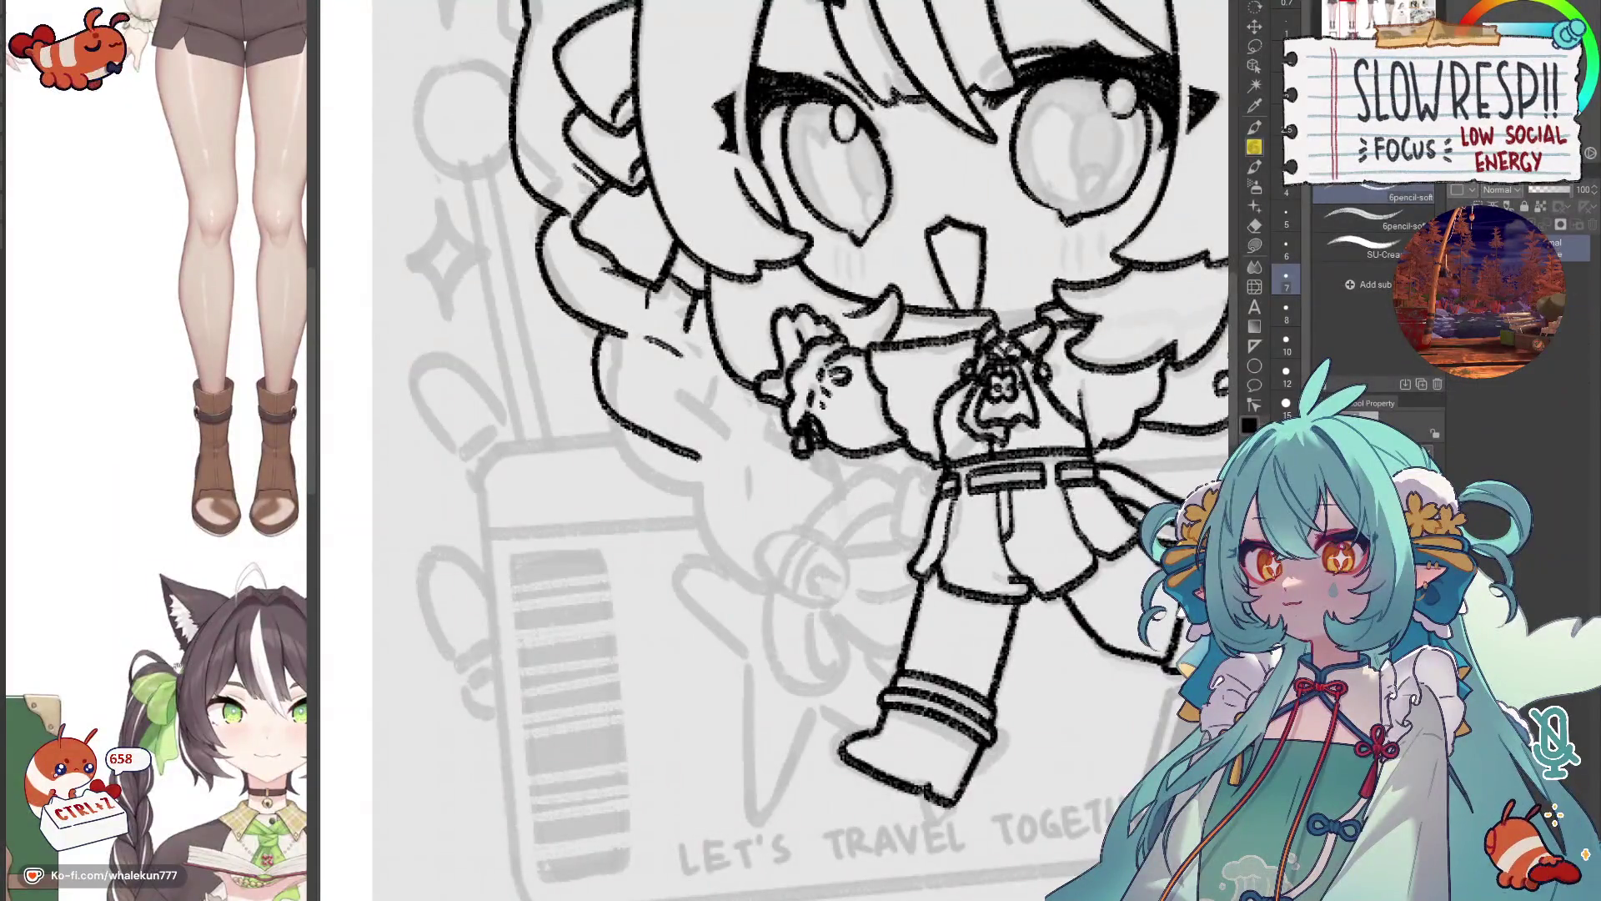
{"action": "scroll", "coordinate": [206, 676], "scroll_direction": "down", "scroll_amount": 3}
{"action": "scroll", "coordinate": [206, 676], "scroll_direction": "down", "scroll_amount": 2}
{"action": "scroll", "coordinate": [267, 433], "scroll_direction": "up", "scroll_amount": 3}
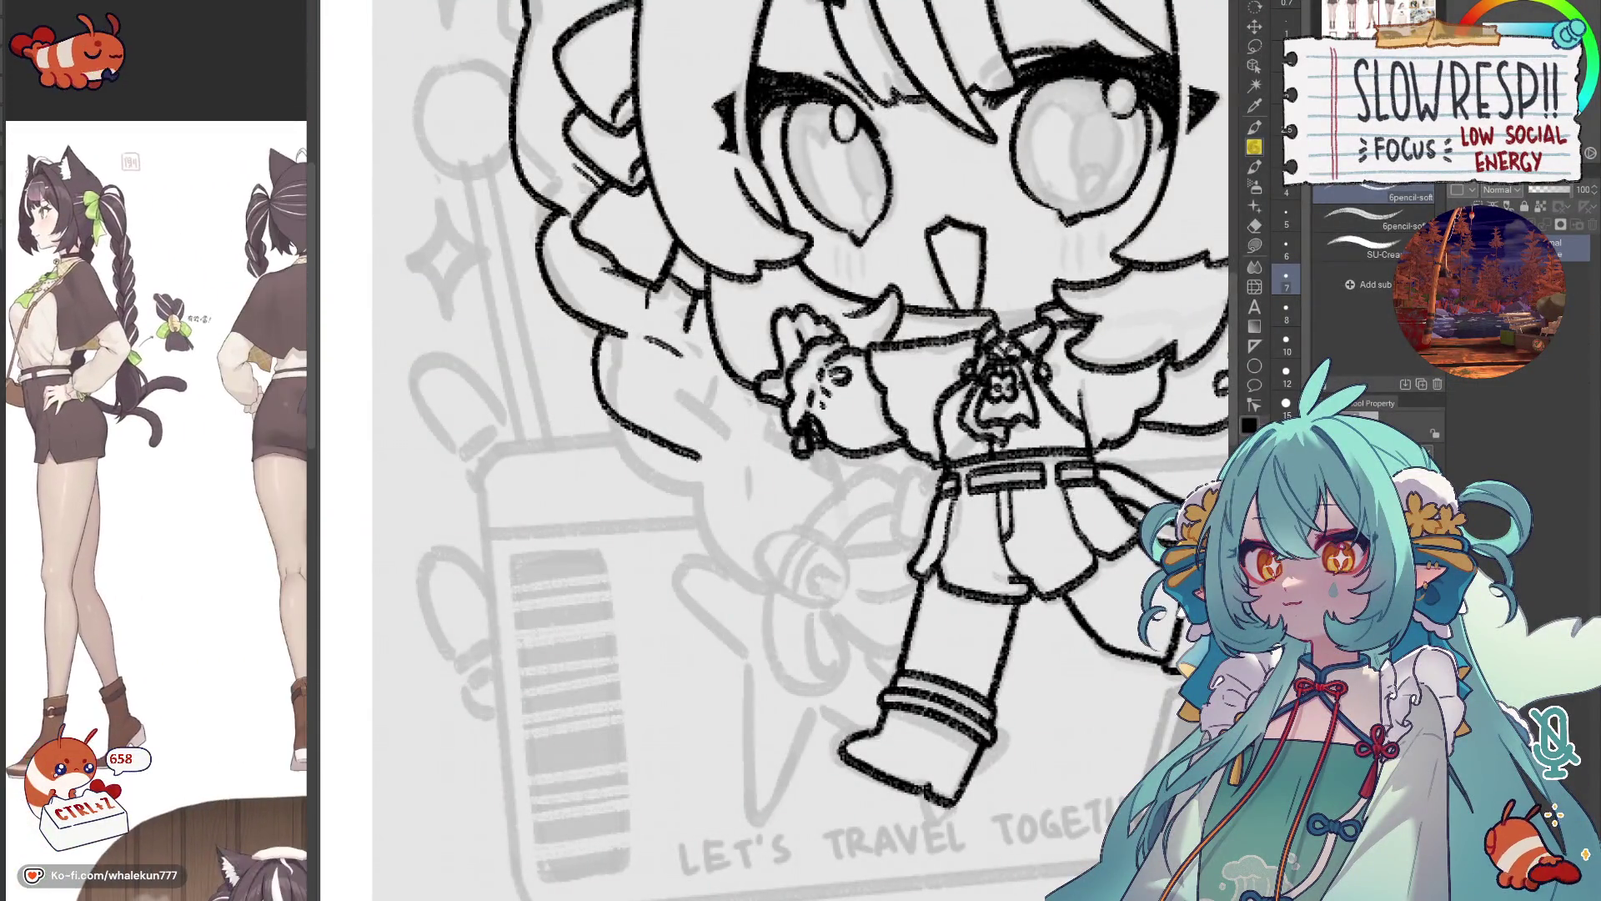
{"action": "scroll", "coordinate": [165, 727], "scroll_direction": "down", "scroll_amount": 5}
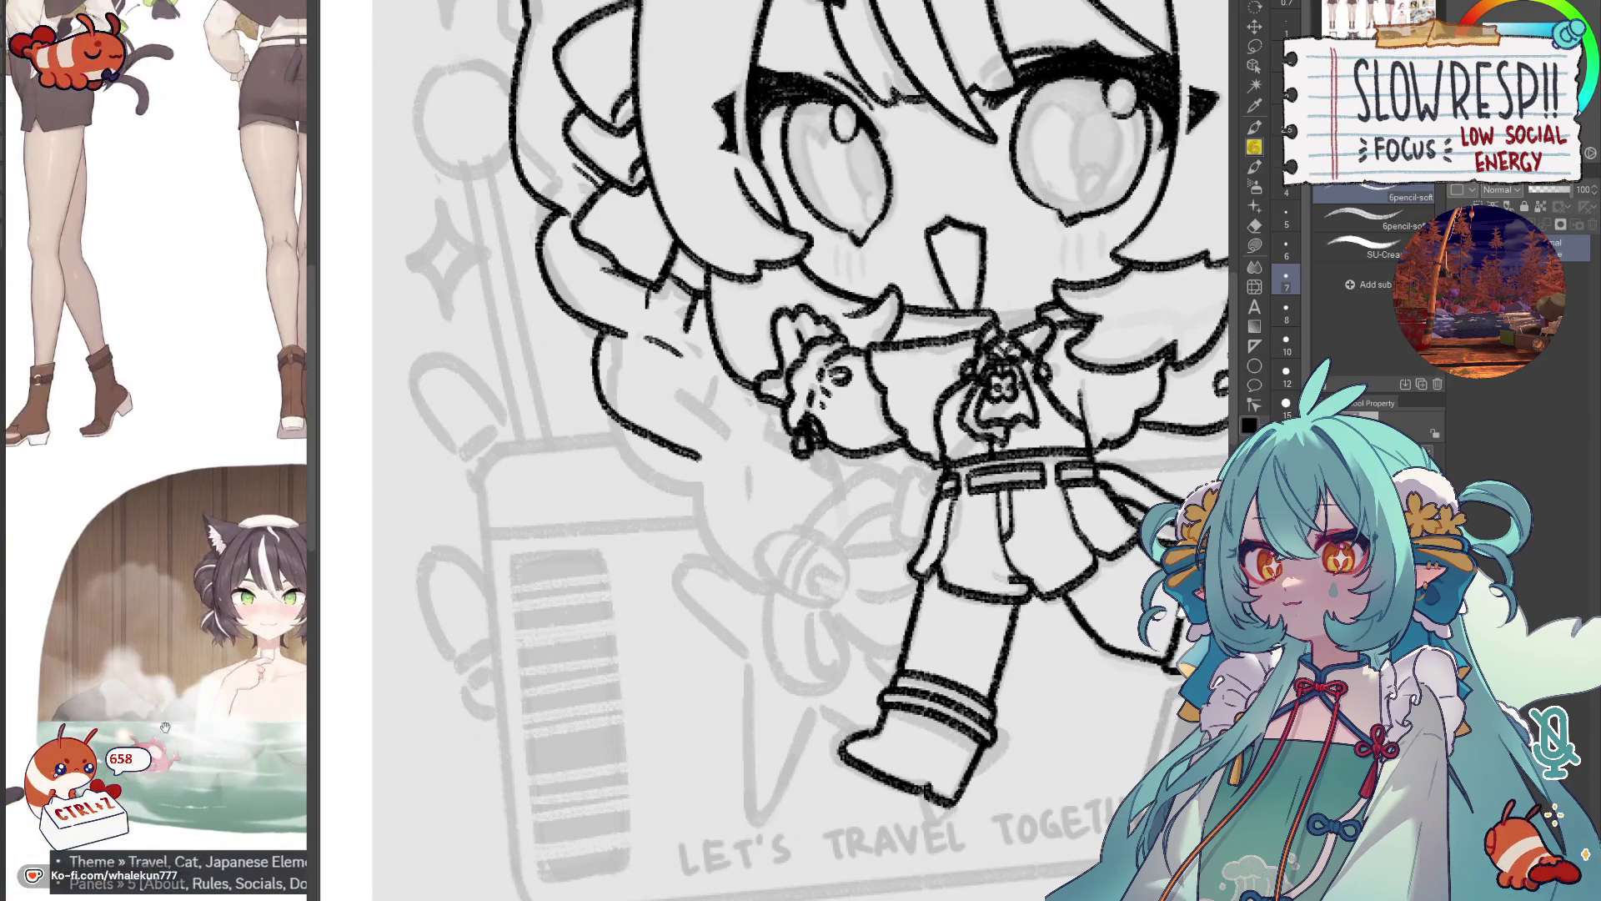
{"action": "scroll", "coordinate": [167, 711], "scroll_direction": "down", "scroll_amount": 6}
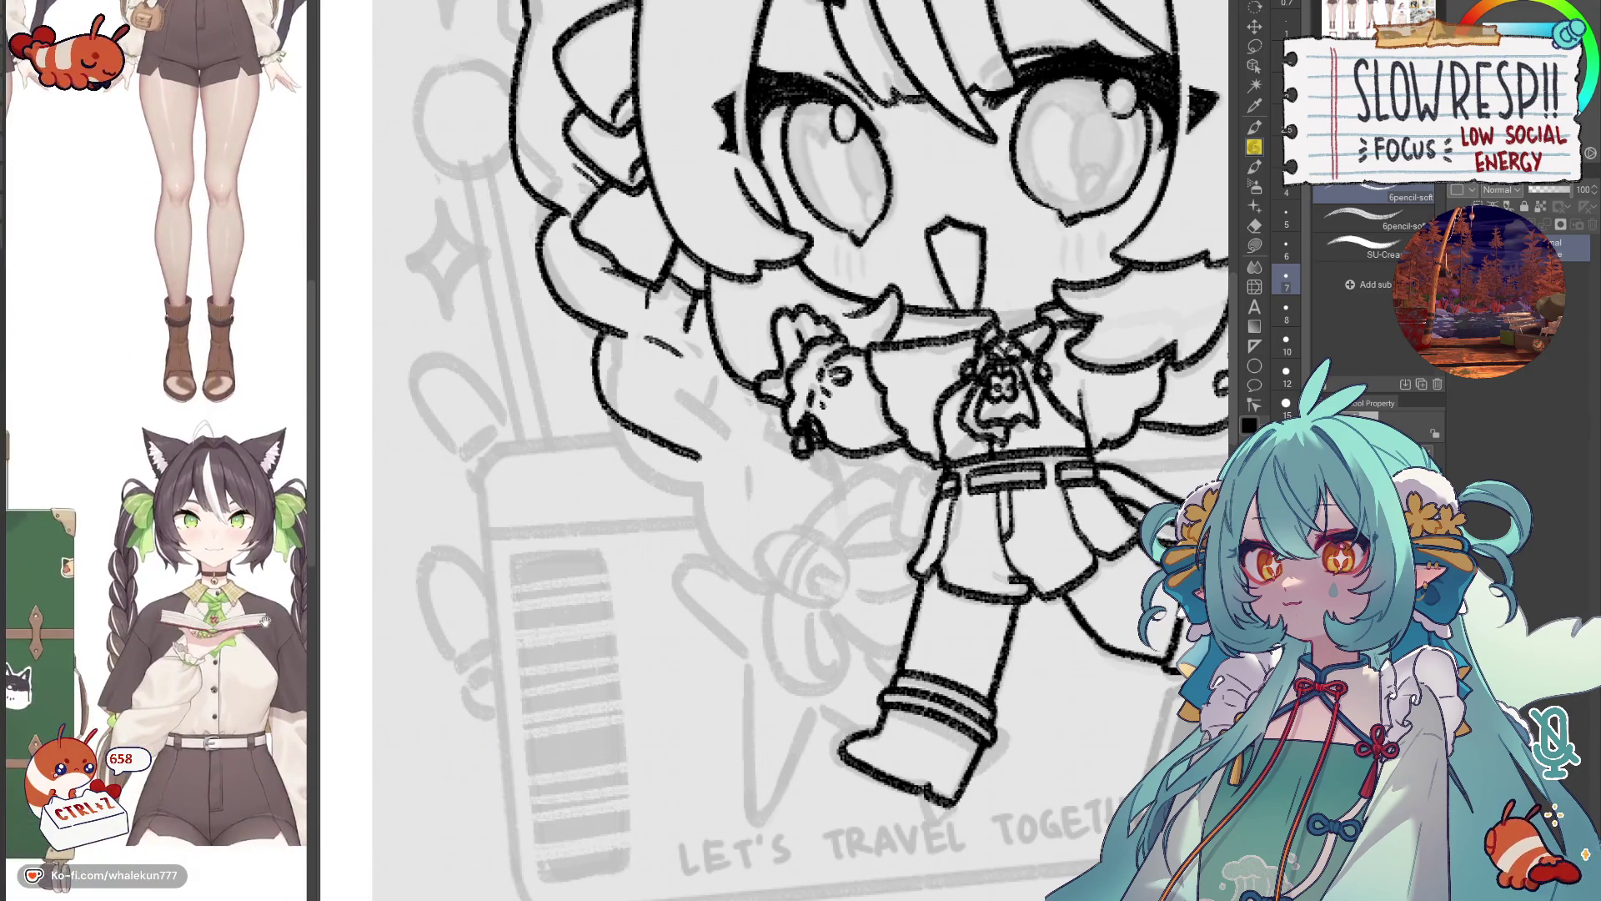
{"action": "scroll", "coordinate": [255, 622], "scroll_direction": "down", "scroll_amount": 3}
{"action": "scroll", "coordinate": [208, 583], "scroll_direction": "down", "scroll_amount": 5}
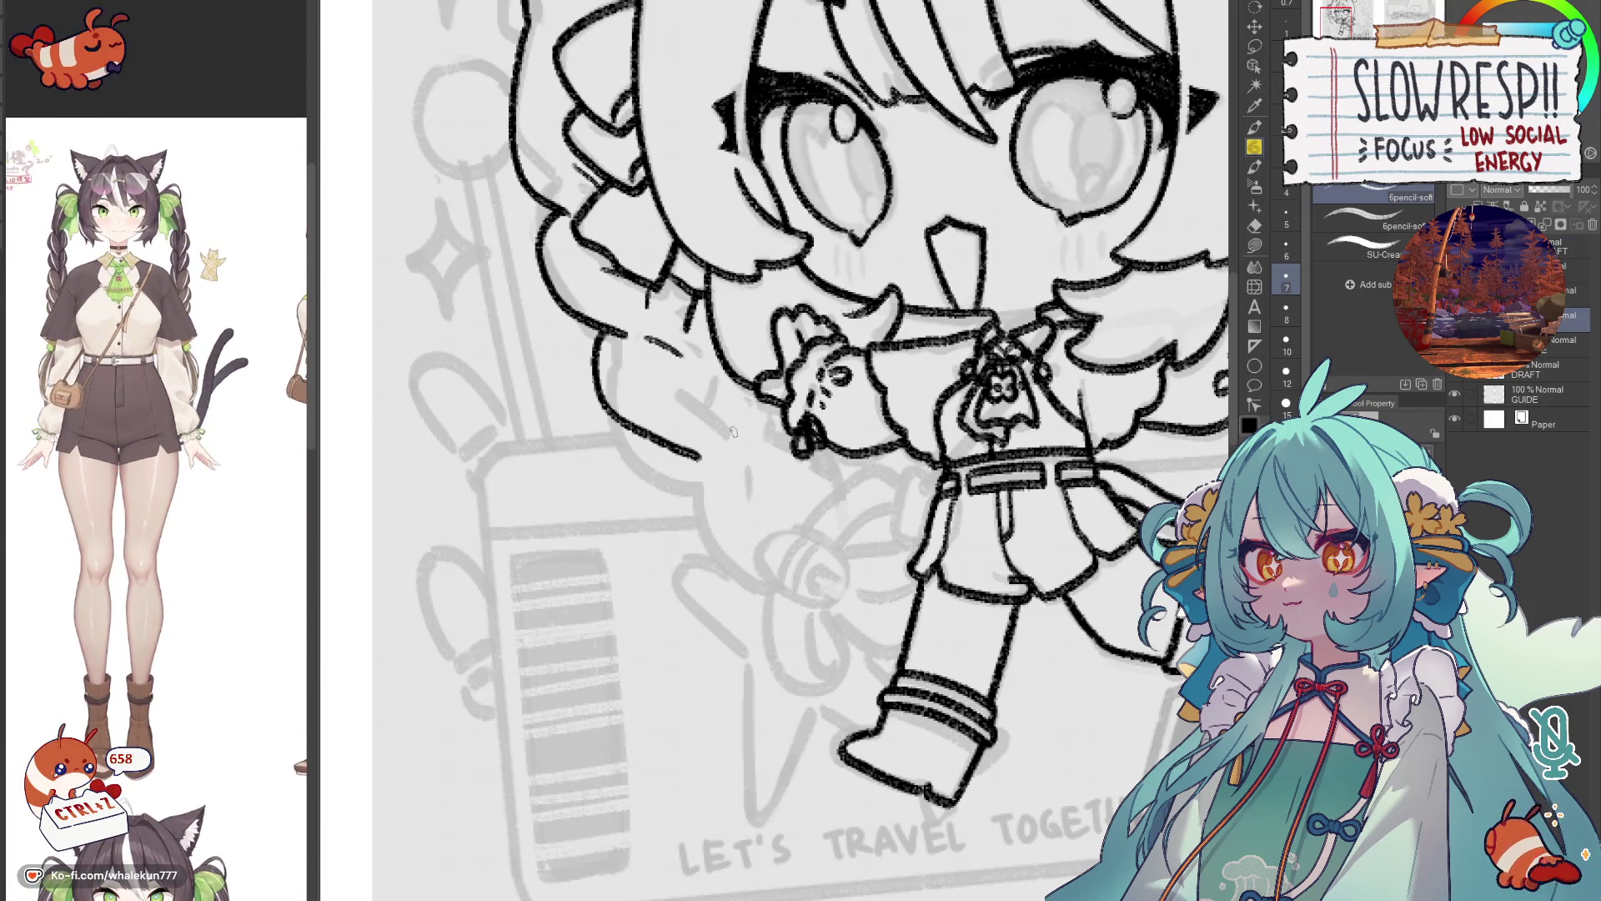
{"action": "key", "text": "ctrl+z"}
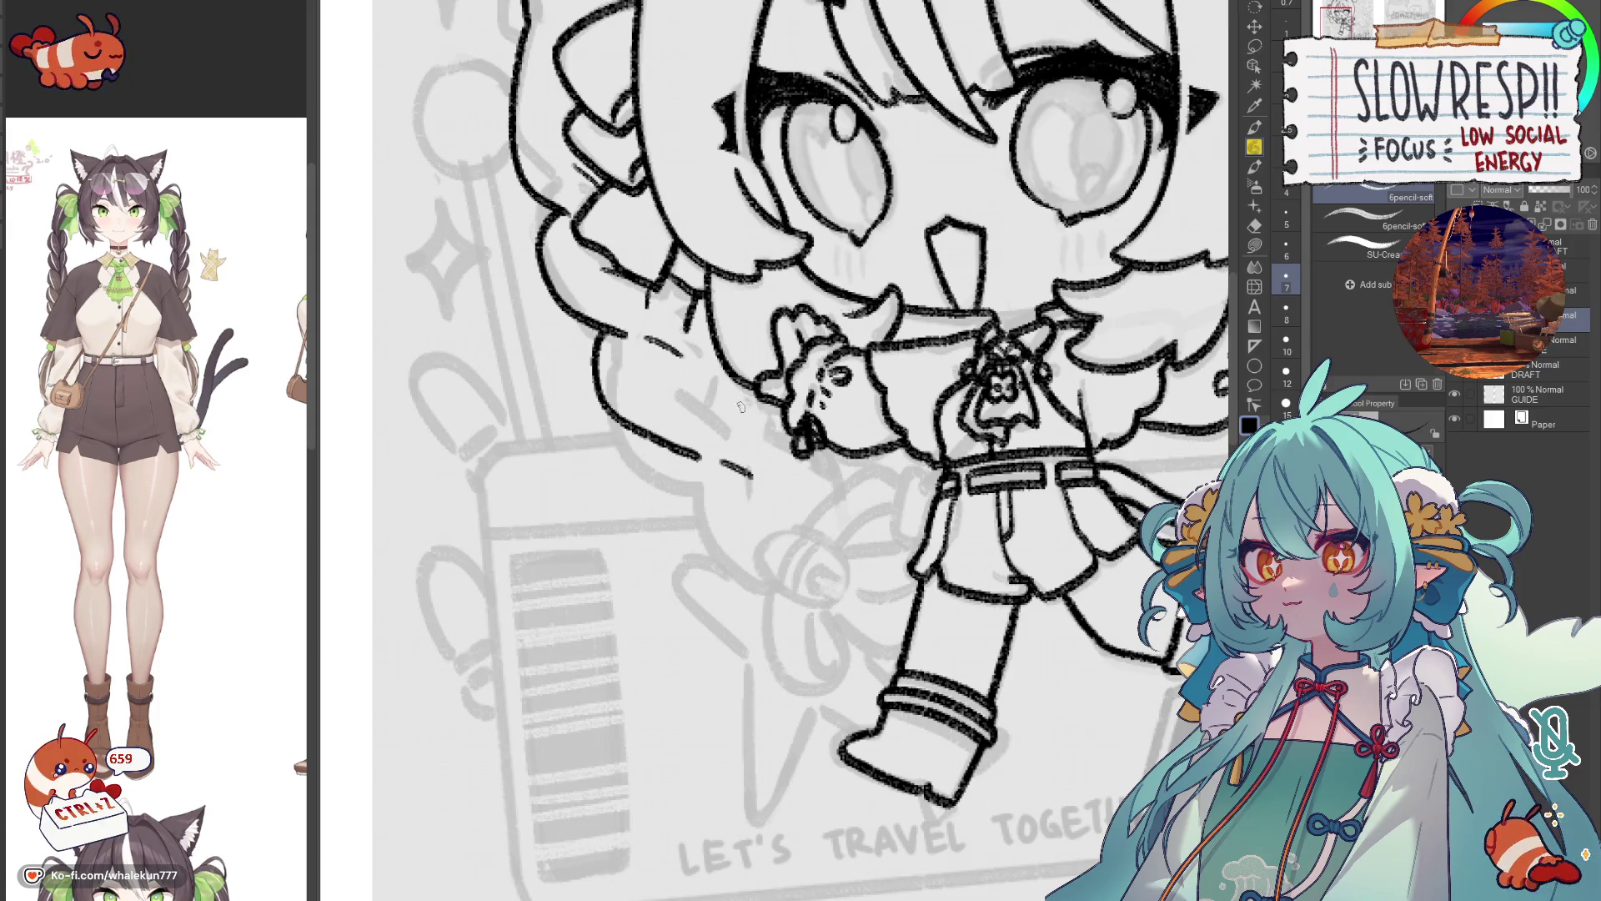
Ink the braid contours and lower outline curving down below the arm.
{"action": "key", "text": "ctrl+z"}
{"action": "key", "text": "ctrl+z"}
{"action": "key", "text": "ctrl+z"}
{"action": "key", "text": "ctrl+z"}
{"action": "left_click_drag", "start_coordinate": [720, 380], "coordinate": [710, 437]}
{"action": "key", "text": "ctrl+z"}
{"action": "key", "text": "ctrl+z"}
{"action": "mouse_move", "coordinate": [692, 367]}
{"action": "left_mouse_down"}
{"action": "mouse_move", "coordinate": [730, 435]}
{"action": "mouse_move", "coordinate": [719, 409]}
{"action": "left_mouse_up"}
{"action": "key", "text": "ctrl+z"}
{"action": "key", "text": "ctrl+z"}
{"action": "key", "text": "ctrl+z"}
{"action": "left_click_drag", "start_coordinate": [706, 399], "coordinate": [774, 519]}
{"action": "key", "text": "ctrl+z"}
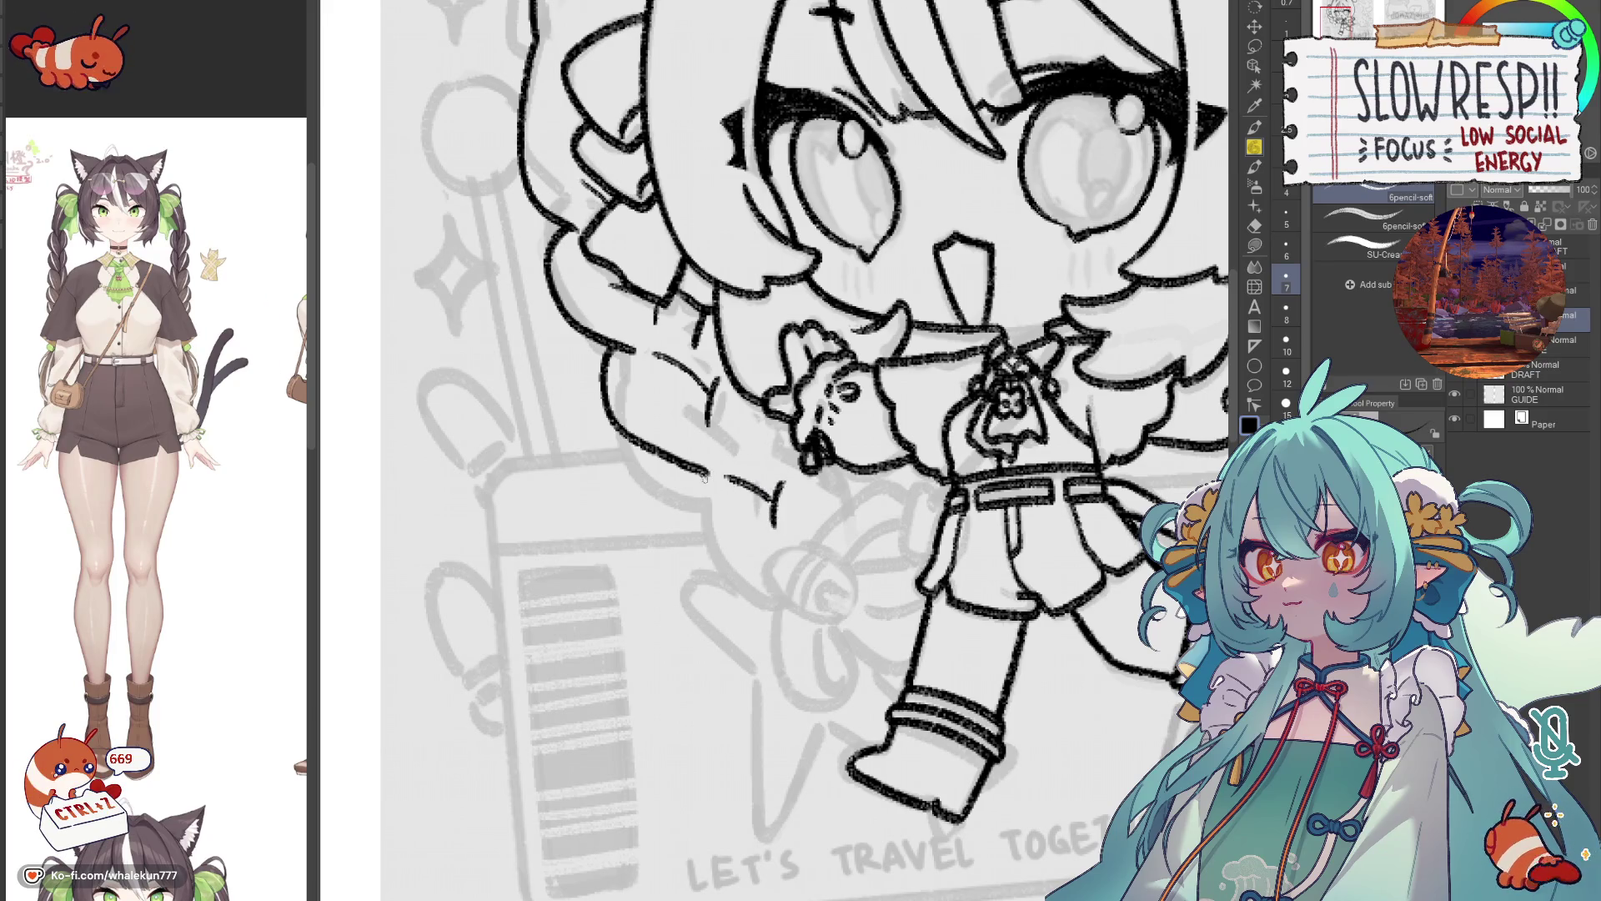
{"action": "mouse_move", "coordinate": [696, 466]}
{"action": "left_mouse_down"}
{"action": "mouse_move", "coordinate": [697, 538]}
{"action": "mouse_move", "coordinate": [774, 566]}
{"action": "left_mouse_up"}
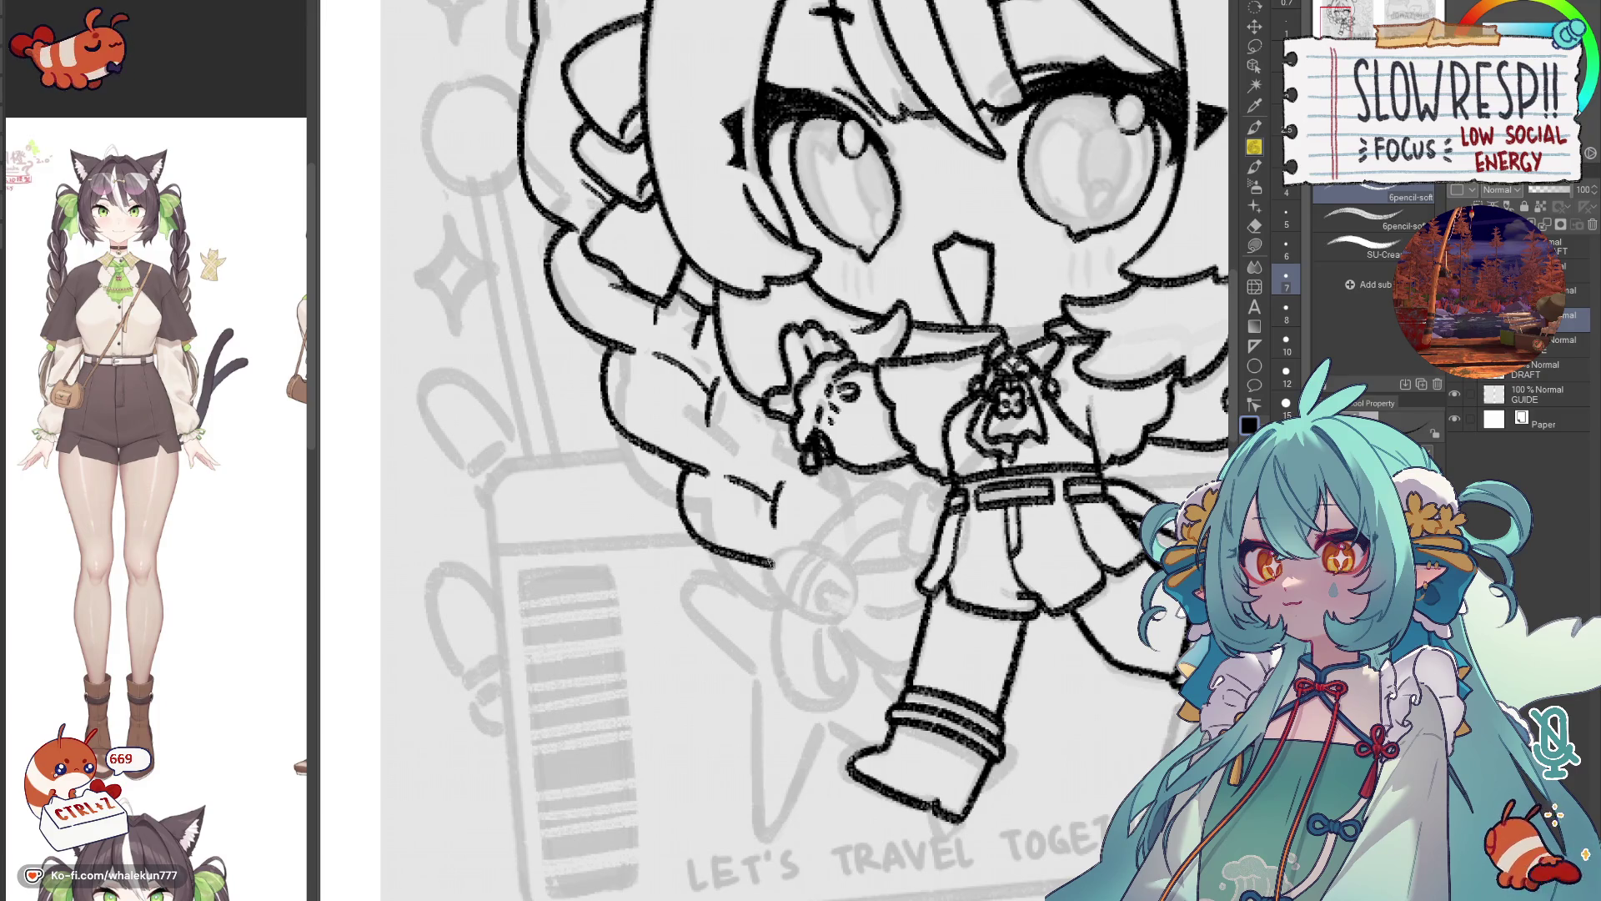
{"action": "key", "text": "ctrl+z"}
{"action": "mouse_move", "coordinate": [805, 458]}
{"action": "left_mouse_down"}
{"action": "mouse_move", "coordinate": [780, 434]}
{"action": "mouse_move", "coordinate": [851, 523]}
{"action": "left_mouse_up"}
Erase stray braid strokes beside the arm and thicken the thin braid line.
{"action": "key", "text": "h"}
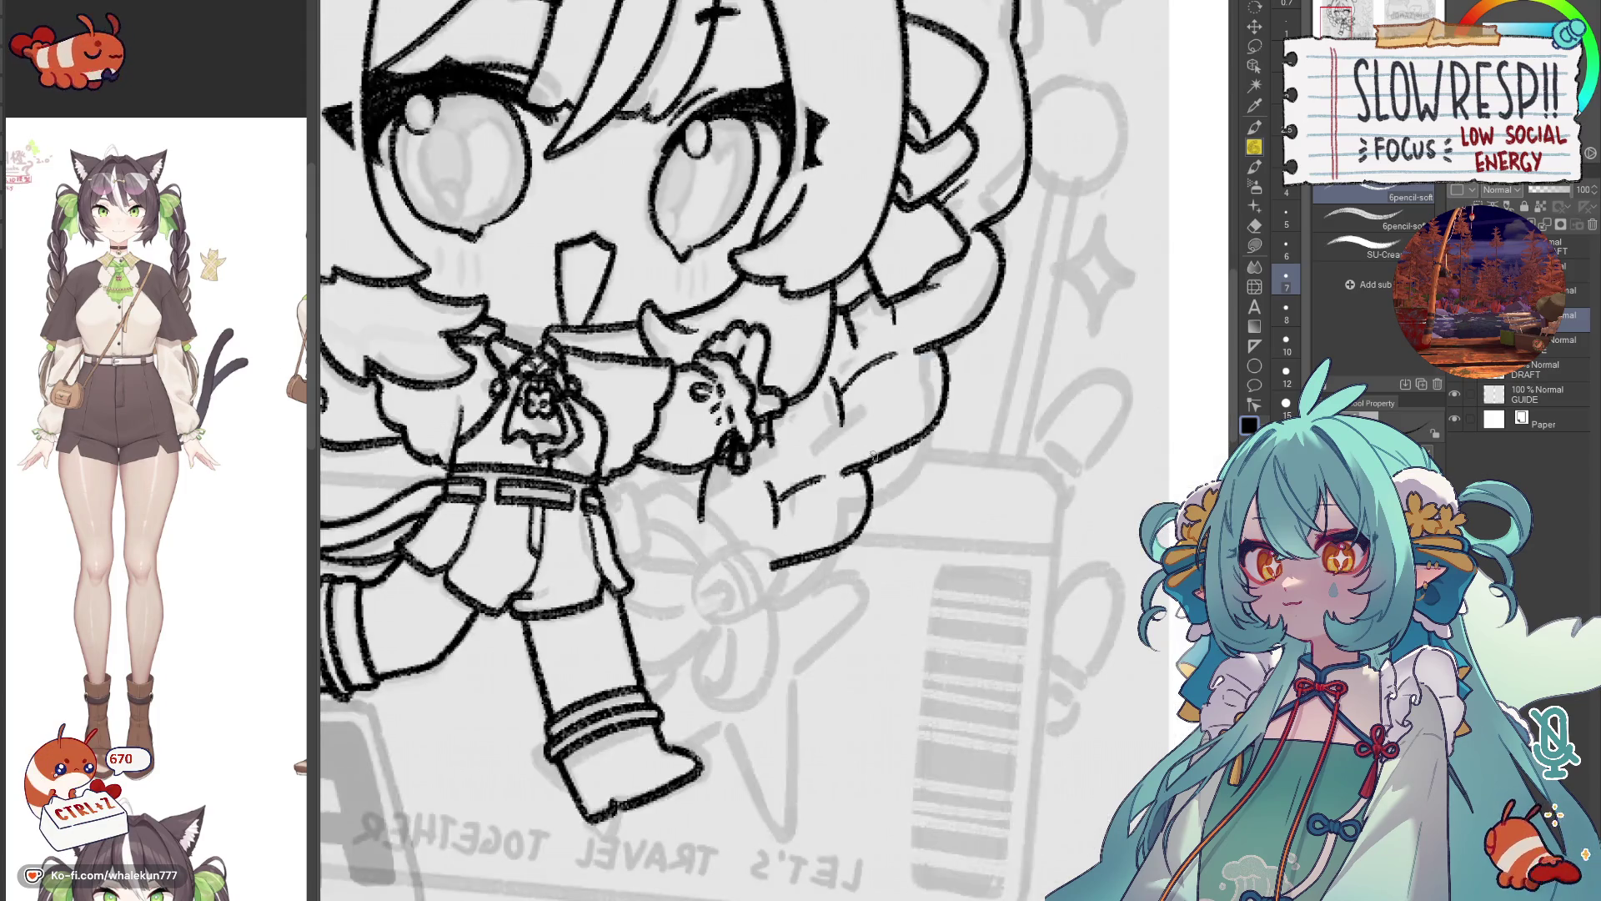
{"action": "key", "text": "h"}
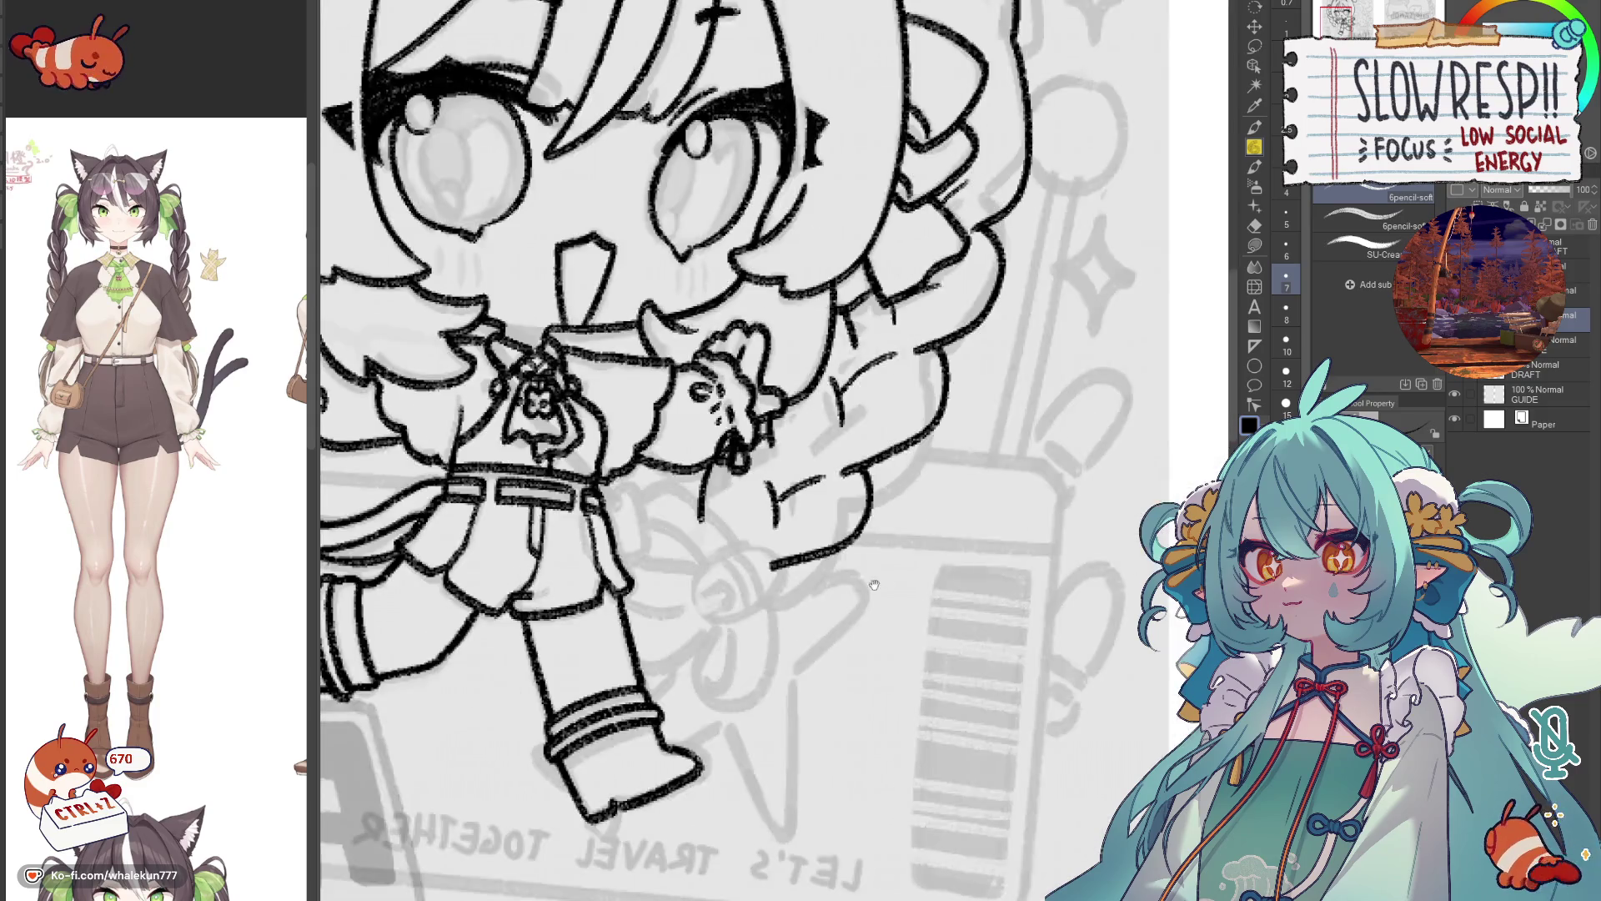
{"action": "key", "text": "h"}
{"action": "key", "text": "e"}
{"action": "mouse_move", "coordinate": [979, 400]}
{"action": "left_mouse_down"}
{"action": "mouse_move", "coordinate": [921, 433]}
{"action": "mouse_move", "coordinate": [984, 392]}
{"action": "mouse_move", "coordinate": [940, 441]}
{"action": "mouse_move", "coordinate": [941, 421]}
{"action": "mouse_move", "coordinate": [941, 442]}
{"action": "mouse_move", "coordinate": [969, 407]}
{"action": "left_mouse_up"}
{"action": "left_click", "coordinate": [1258, 150]}
{"action": "key", "text": "ctrl+z"}
{"action": "key", "text": "h"}
{"action": "scroll", "coordinate": [663, 462], "scroll_direction": "up", "scroll_amount": 3}
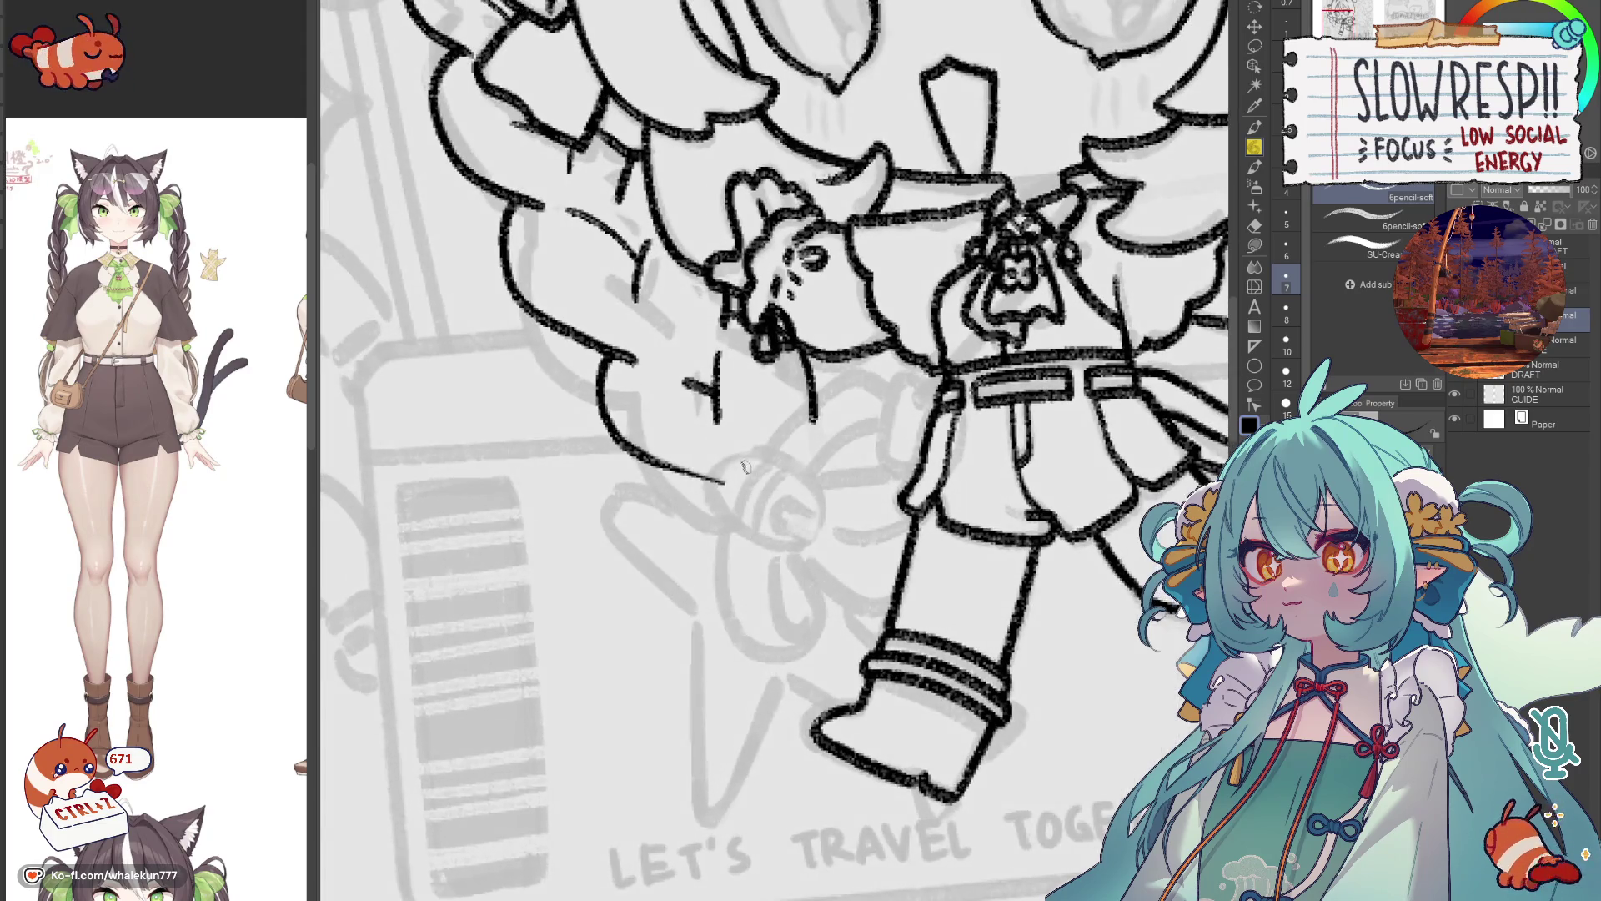
{"action": "left_click_drag", "start_coordinate": [664, 462], "coordinate": [724, 482]}
Rework the braid's lower contour and curve, checking it in the mirrored view.
{"action": "key", "text": "h"}
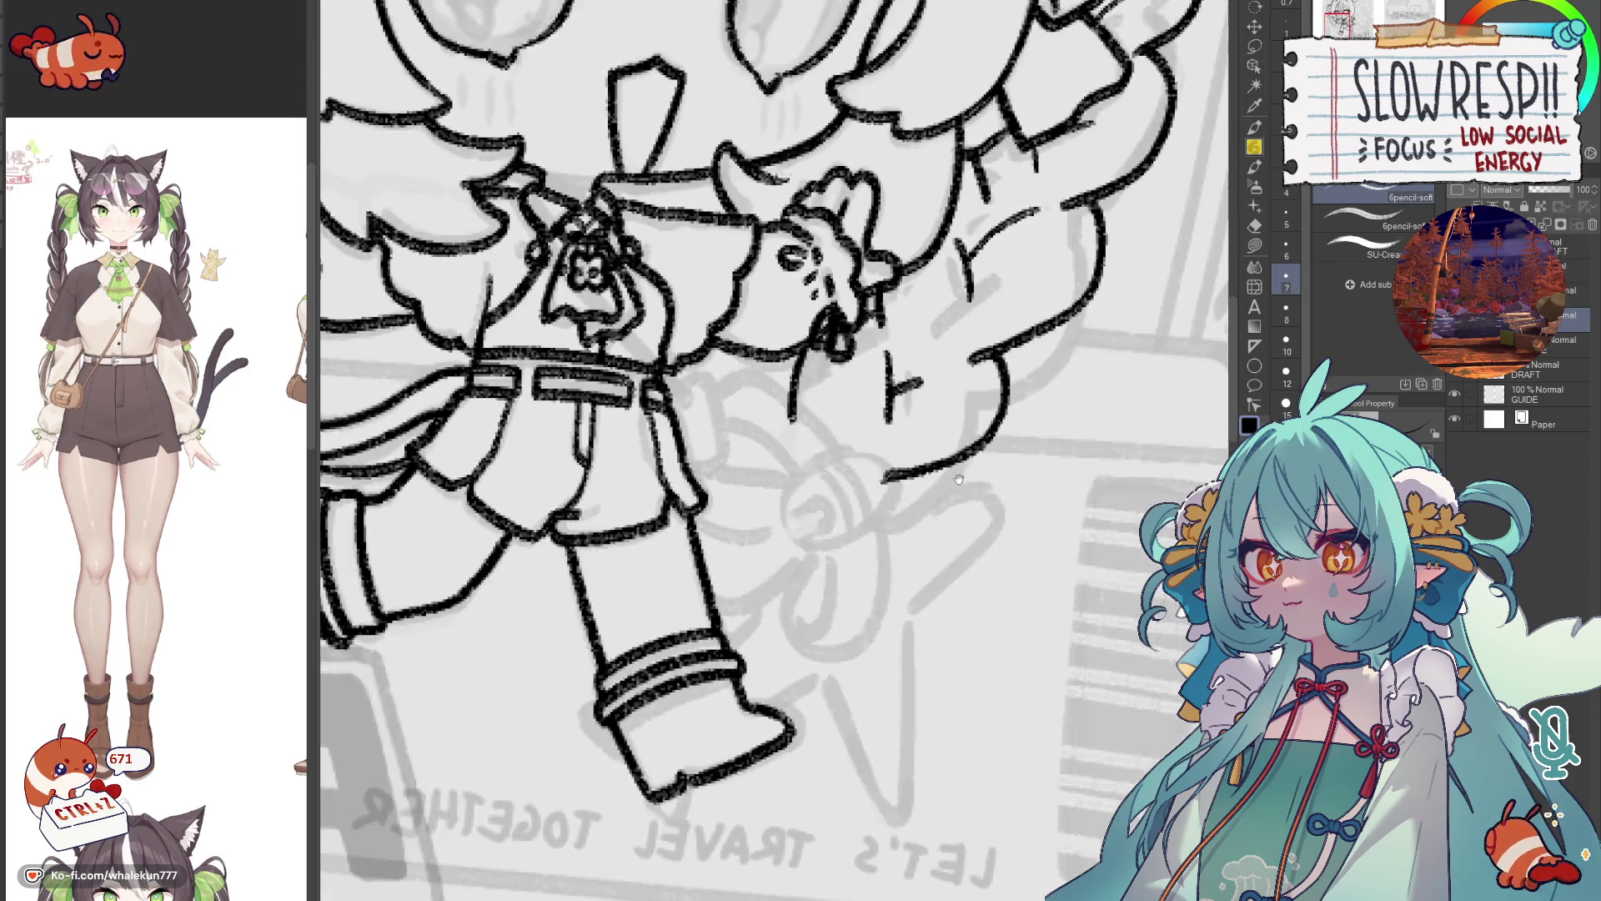
{"action": "left_click_drag", "start_coordinate": [1026, 441], "coordinate": [955, 482]}
{"action": "key", "text": "ctrl+z"}
{"action": "key", "text": "h"}
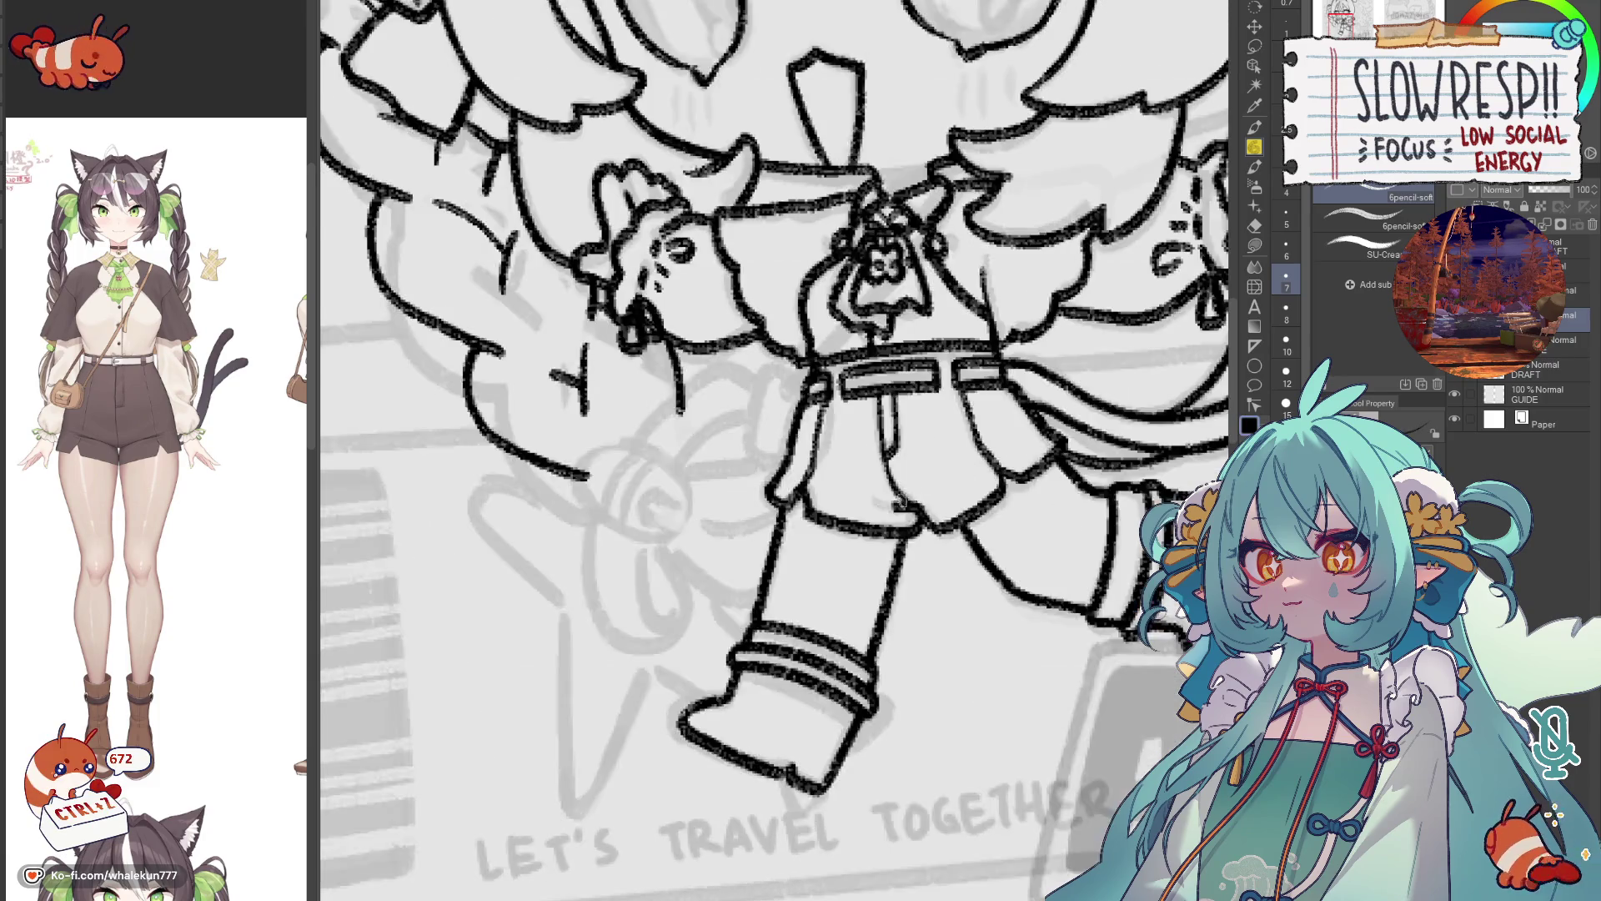
{"action": "key", "text": "h"}
{"action": "scroll", "coordinate": [147, 719], "scroll_direction": "up", "scroll_amount": 5}
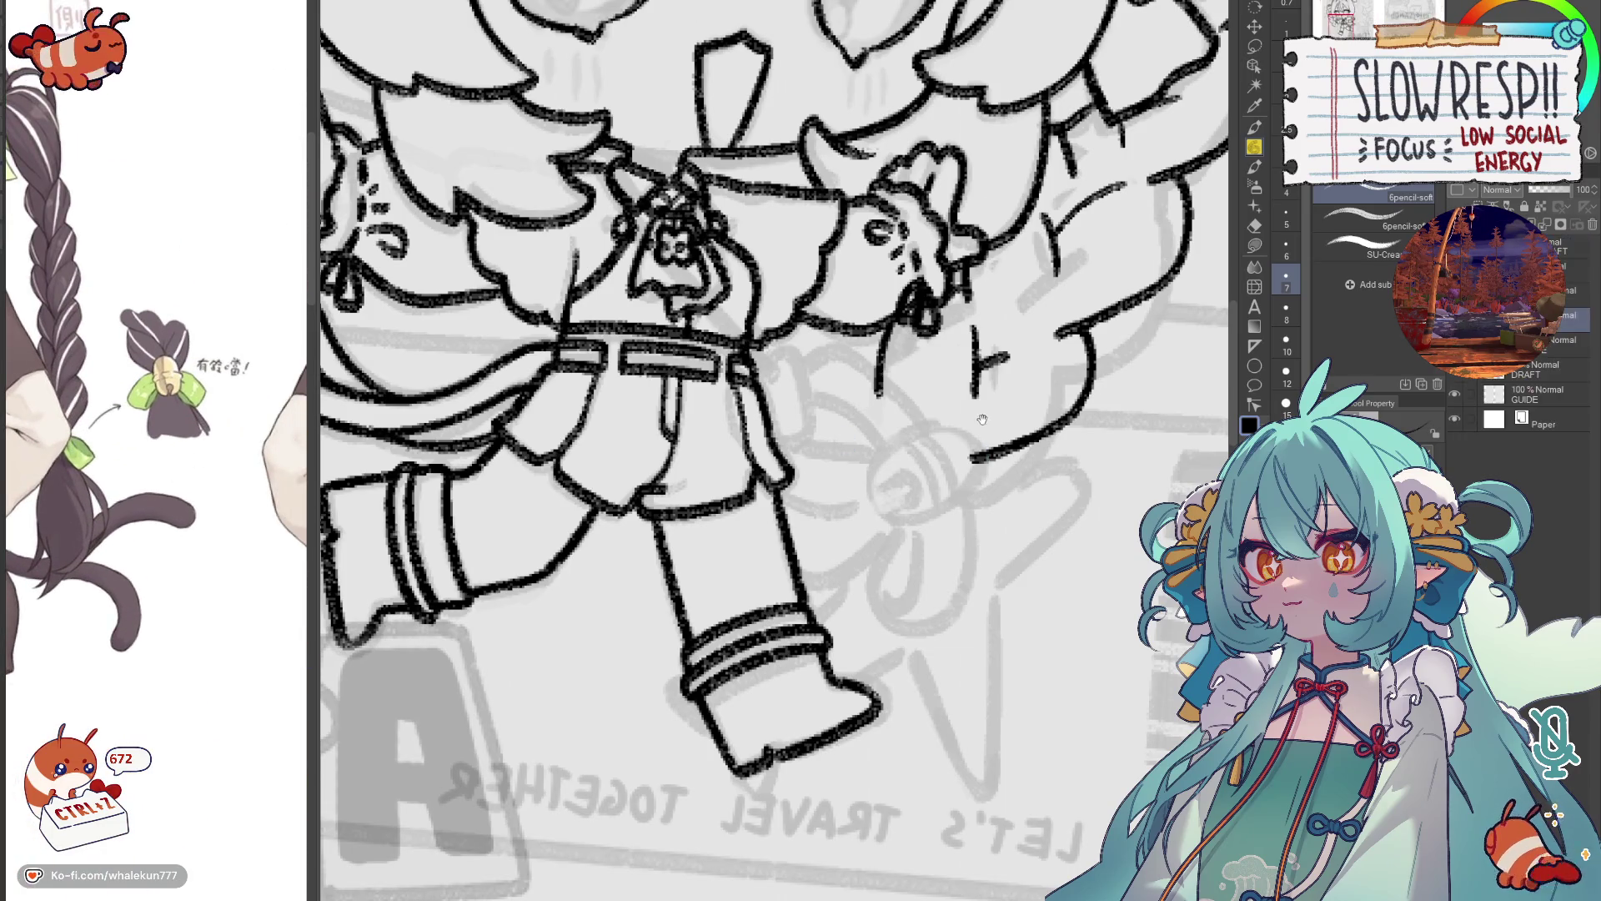
{"action": "key", "text": "h"}
{"action": "mouse_move", "coordinate": [655, 409]}
{"action": "left_mouse_down"}
{"action": "mouse_move", "coordinate": [616, 442]}
{"action": "mouse_move", "coordinate": [634, 483]}
{"action": "mouse_move", "coordinate": [667, 407]}
{"action": "mouse_move", "coordinate": [692, 435]}
{"action": "mouse_move", "coordinate": [902, 381]}
{"action": "mouse_move", "coordinate": [872, 382]}
{"action": "mouse_move", "coordinate": [834, 471]}
{"action": "mouse_move", "coordinate": [871, 503]}
{"action": "left_mouse_up"}
{"action": "key", "text": "ctrl+z"}
{"action": "key", "text": "h"}
{"action": "key", "text": "ctrl+z"}
{"action": "key", "text": "ctrl+z"}
Draw the round bell outline at the braid tip, redrawing it until it sits right.
{"action": "left_click_drag", "start_coordinate": [886, 376], "coordinate": [926, 434]}
{"action": "key", "text": "ctrl+z"}
{"action": "mouse_move", "coordinate": [879, 385]}
{"action": "left_mouse_down"}
{"action": "mouse_move", "coordinate": [926, 396]}
{"action": "mouse_move", "coordinate": [915, 447]}
{"action": "mouse_move", "coordinate": [873, 500]}
{"action": "left_mouse_up"}
{"action": "key", "text": "ctrl+z"}
{"action": "mouse_move", "coordinate": [872, 384]}
{"action": "left_mouse_down"}
{"action": "mouse_move", "coordinate": [926, 390]}
{"action": "mouse_move", "coordinate": [917, 455]}
{"action": "mouse_move", "coordinate": [868, 500]}
{"action": "left_mouse_up"}
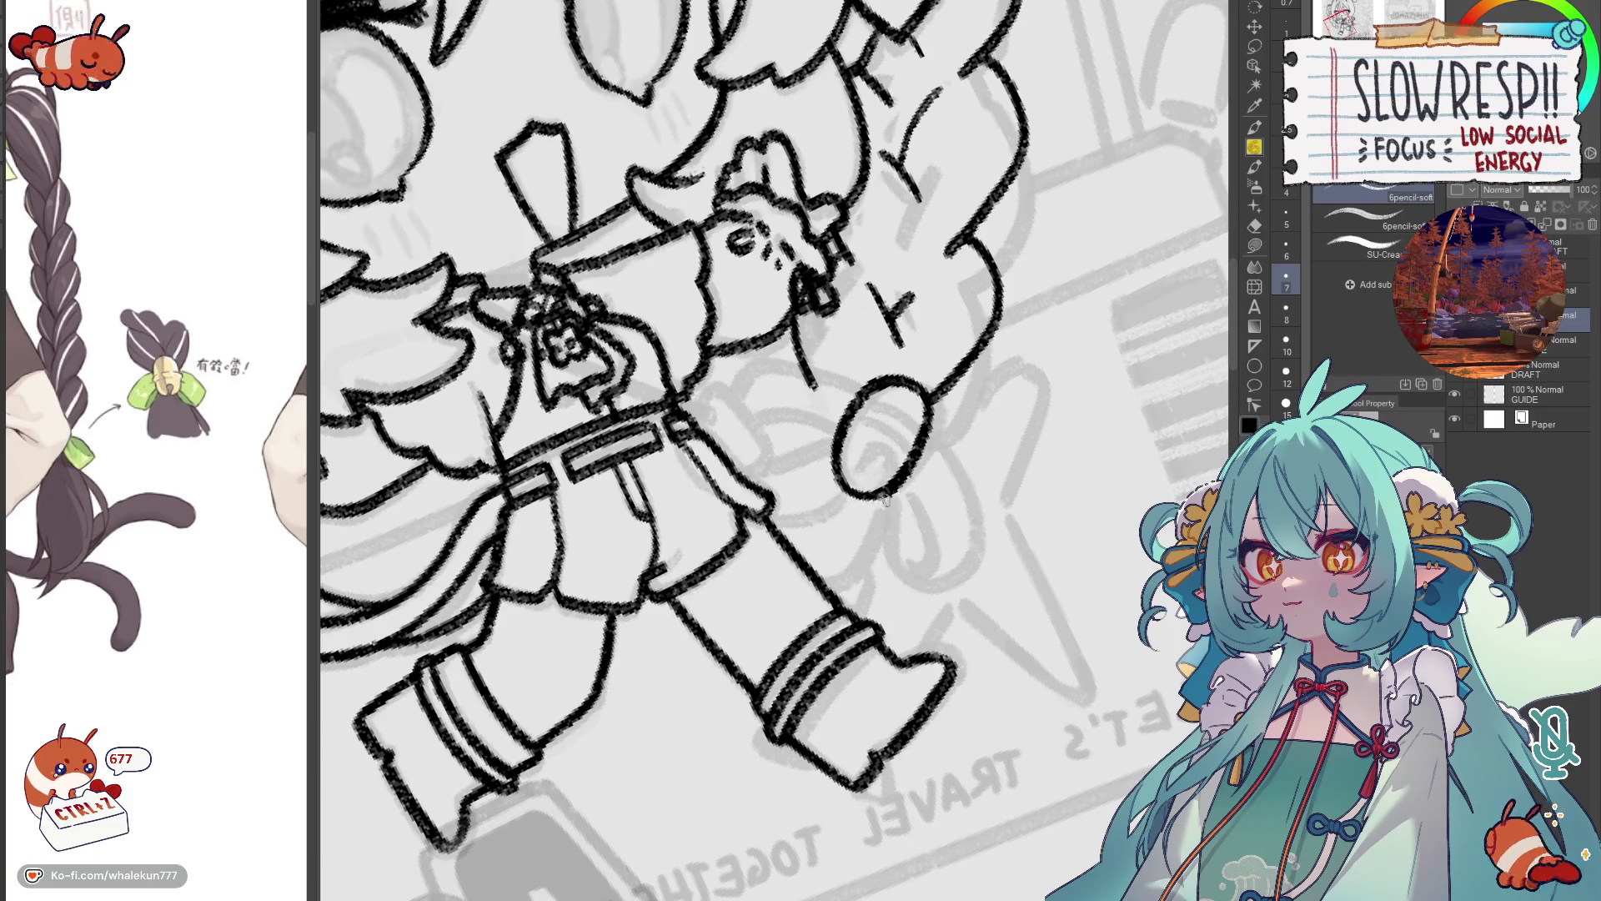
{"action": "key", "text": "h"}
{"action": "key", "text": "ctrl+z"}
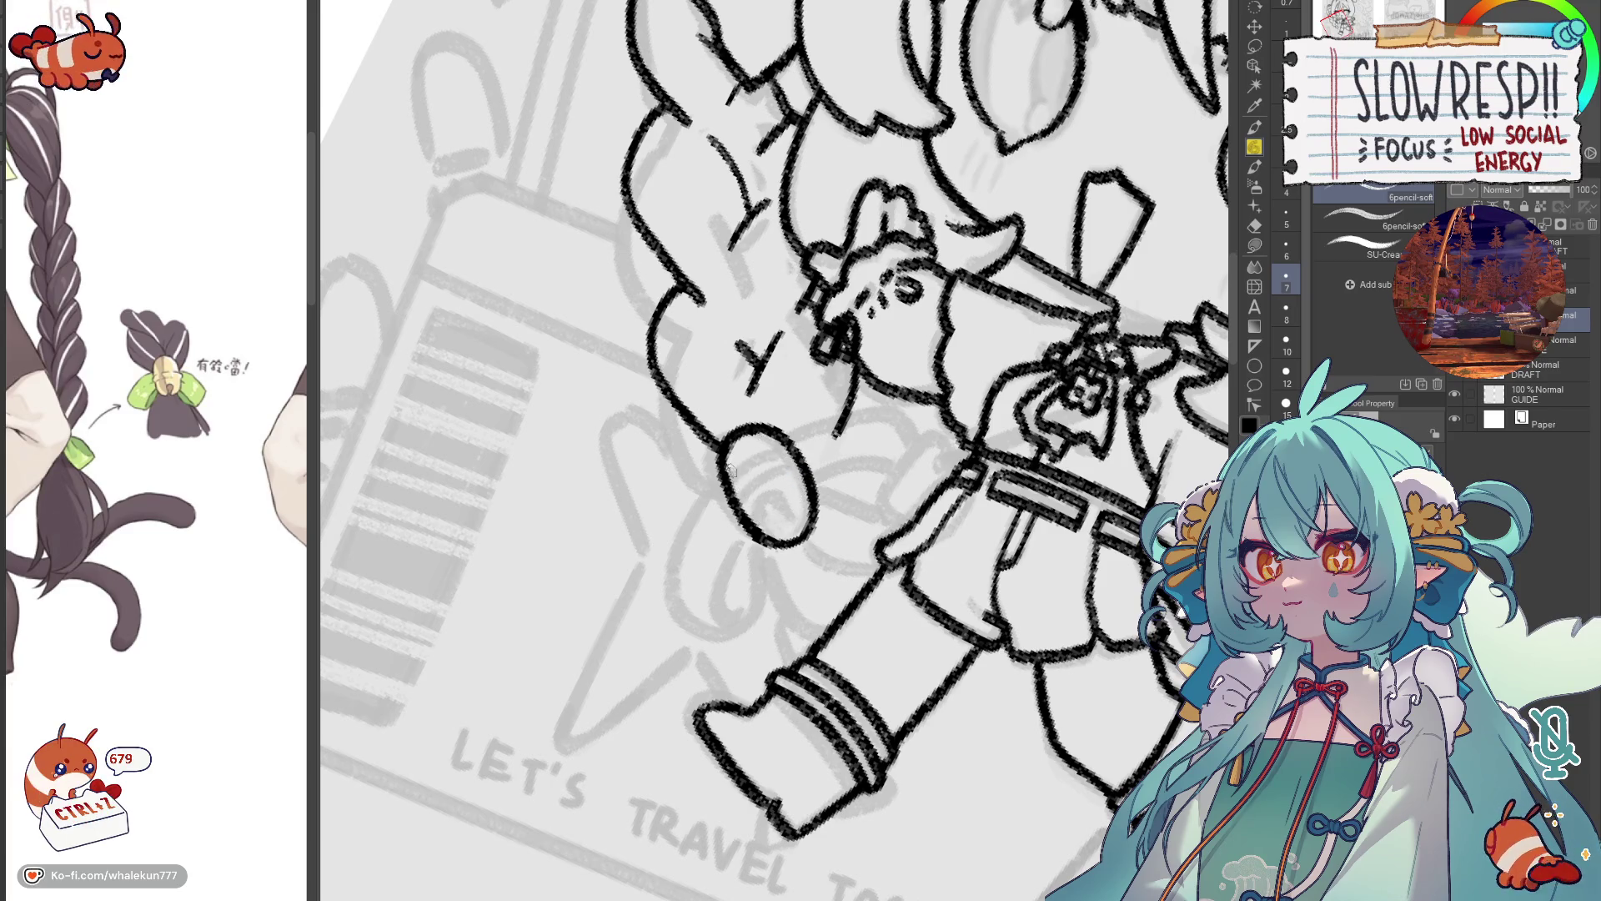
Add a small curl inside the bell oval, checking it in the mirrored view.
{"action": "left_click_drag", "start_coordinate": [734, 454], "coordinate": [749, 447]}
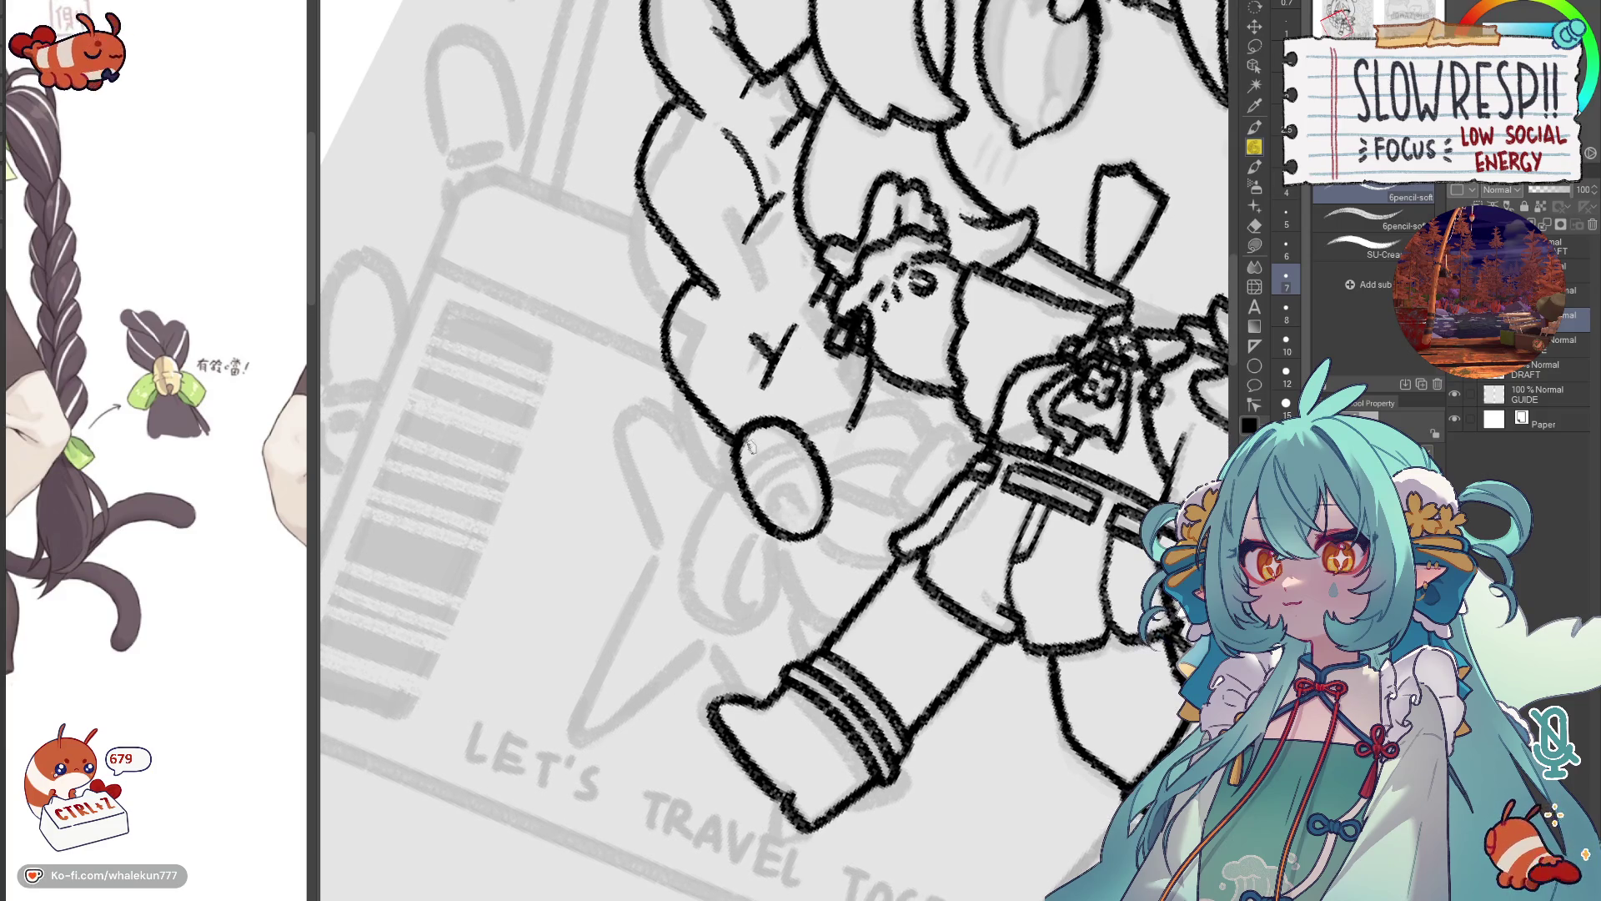
{"action": "key", "text": "h"}
{"action": "mouse_move", "coordinate": [850, 399]}
{"action": "left_mouse_down"}
{"action": "mouse_move", "coordinate": [826, 440]}
{"action": "mouse_move", "coordinate": [811, 430]}
{"action": "mouse_move", "coordinate": [834, 444]}
{"action": "left_mouse_up"}
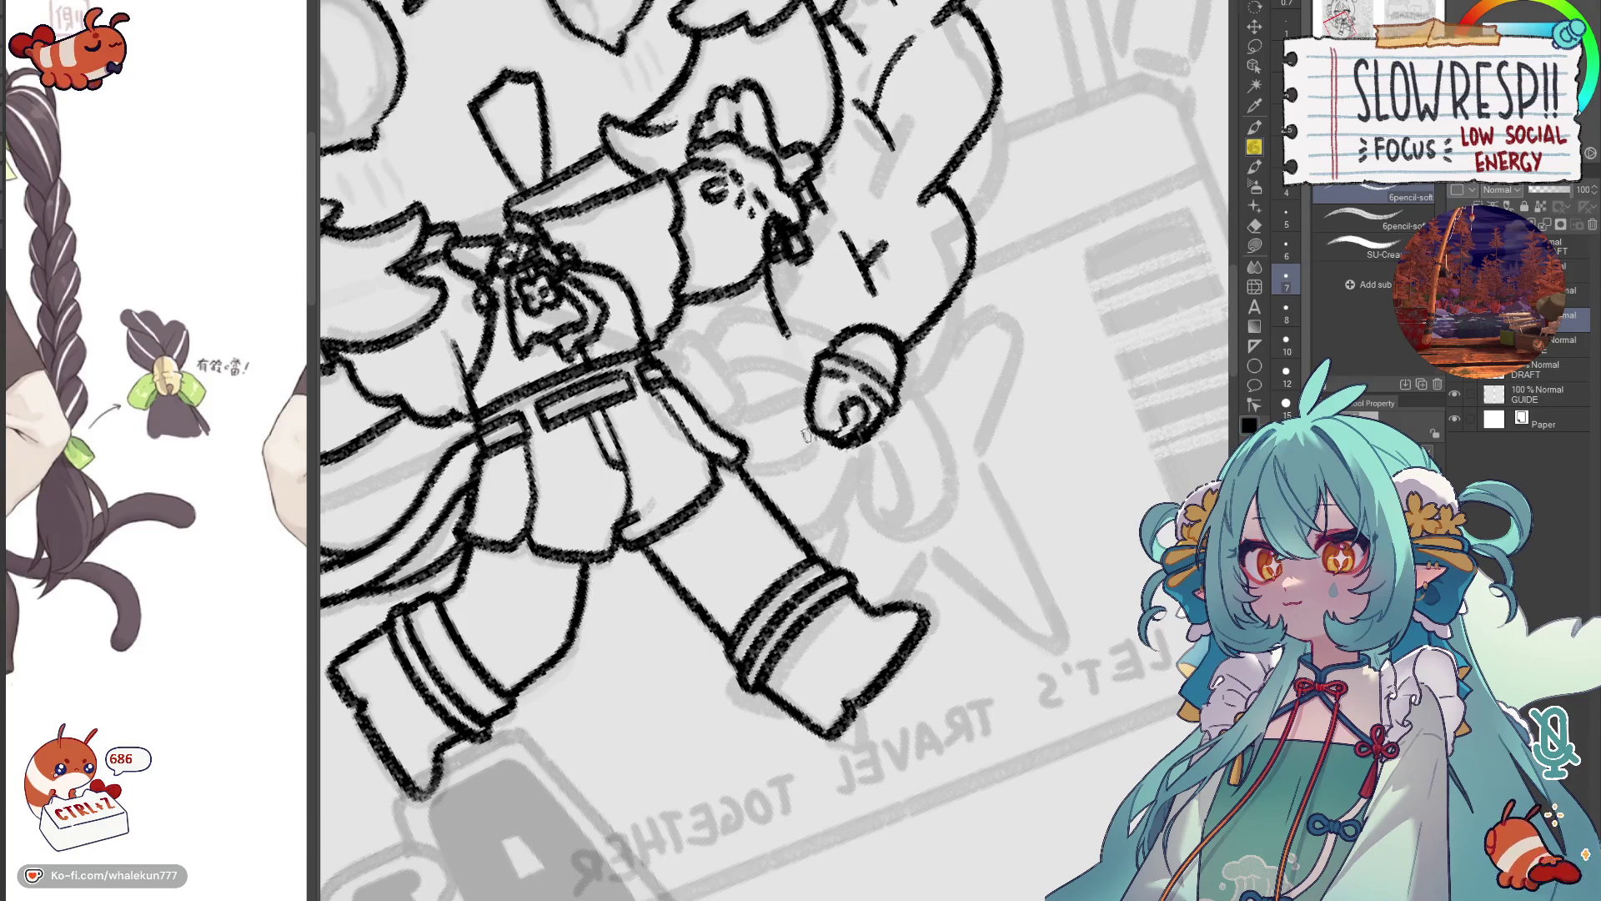
{"action": "key", "text": "h"}
{"action": "left_click_drag", "start_coordinate": [721, 362], "coordinate": [819, 439]}
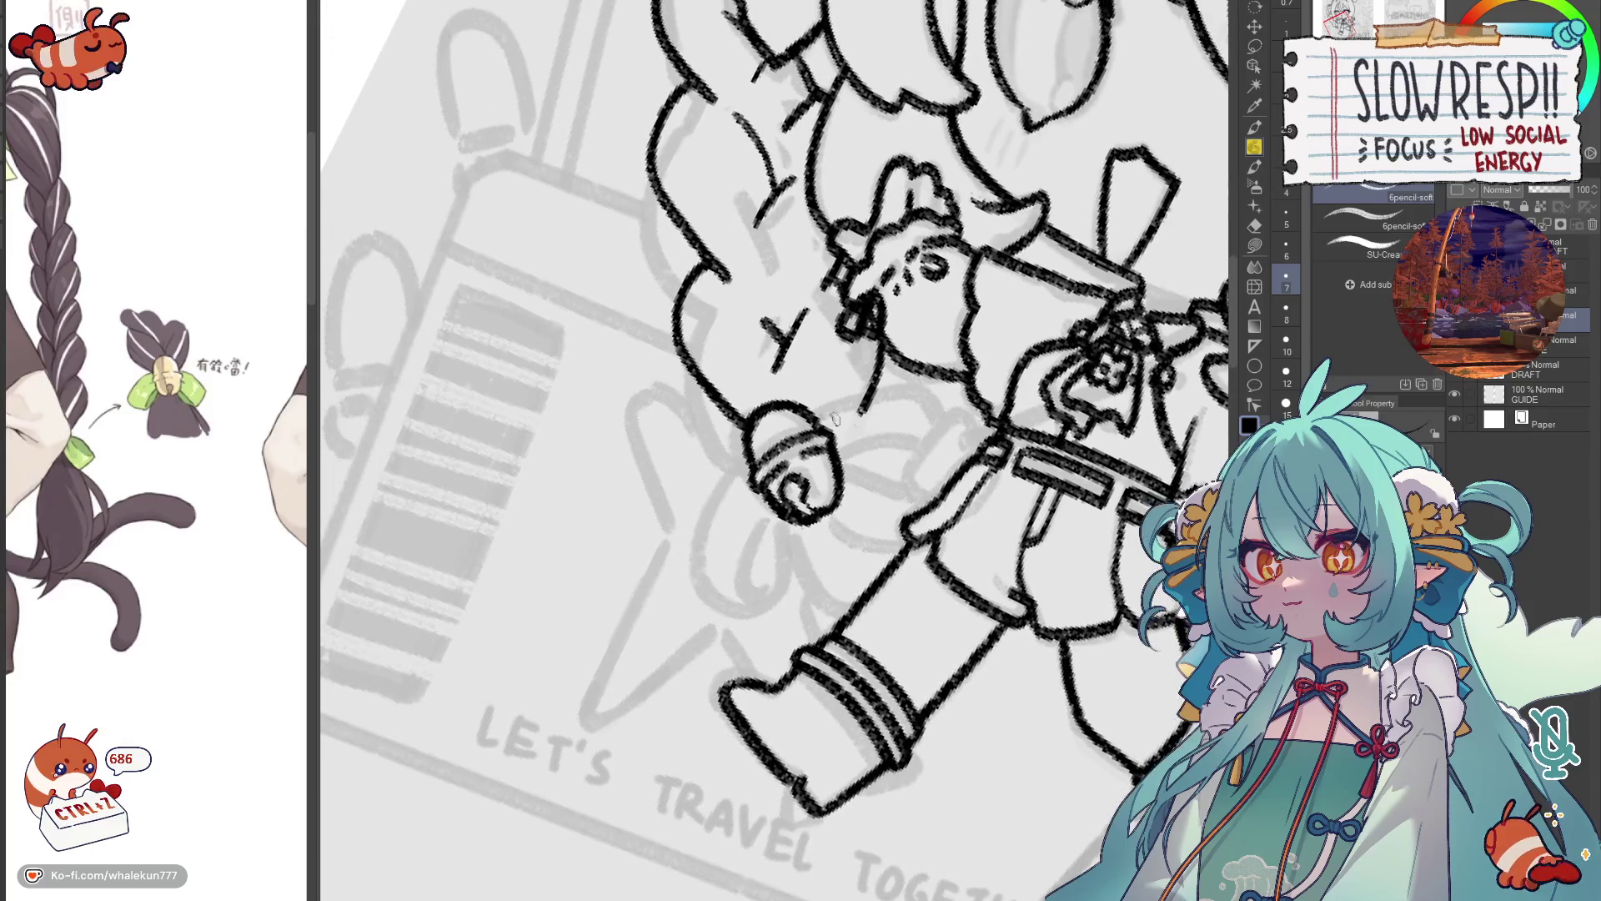
{"action": "scroll", "coordinate": [826, 389], "scroll_direction": "down", "scroll_amount": 5}
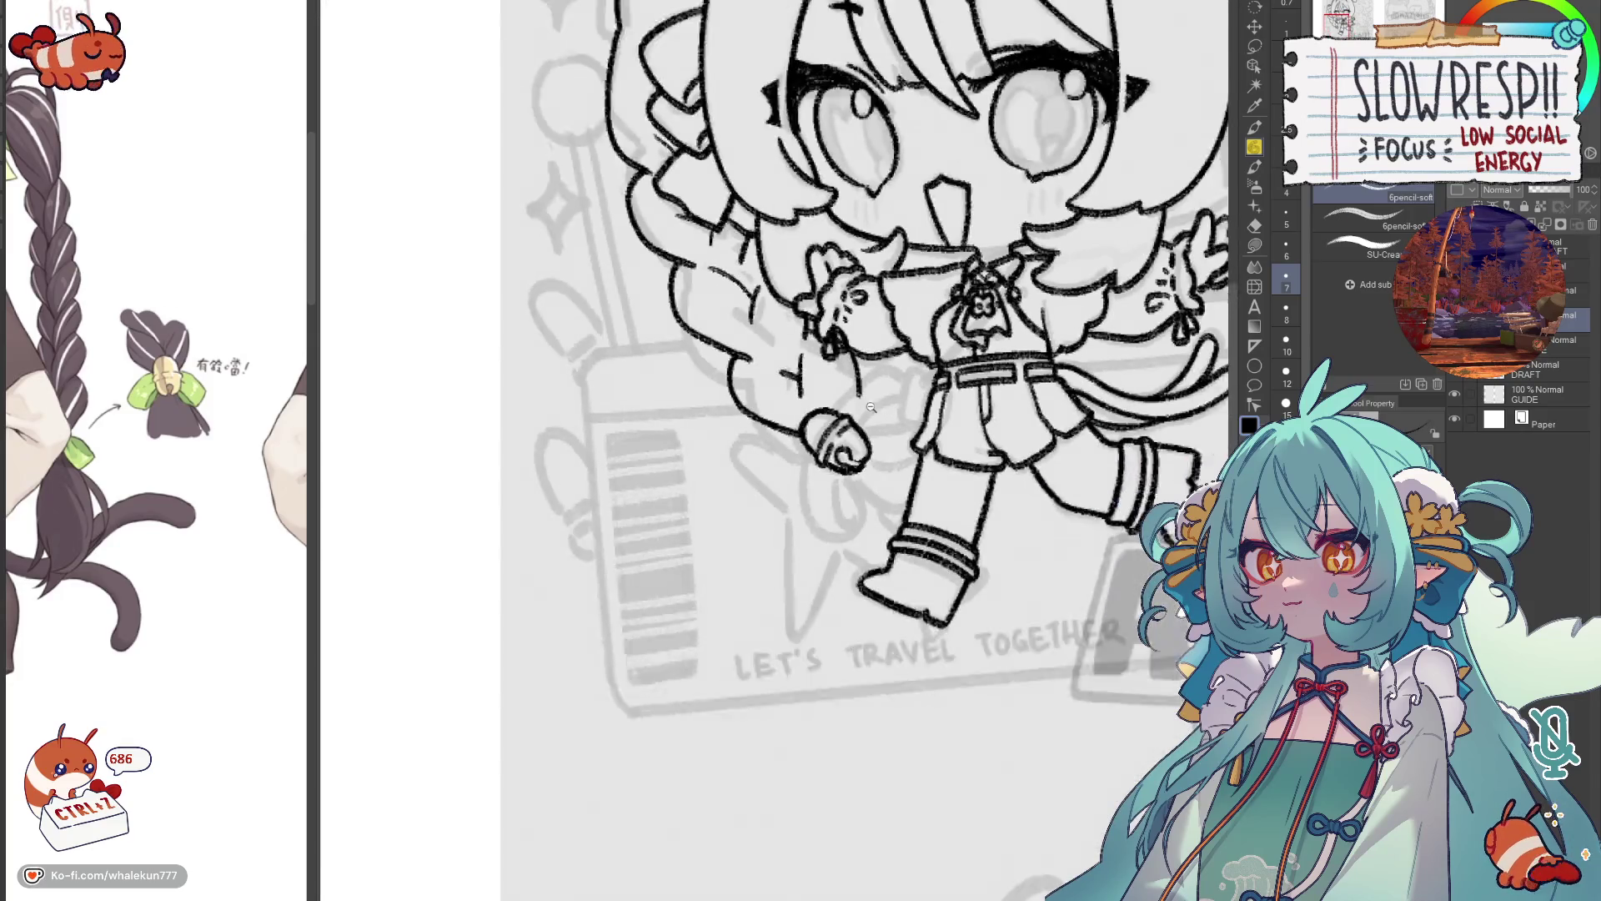
{"action": "scroll", "coordinate": [826, 390], "scroll_direction": "up", "scroll_amount": 3}
{"action": "left_click_drag", "start_coordinate": [792, 369], "coordinate": [799, 408]}
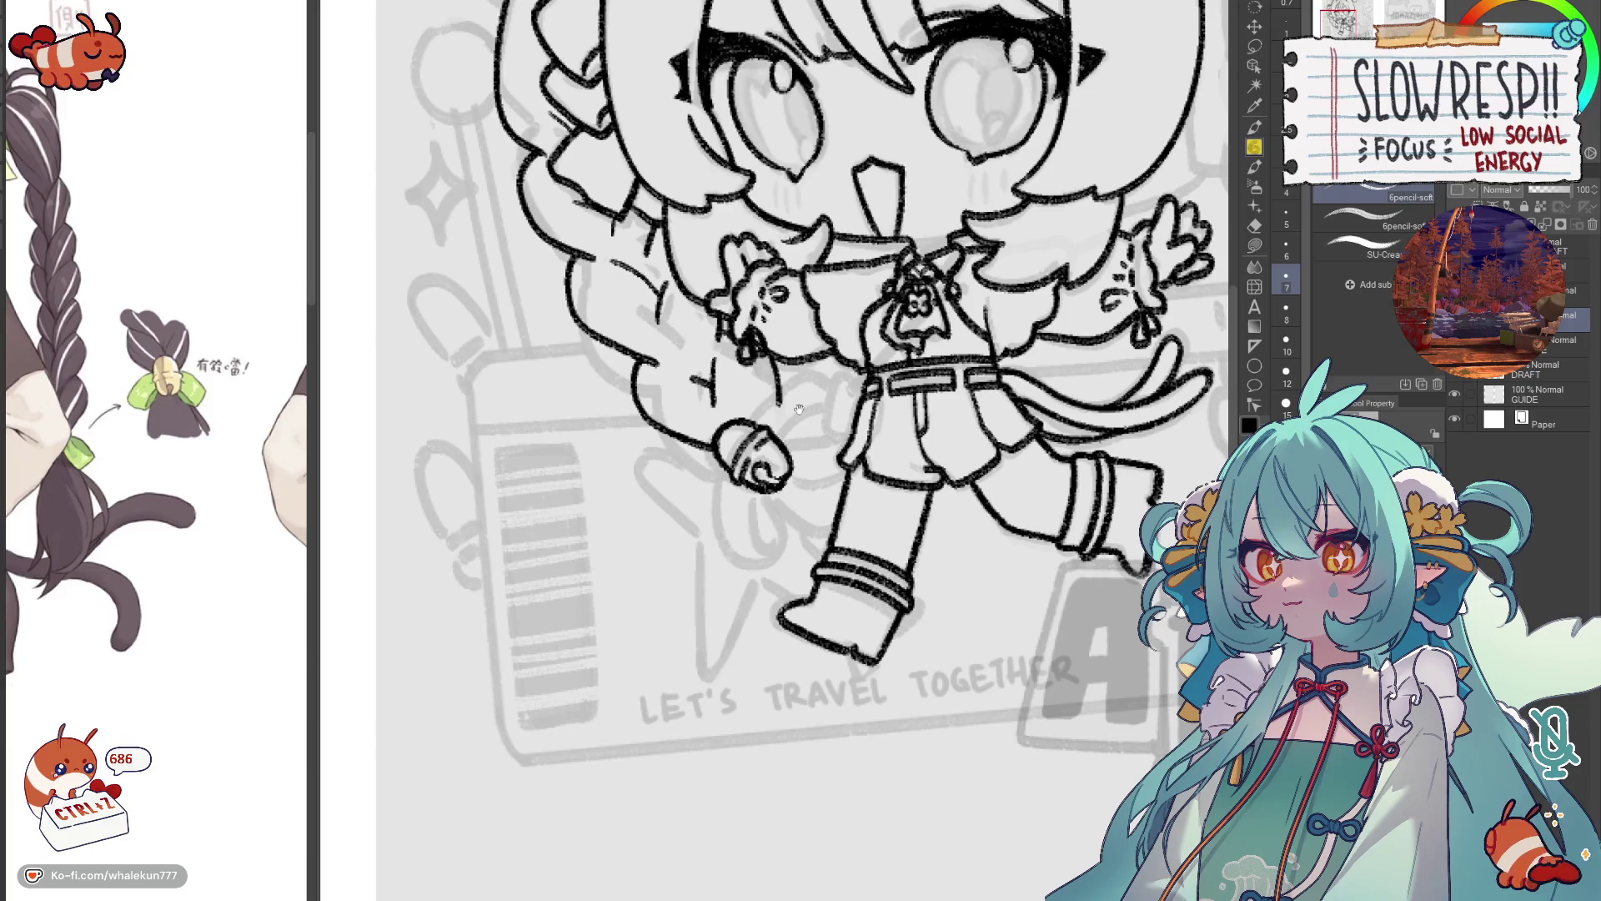
Redraw the ink line below the girl's lowered hand, discarding the trial strokes.
{"action": "key", "text": "ctrl+z"}
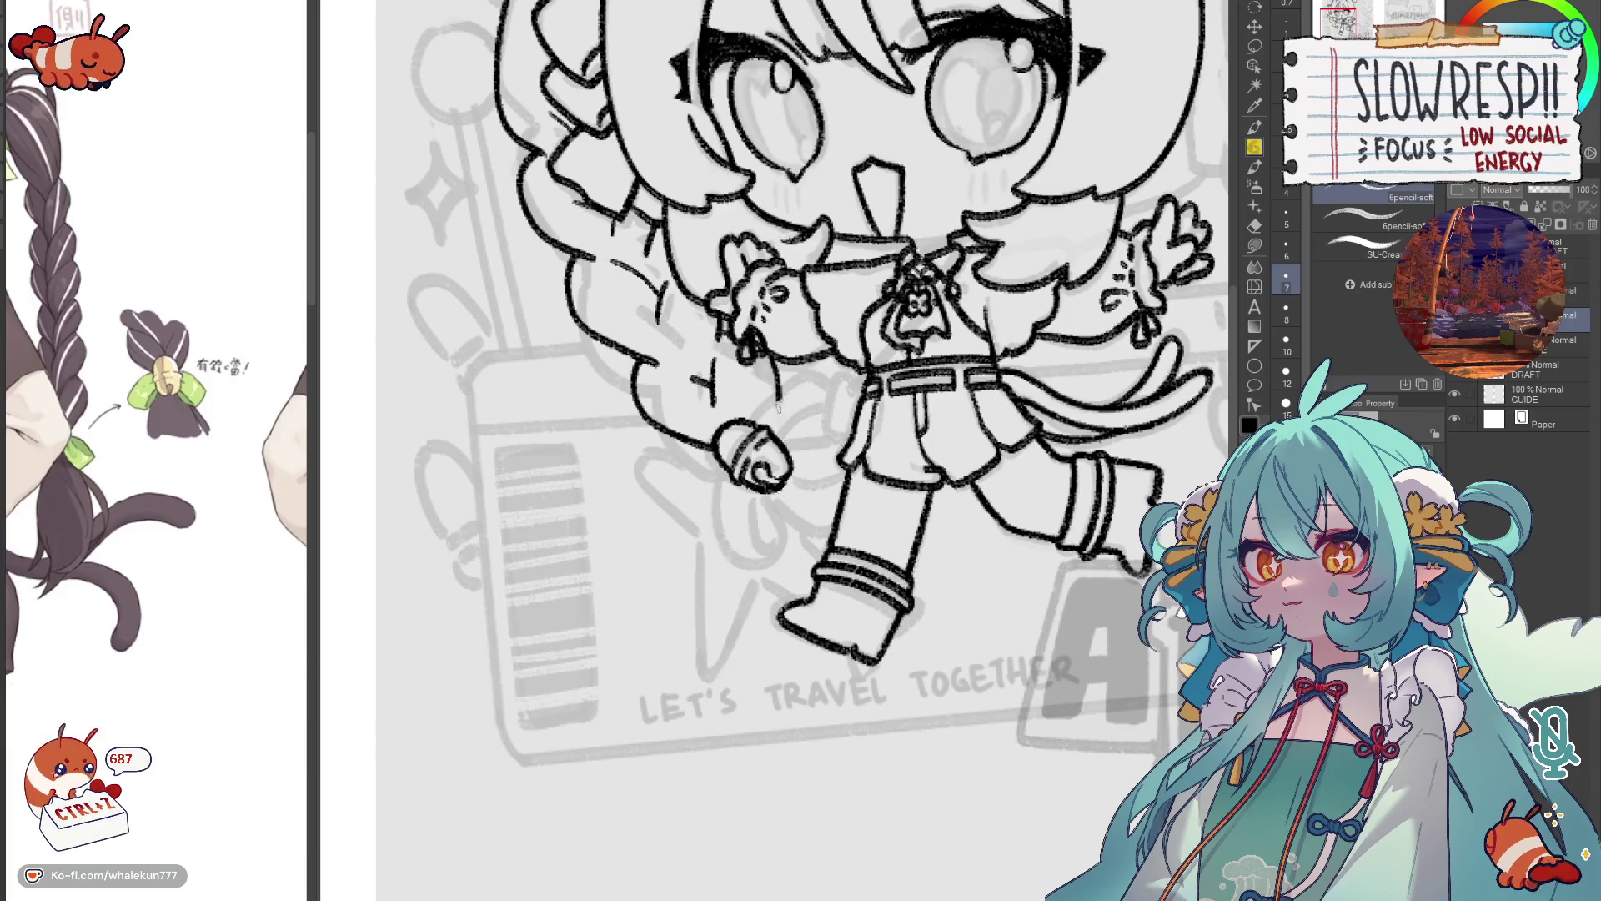
{"action": "mouse_move", "coordinate": [754, 417]}
{"action": "left_mouse_down"}
{"action": "mouse_move", "coordinate": [818, 371]}
{"action": "mouse_move", "coordinate": [834, 388]}
{"action": "mouse_move", "coordinate": [809, 408]}
{"action": "mouse_move", "coordinate": [771, 399]}
{"action": "mouse_move", "coordinate": [827, 372]}
{"action": "mouse_move", "coordinate": [822, 408]}
{"action": "mouse_move", "coordinate": [849, 386]}
{"action": "mouse_move", "coordinate": [861, 415]}
{"action": "left_mouse_up"}
{"action": "key", "text": "ctrl+z"}
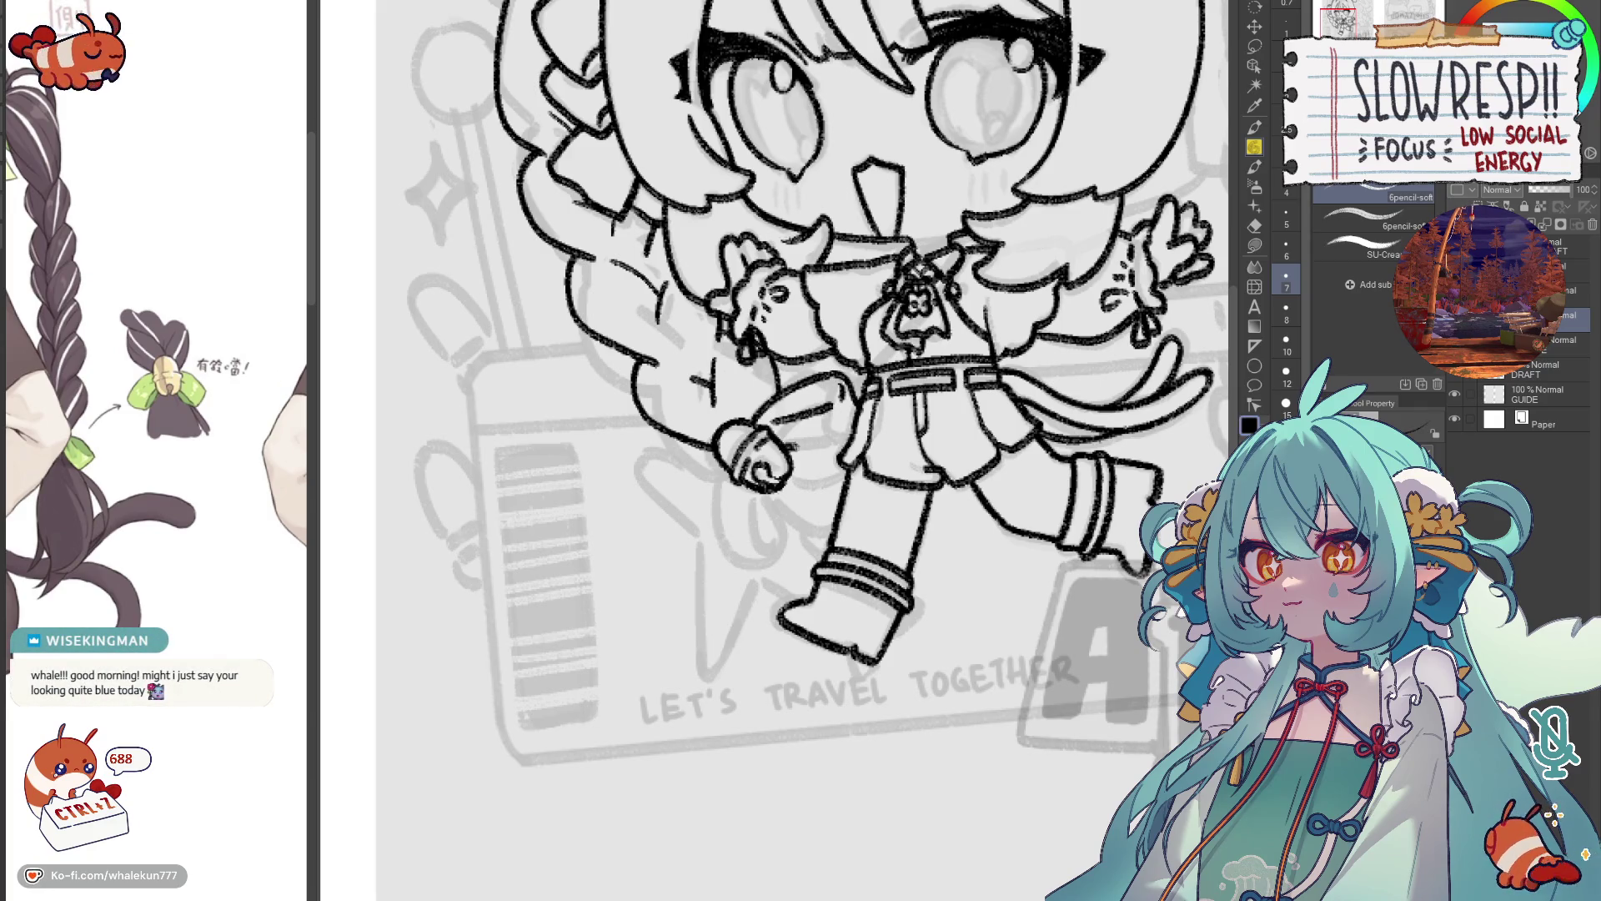
{"action": "key", "text": "ctrl+z"}
{"action": "scroll", "coordinate": [738, 457], "scroll_direction": "down", "scroll_amount": 1}
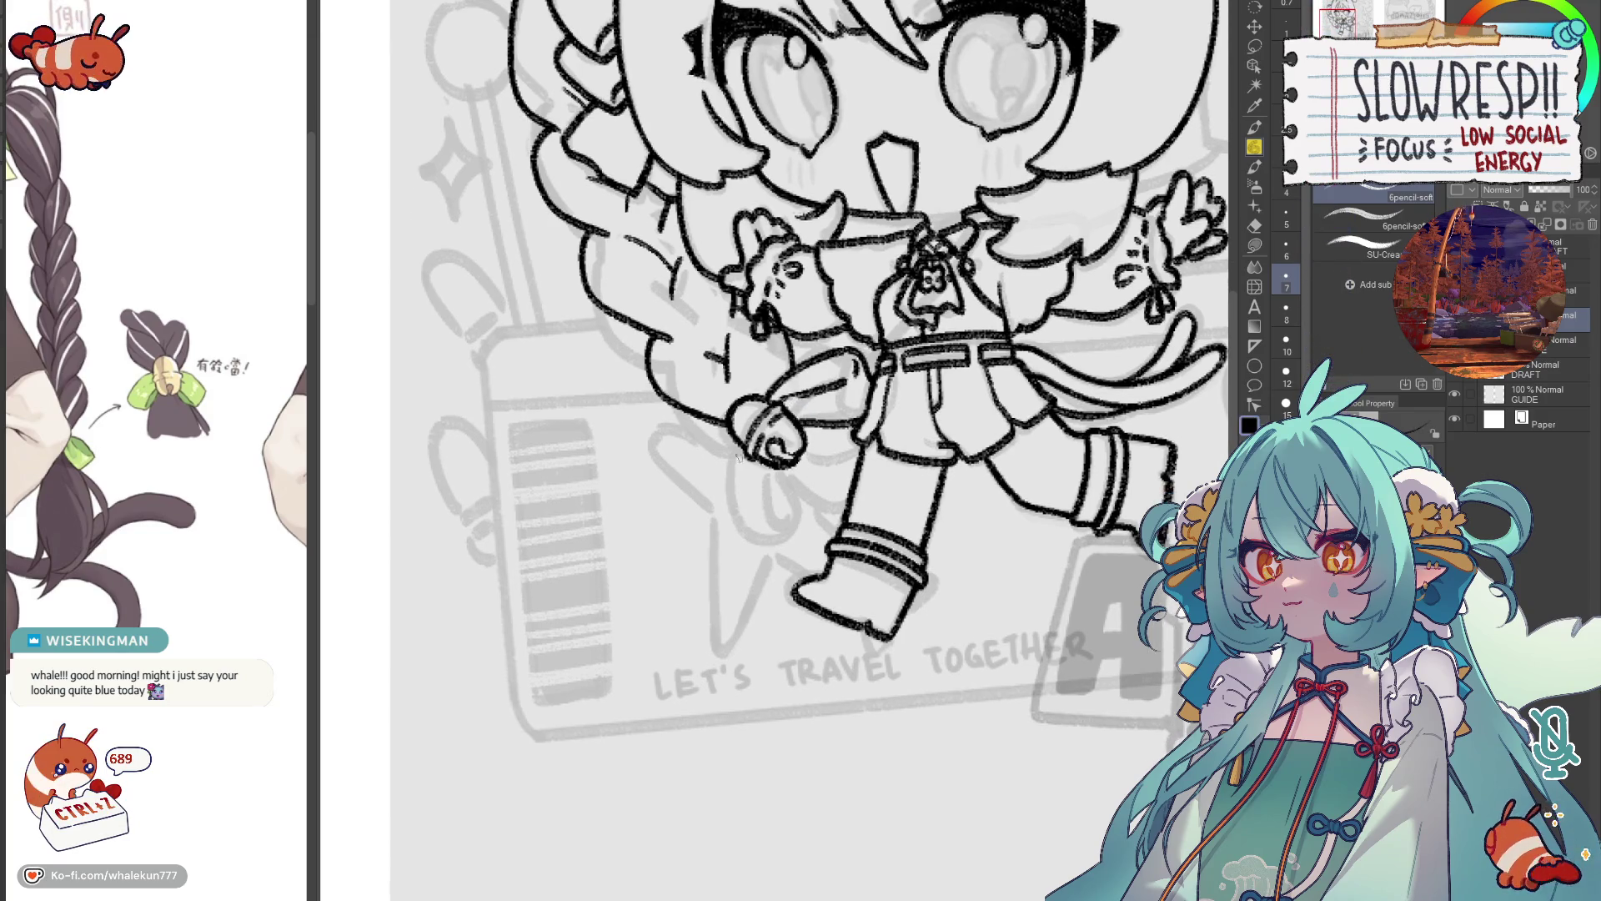
{"action": "mouse_move", "coordinate": [737, 438]}
{"action": "left_mouse_down"}
{"action": "mouse_move", "coordinate": [733, 521]}
{"action": "mouse_move", "coordinate": [747, 540]}
{"action": "mouse_move", "coordinate": [784, 534]}
{"action": "left_mouse_up"}
{"action": "key", "text": "ctrl+z"}
{"action": "mouse_move", "coordinate": [738, 435]}
{"action": "left_mouse_down"}
{"action": "mouse_move", "coordinate": [727, 520]}
{"action": "mouse_move", "coordinate": [782, 466]}
{"action": "mouse_move", "coordinate": [797, 529]}
{"action": "mouse_move", "coordinate": [798, 467]}
{"action": "left_mouse_up"}
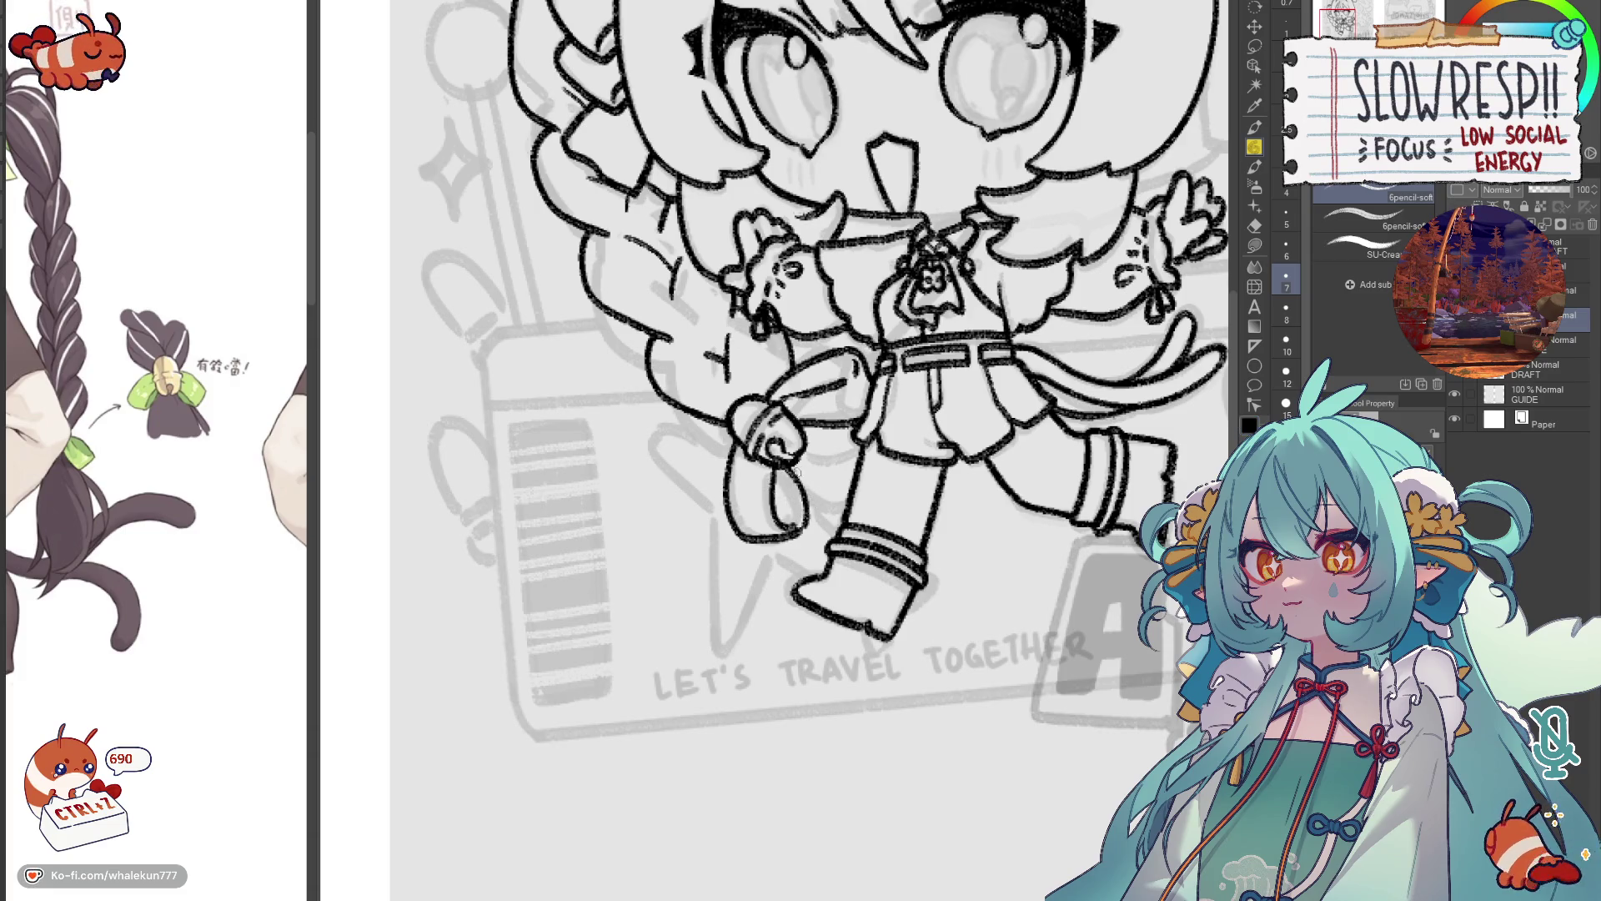
{"action": "key", "text": "h"}
{"action": "key", "text": "h"}
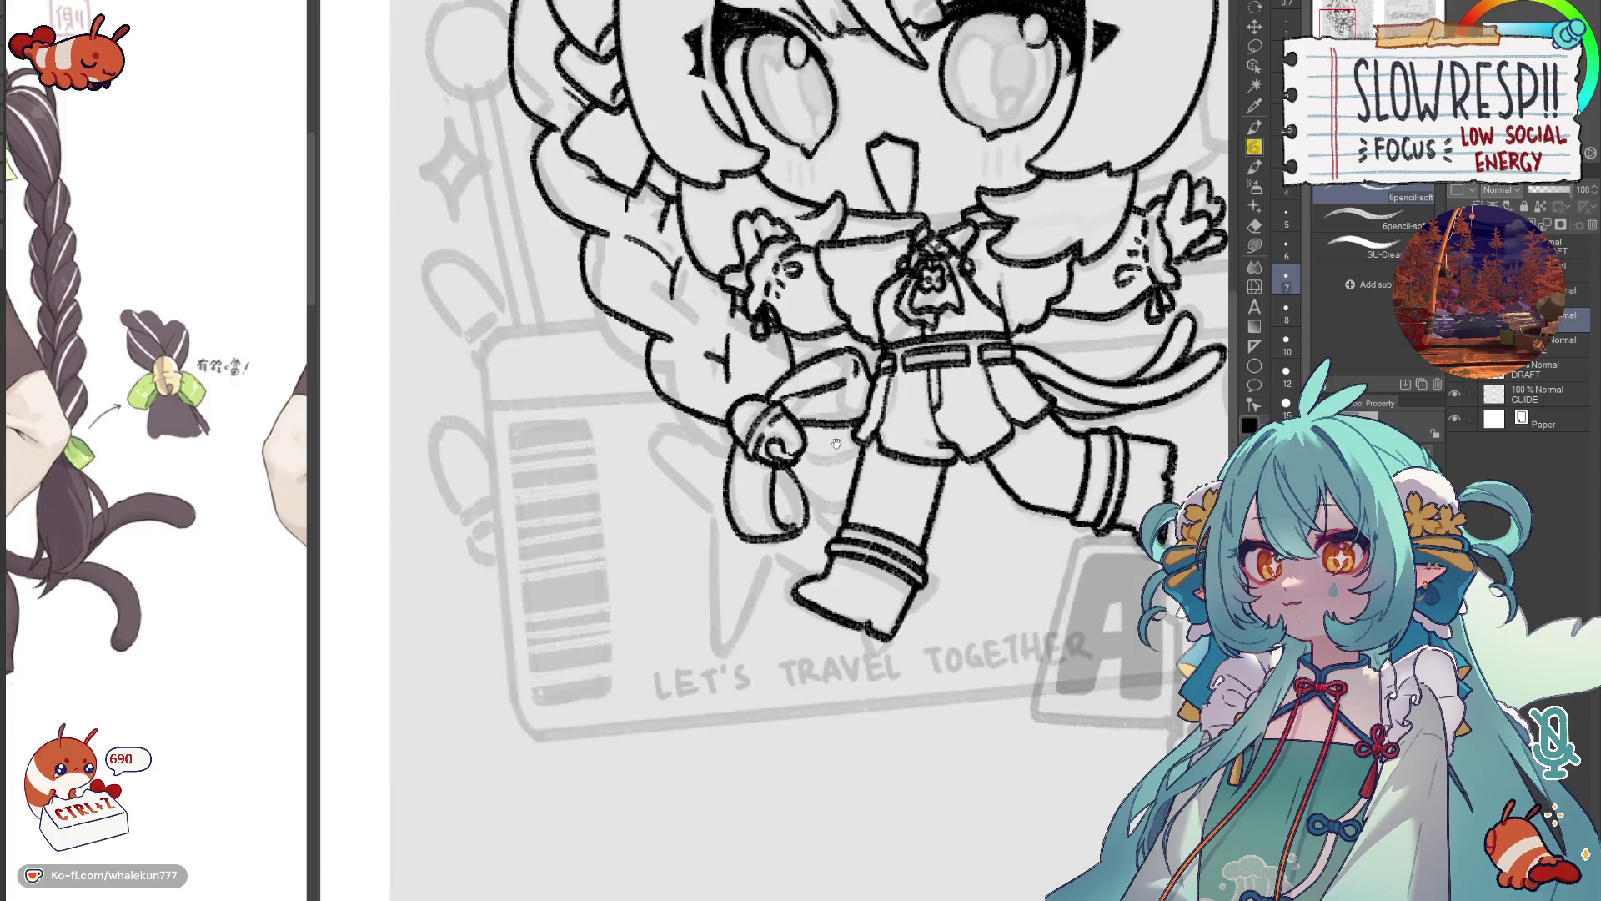
{"action": "left_click_drag", "start_coordinate": [835, 444], "coordinate": [881, 463]}
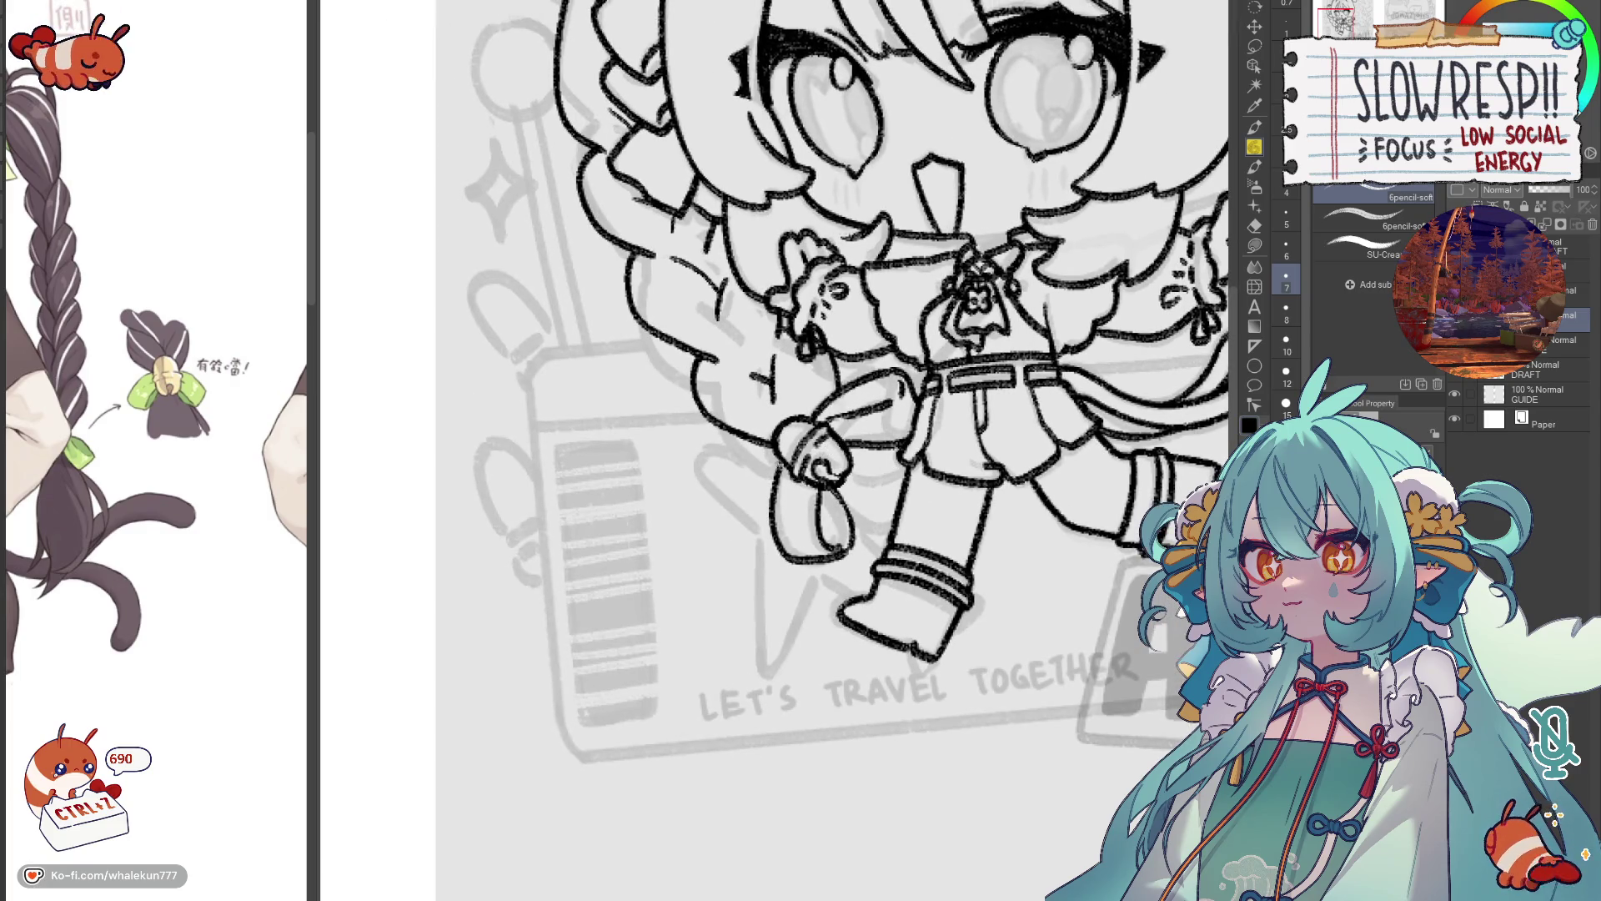
{"action": "key", "text": "ctrl+z"}
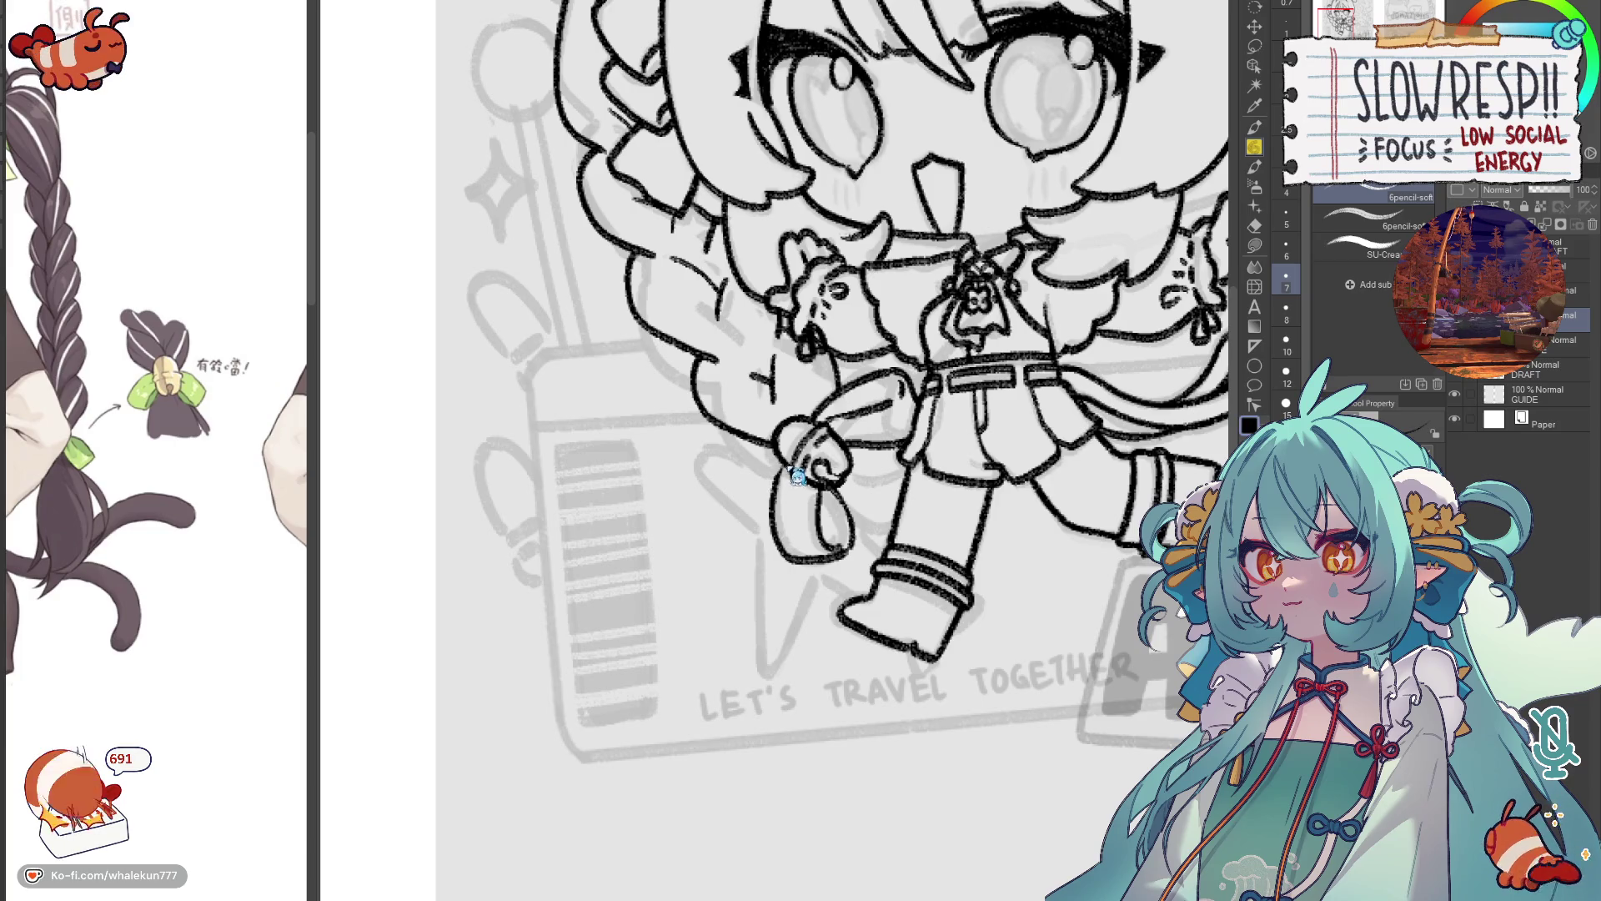
Redraw the line below the knee, undoing the unwanted marks.
{"action": "left_click_drag", "start_coordinate": [858, 428], "coordinate": [819, 390]}
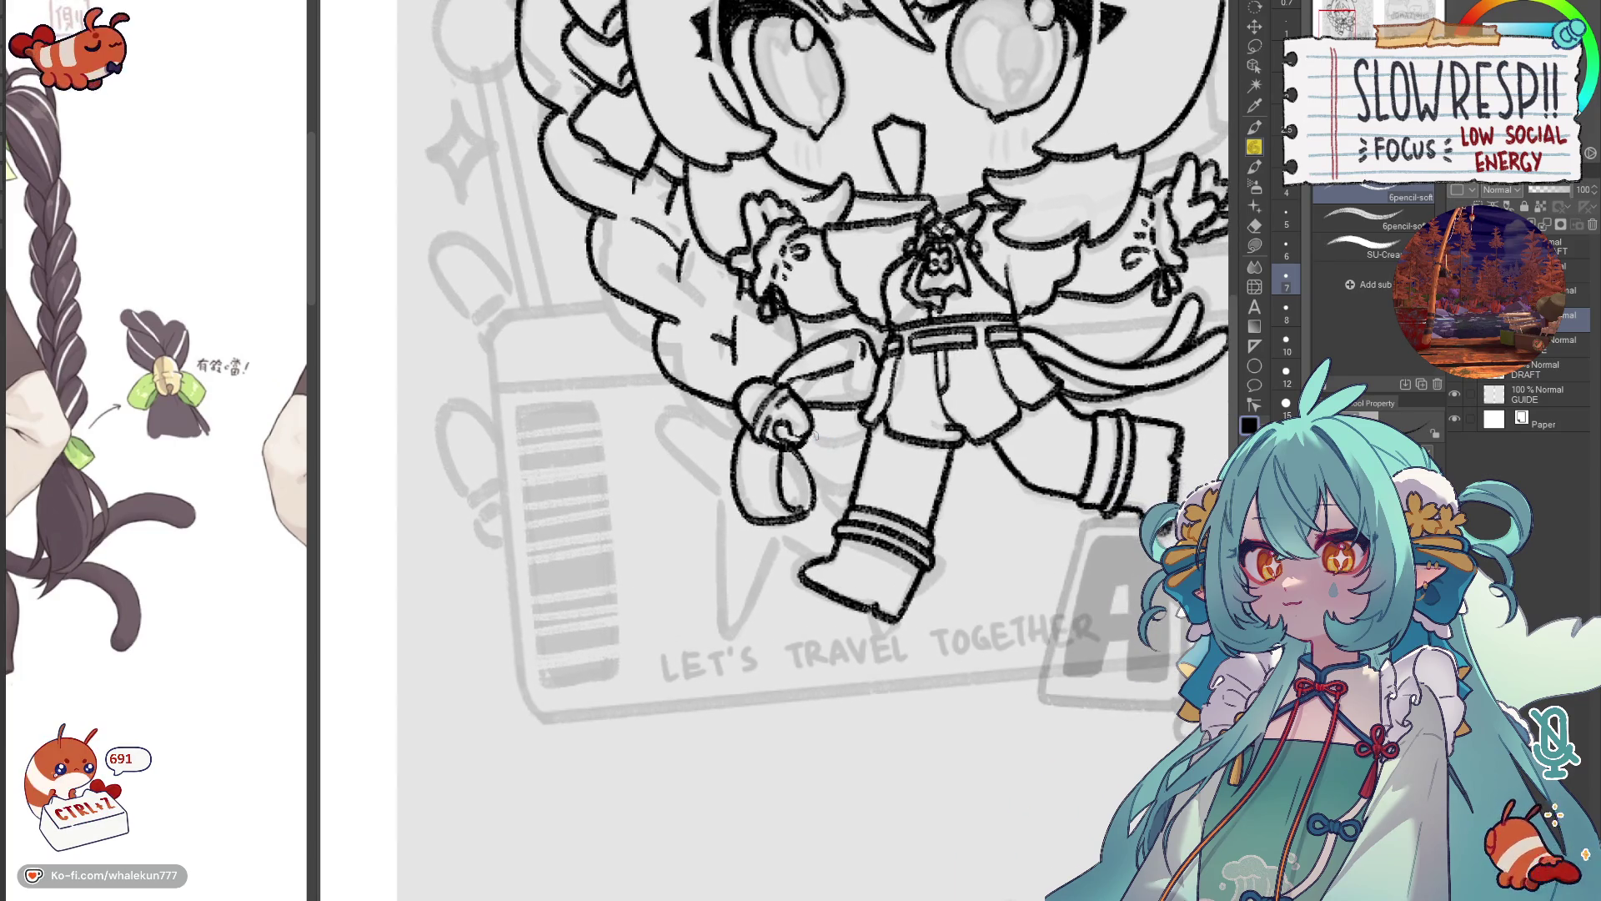
{"action": "left_click_drag", "start_coordinate": [825, 492], "coordinate": [813, 491]}
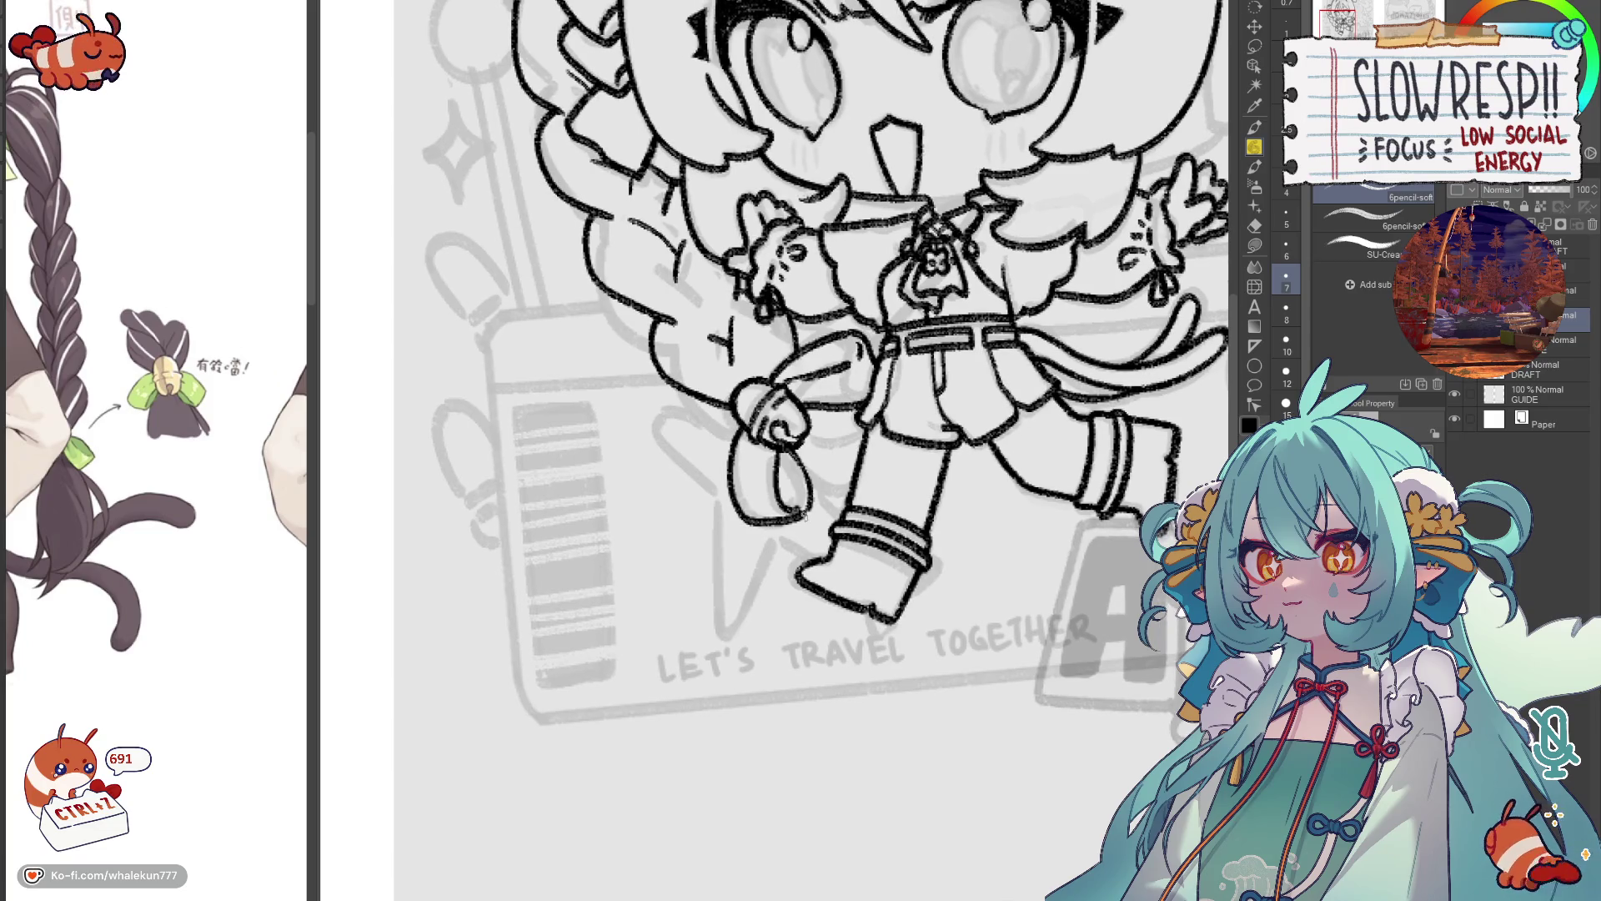
{"action": "key", "text": "ctrl+z"}
{"action": "mouse_move", "coordinate": [861, 439]}
{"action": "left_mouse_down"}
{"action": "mouse_move", "coordinate": [860, 463]}
{"action": "mouse_move", "coordinate": [890, 480]}
{"action": "left_mouse_up"}
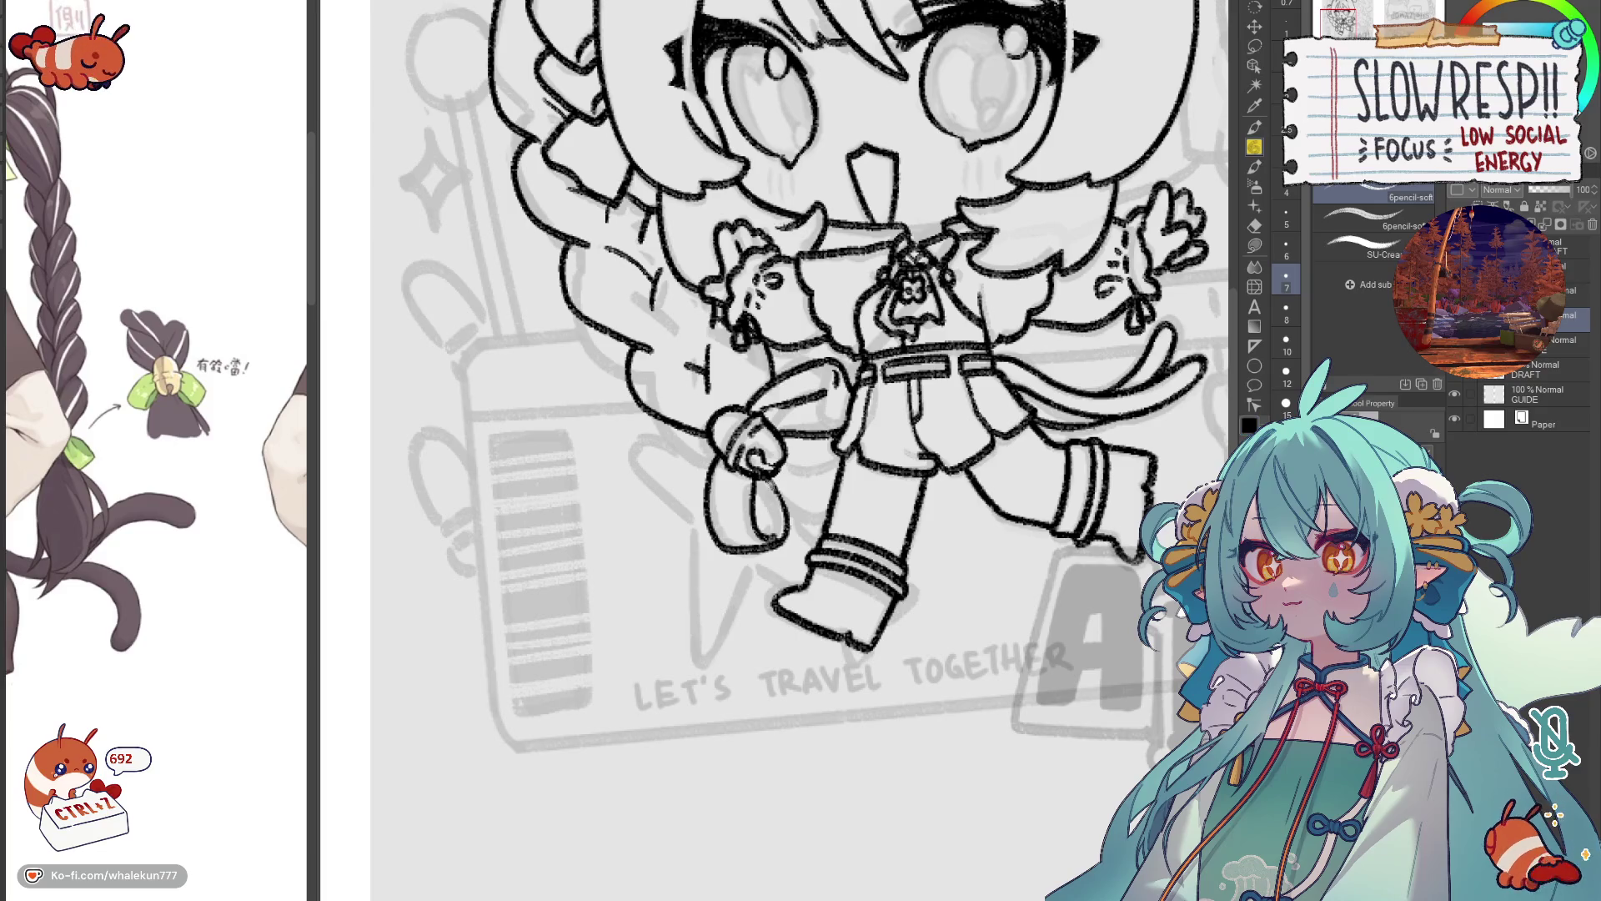
{"action": "key", "text": "ctrl+z"}
{"action": "key", "text": "ctrl+z"}
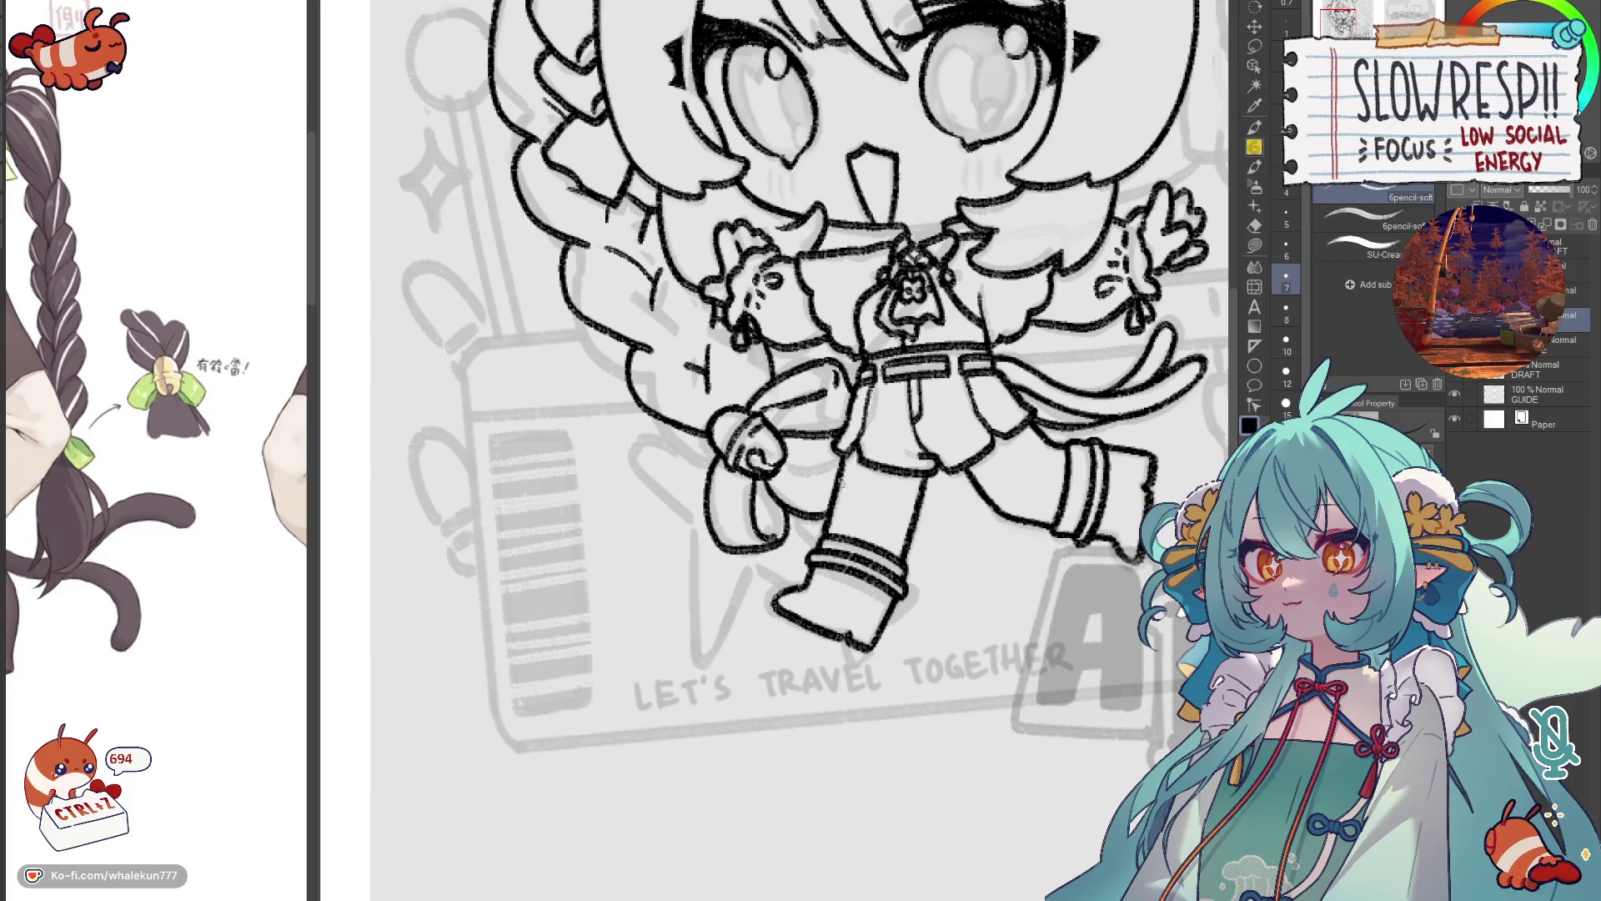
{"action": "left_click_drag", "start_coordinate": [772, 482], "coordinate": [834, 500]}
{"action": "key", "text": "ctrl+z"}
{"action": "key", "text": "ctrl+z"}
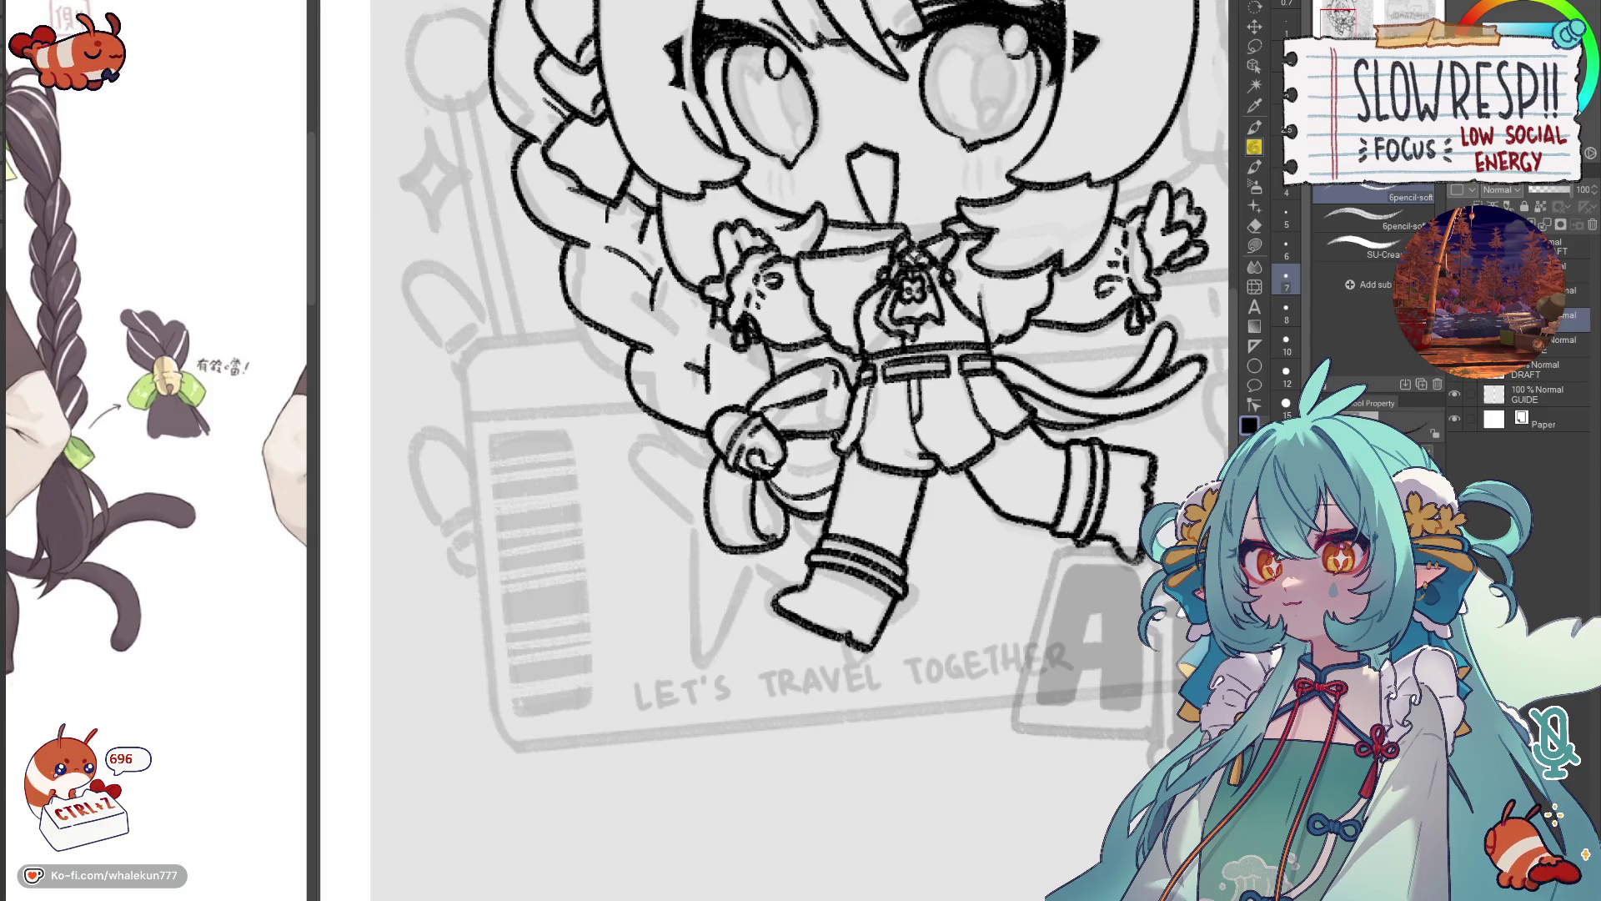
Review the whole page zoomed out and mirrored, then add a new layer for the strap.
{"action": "scroll", "coordinate": [924, 397], "scroll_direction": "down", "scroll_amount": 3}
{"action": "scroll", "coordinate": [924, 398], "scroll_direction": "up", "scroll_amount": 2}
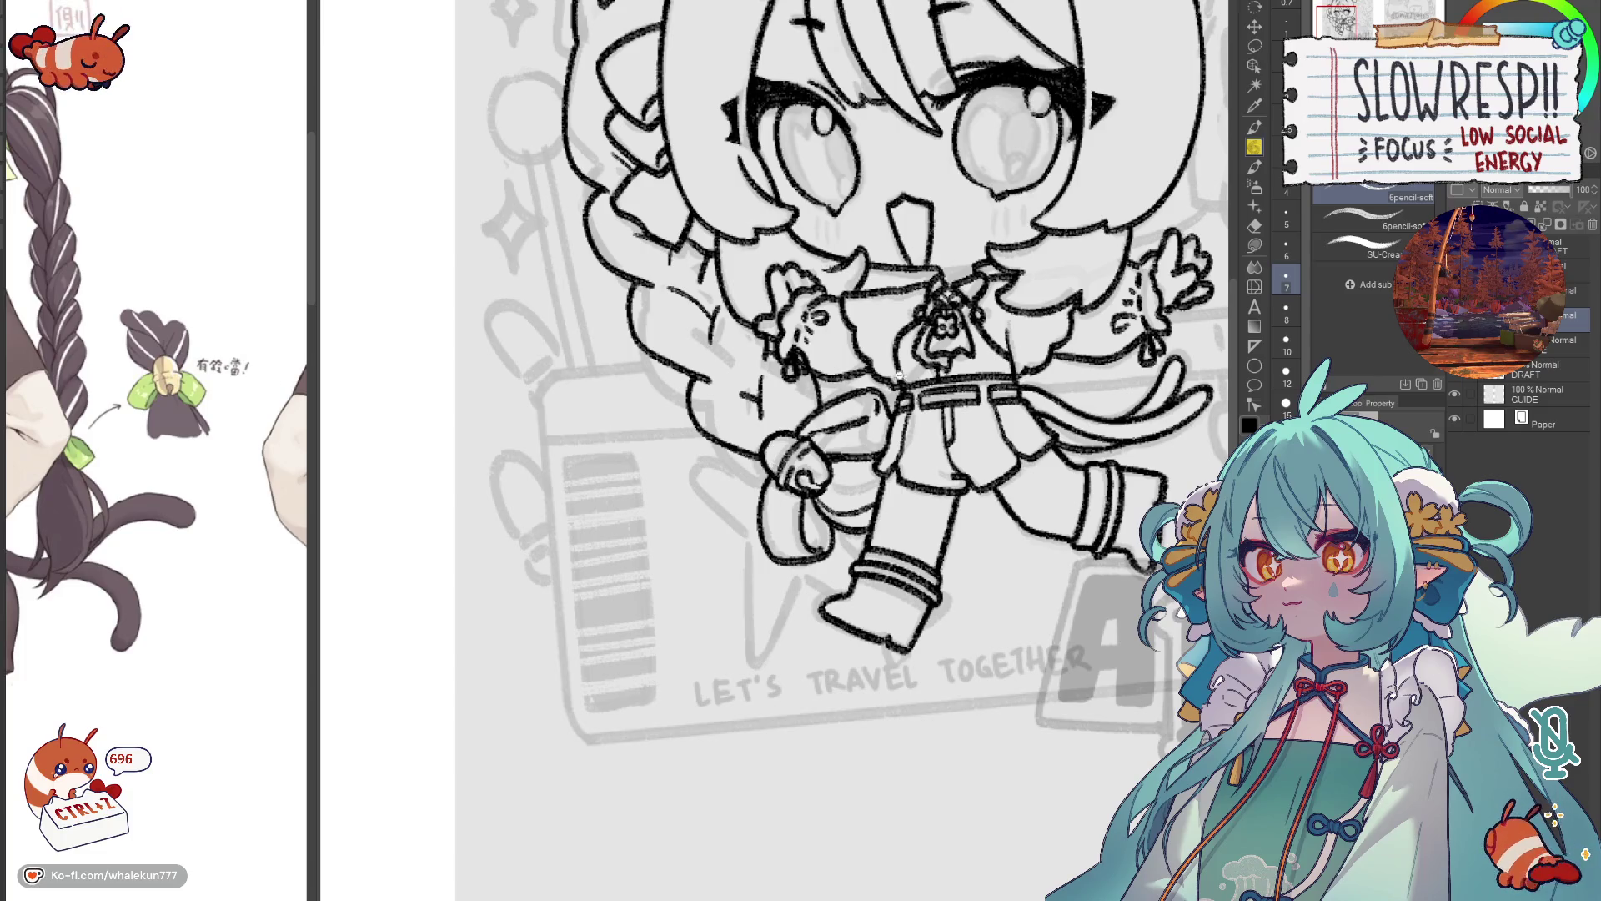
{"action": "scroll", "coordinate": [900, 374], "scroll_direction": "down", "scroll_amount": 5}
{"action": "key", "text": "h"}
{"action": "key", "text": "h"}
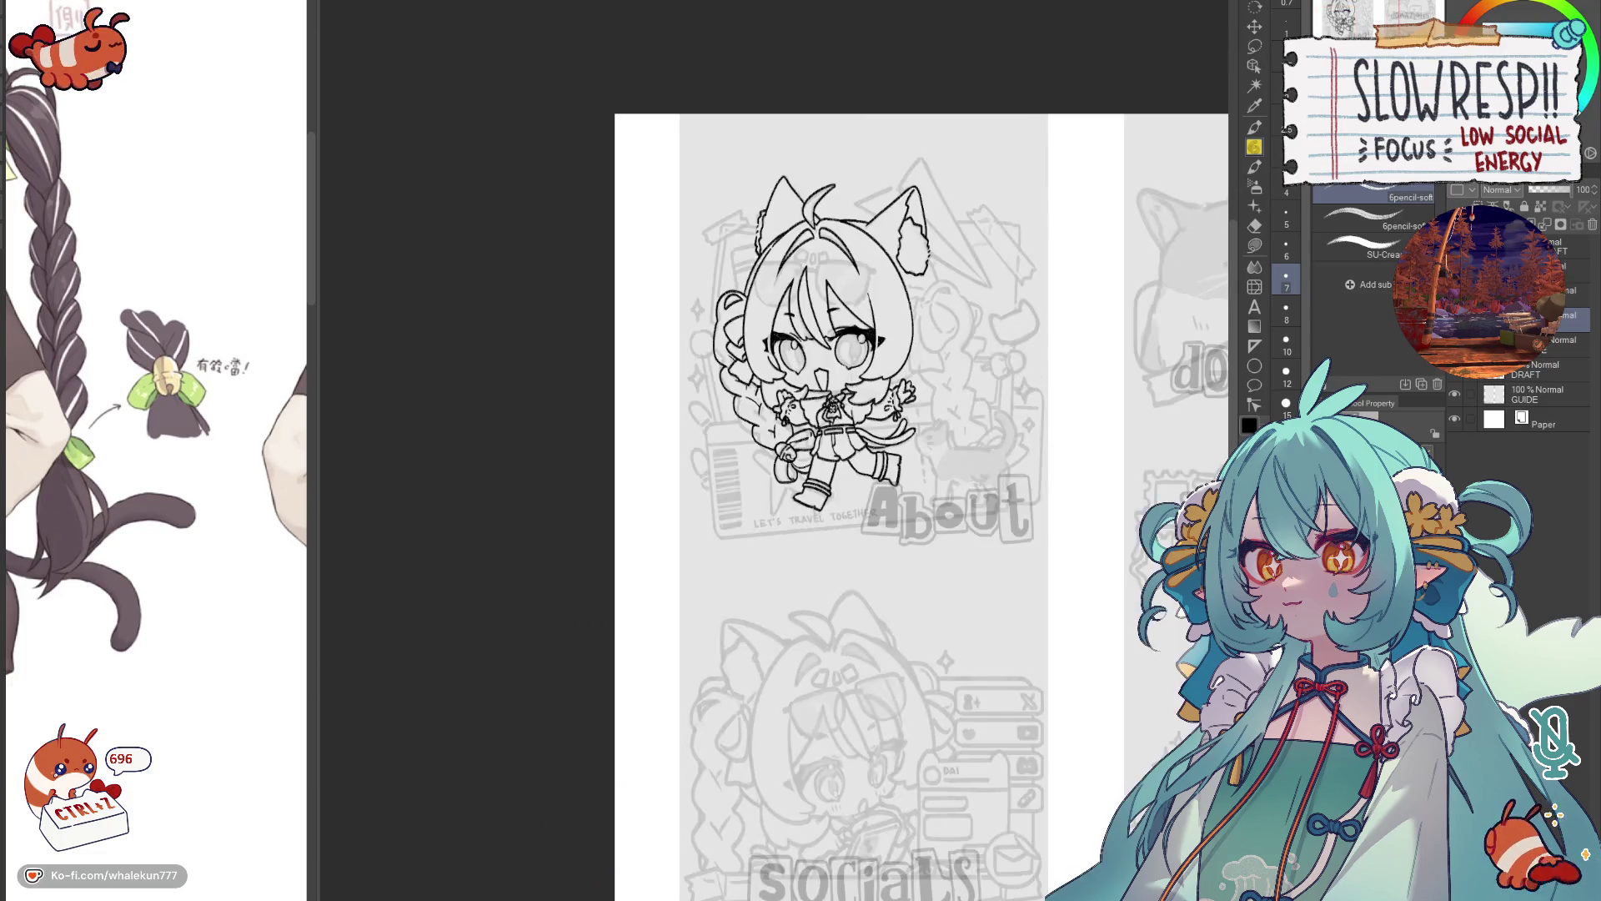
{"action": "scroll", "coordinate": [770, 437], "scroll_direction": "up", "scroll_amount": 5}
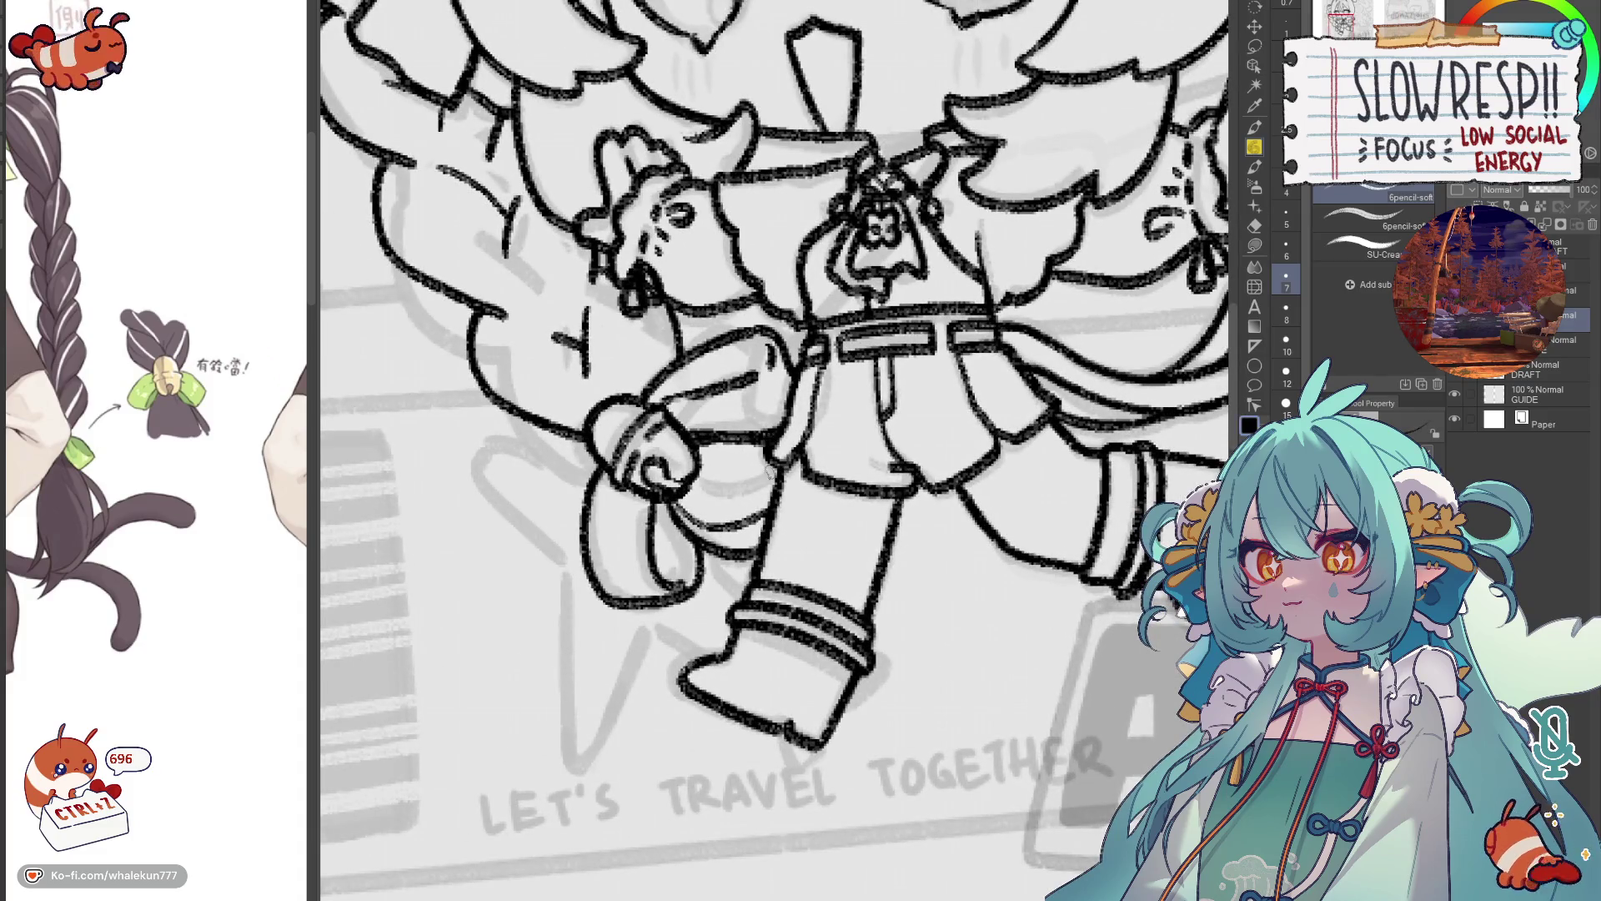
{"action": "scroll", "coordinate": [779, 488], "scroll_direction": "down", "scroll_amount": 5}
{"action": "scroll", "coordinate": [847, 417], "scroll_direction": "down", "scroll_amount": 1}
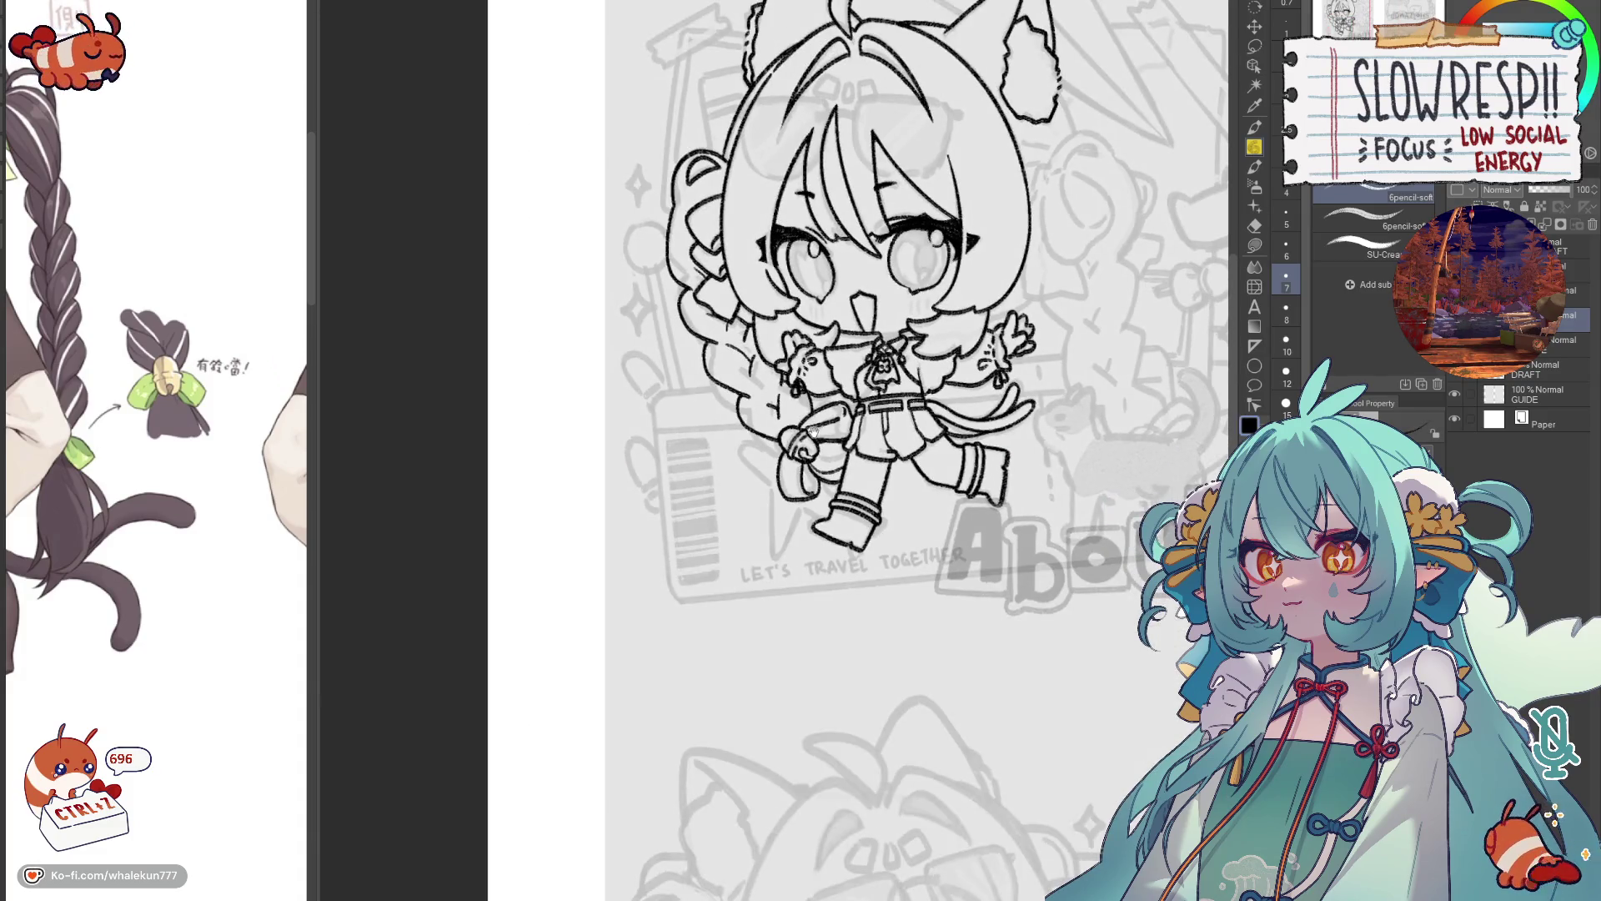
{"action": "scroll", "coordinate": [156, 742], "scroll_direction": "up", "scroll_amount": 10}
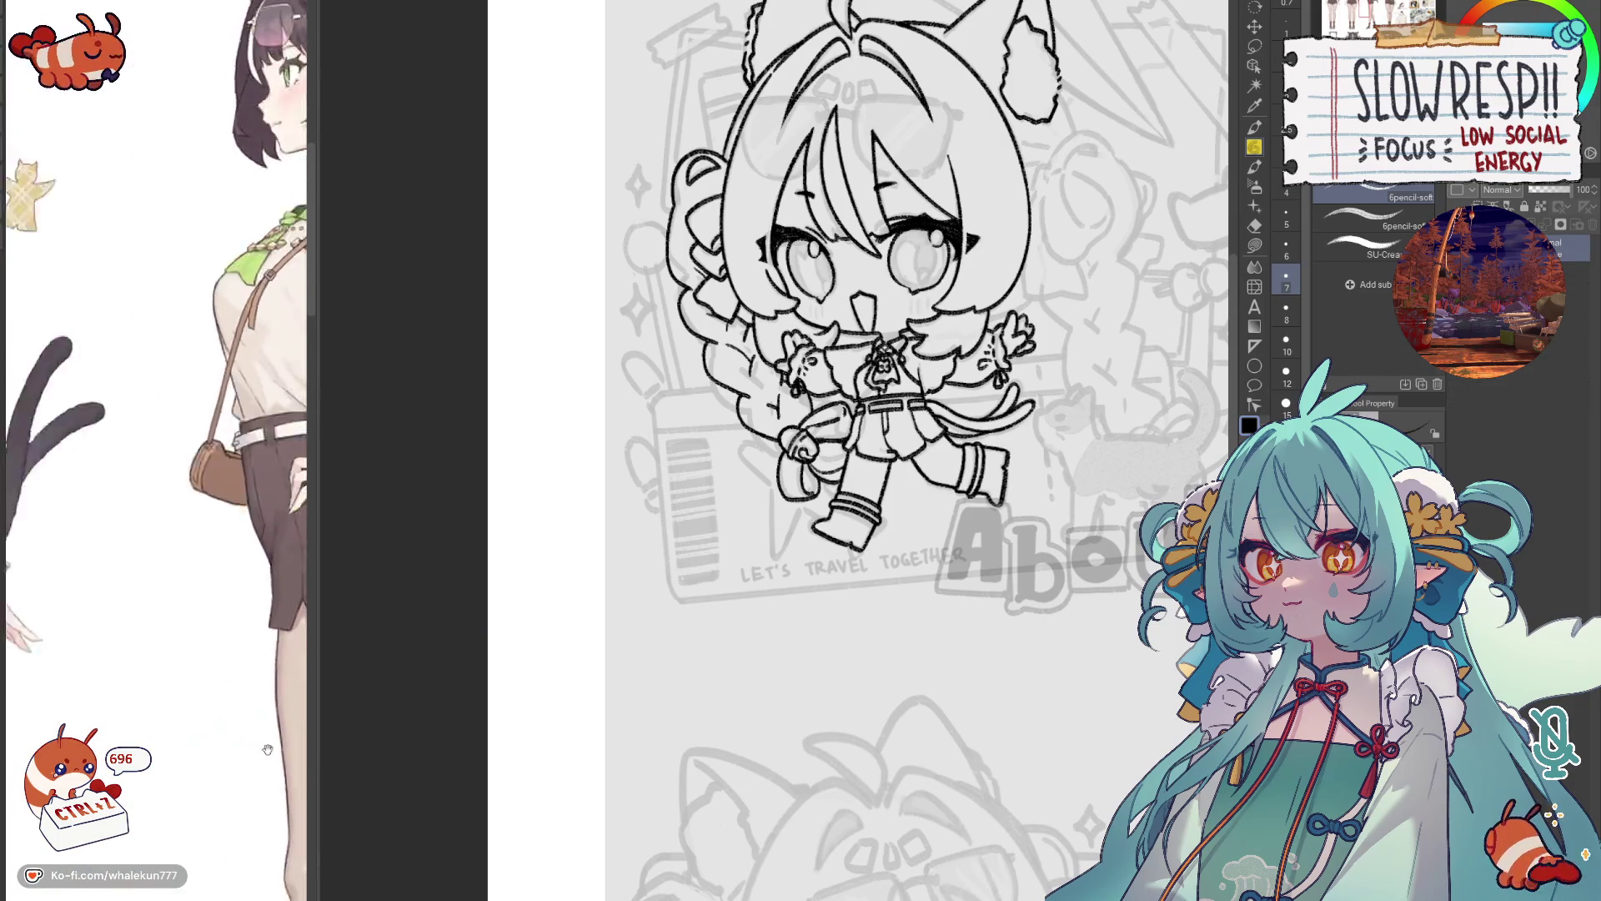
{"action": "scroll", "coordinate": [210, 741], "scroll_direction": "up", "scroll_amount": 2}
{"action": "scroll", "coordinate": [883, 383], "scroll_direction": "up", "scroll_amount": 4}
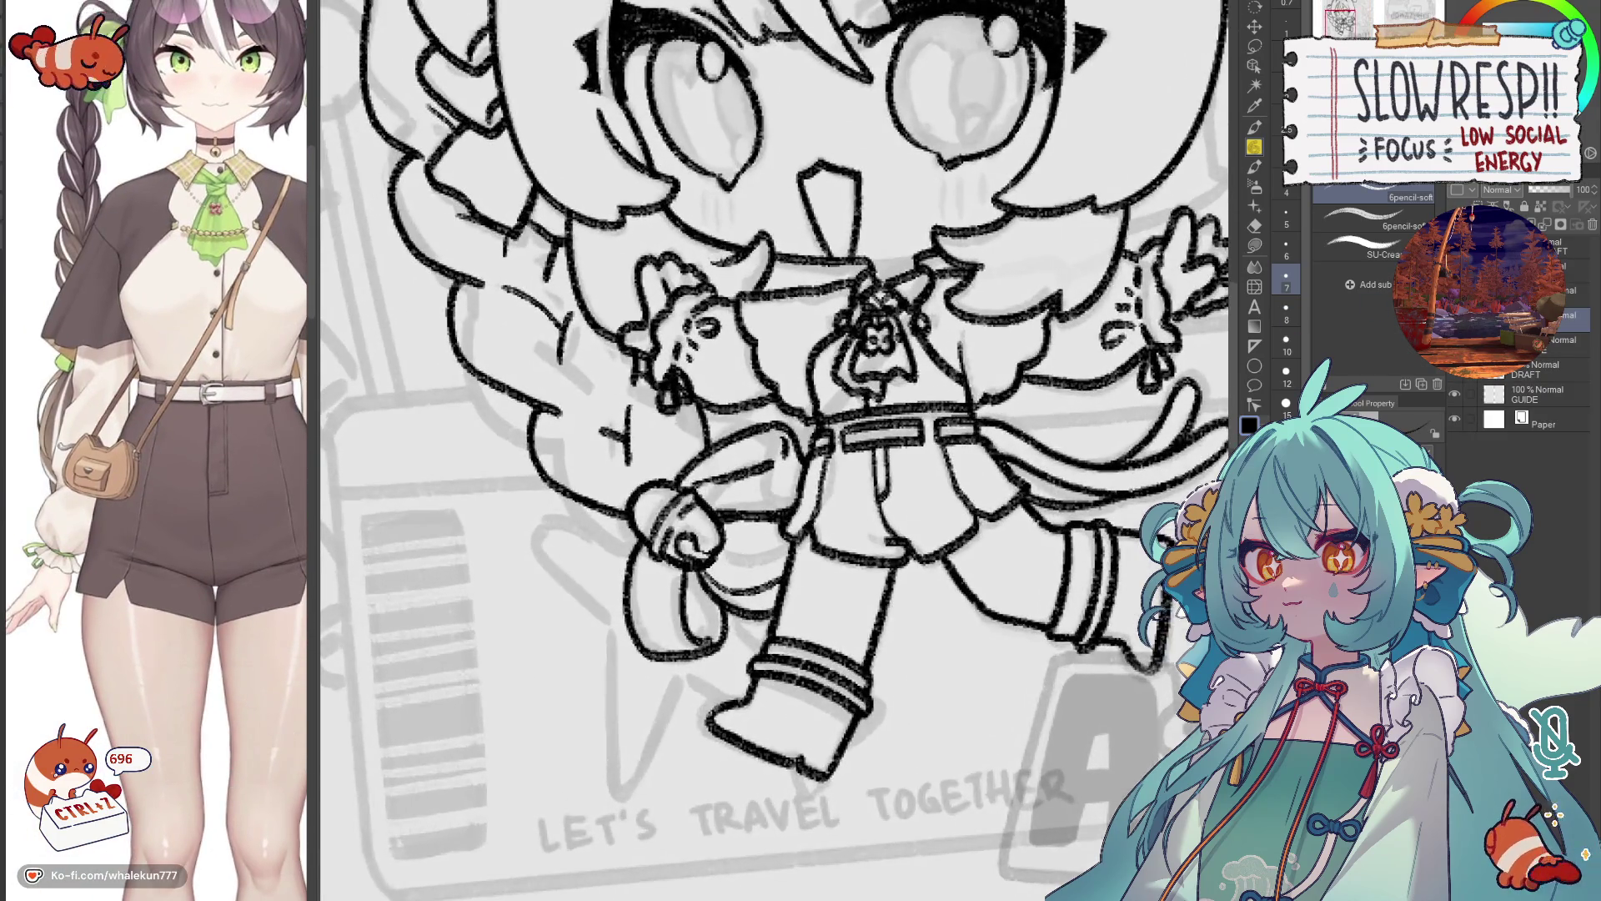
{"action": "key", "text": "ctrl+shift+n"}
Draw the diagonal strap from the shoulder across the chest down to the belt.
{"action": "left_click_drag", "start_coordinate": [874, 423], "coordinate": [861, 427]}
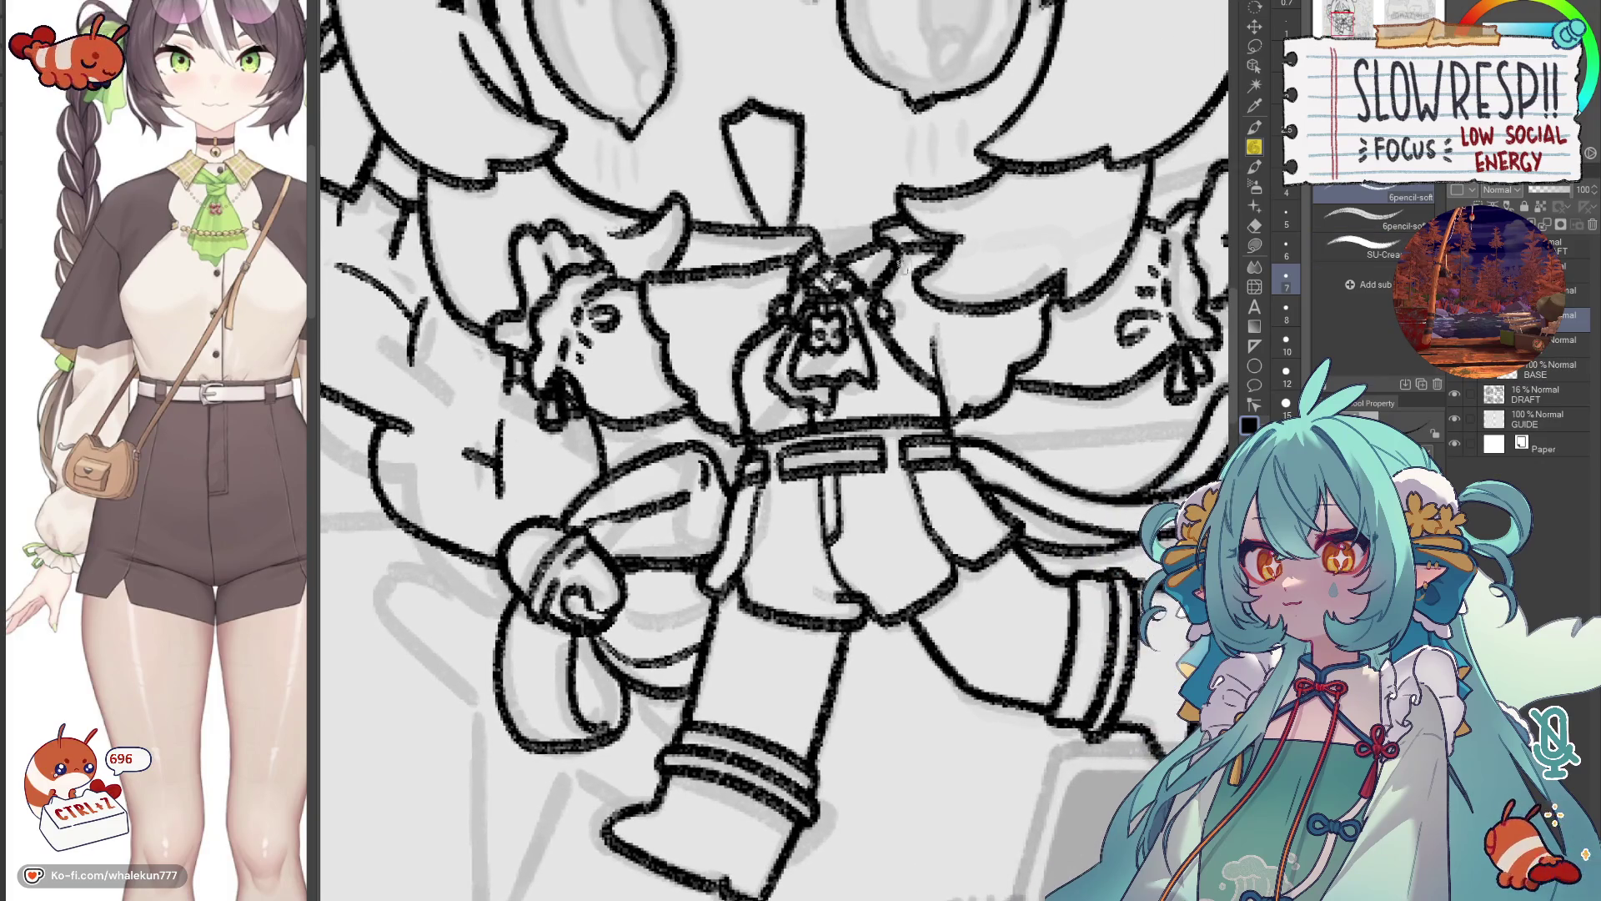
{"action": "left_click_drag", "start_coordinate": [885, 265], "coordinate": [719, 440]}
{"action": "key", "text": "ctrl+z"}
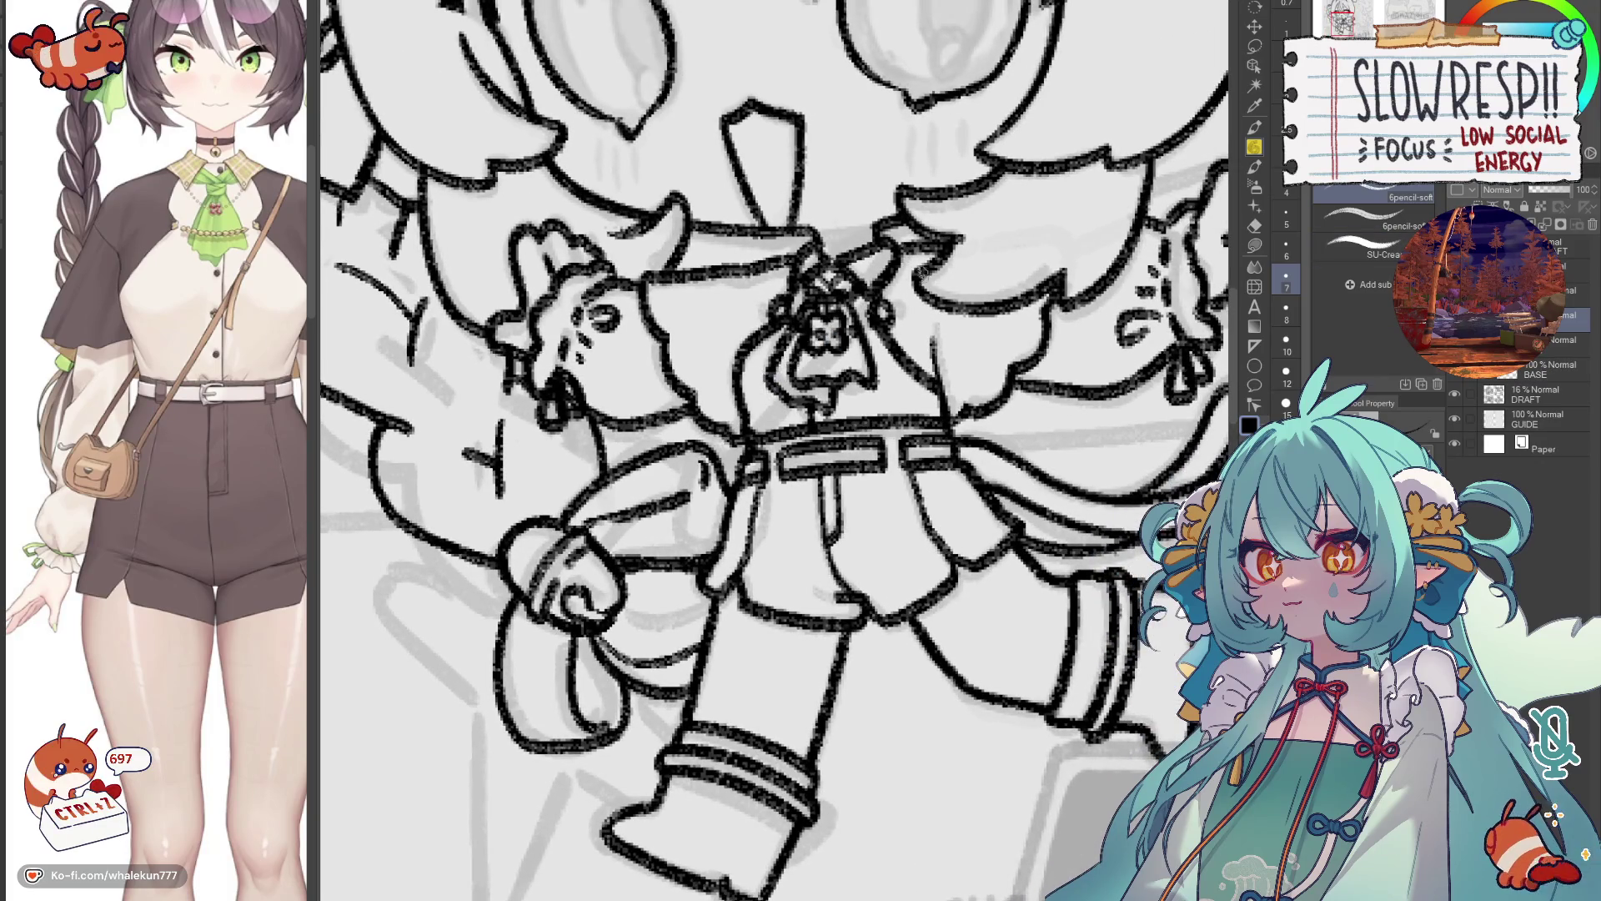
{"action": "left_click_drag", "start_coordinate": [910, 252], "coordinate": [732, 447]}
{"action": "key", "text": "ctrl+z"}
{"action": "left_click_drag", "start_coordinate": [894, 260], "coordinate": [734, 466]}
{"action": "key", "text": "ctrl+z"}
{"action": "left_click_drag", "start_coordinate": [877, 294], "coordinate": [730, 446]}
{"action": "mouse_move", "coordinate": [913, 250]}
{"action": "left_mouse_down"}
{"action": "mouse_move", "coordinate": [744, 438]}
{"action": "mouse_move", "coordinate": [699, 450]}
{"action": "mouse_move", "coordinate": [680, 521]}
{"action": "mouse_move", "coordinate": [697, 566]}
{"action": "mouse_move", "coordinate": [710, 562]}
{"action": "left_mouse_up"}
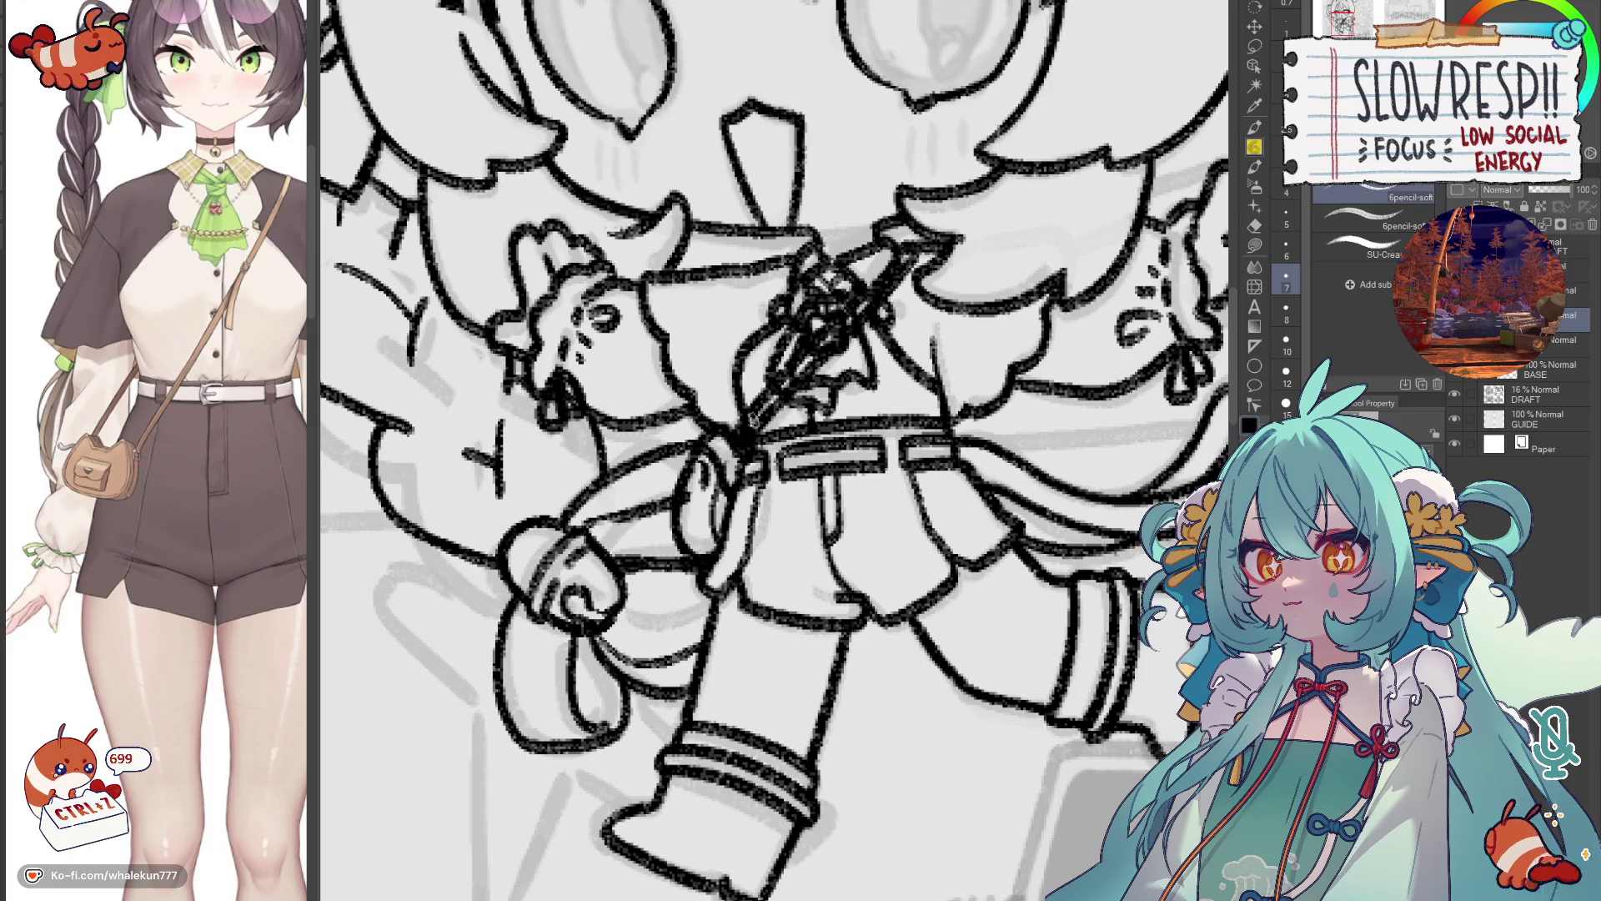
Extend the strap's lower end into a small hook, tidy it with the eraser, and merge it into the lineart.
{"action": "key", "text": "h"}
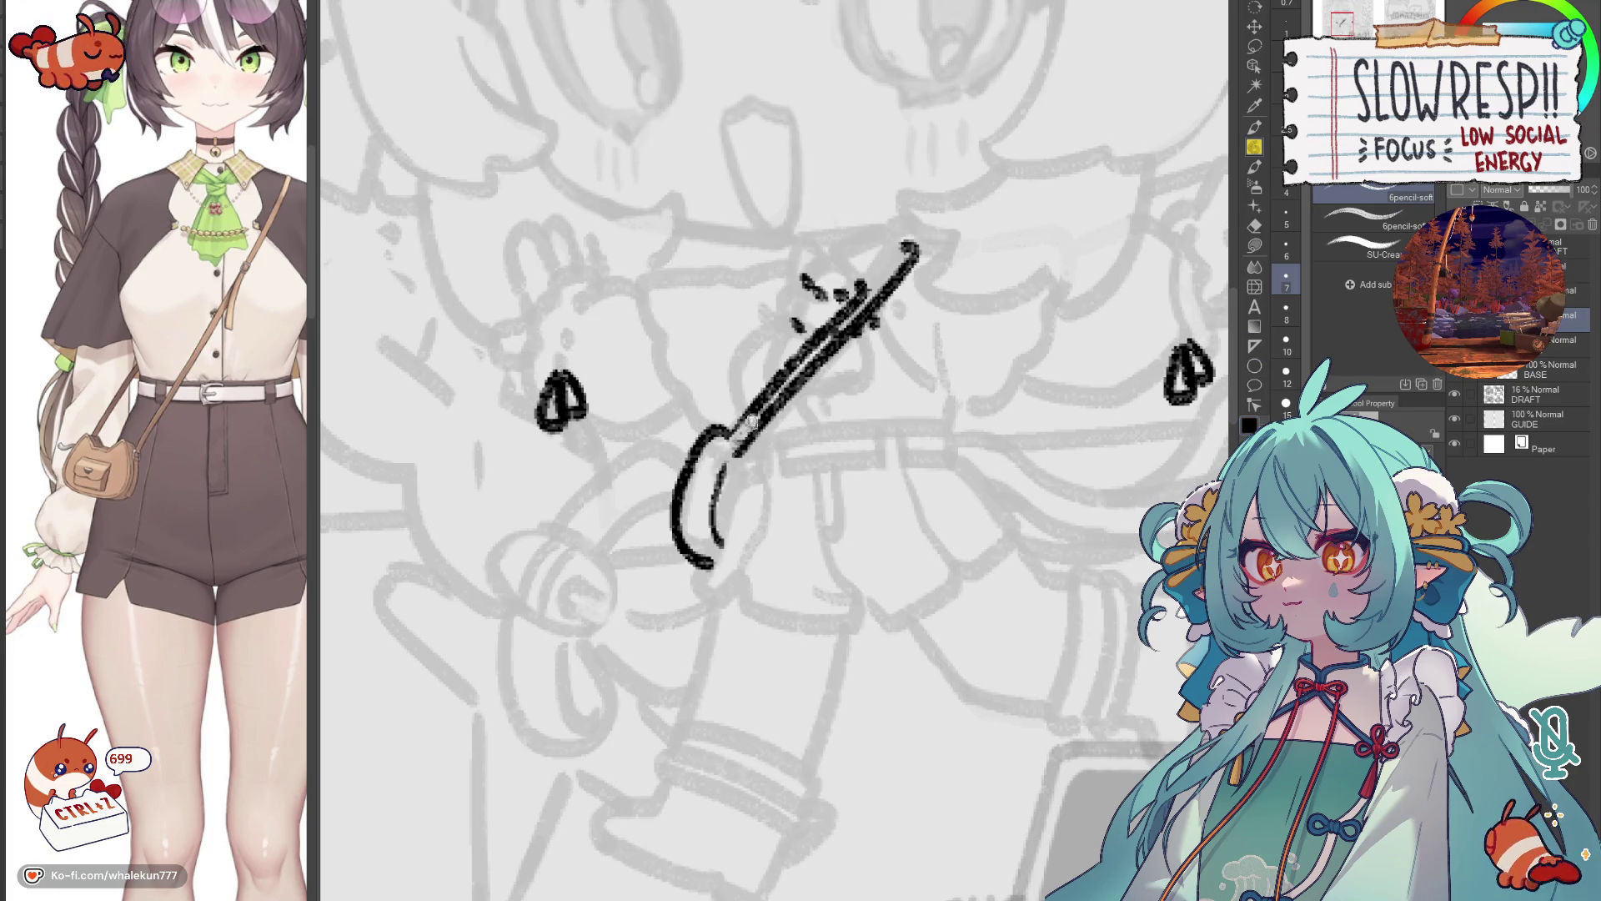
{"action": "mouse_move", "coordinate": [761, 400]}
{"action": "left_mouse_down"}
{"action": "mouse_move", "coordinate": [706, 459]}
{"action": "mouse_move", "coordinate": [699, 492]}
{"action": "mouse_move", "coordinate": [774, 434]}
{"action": "mouse_move", "coordinate": [715, 471]}
{"action": "left_mouse_up"}
{"action": "key", "text": "ctrl+z"}
{"action": "left_click_drag", "start_coordinate": [781, 401], "coordinate": [720, 464]}
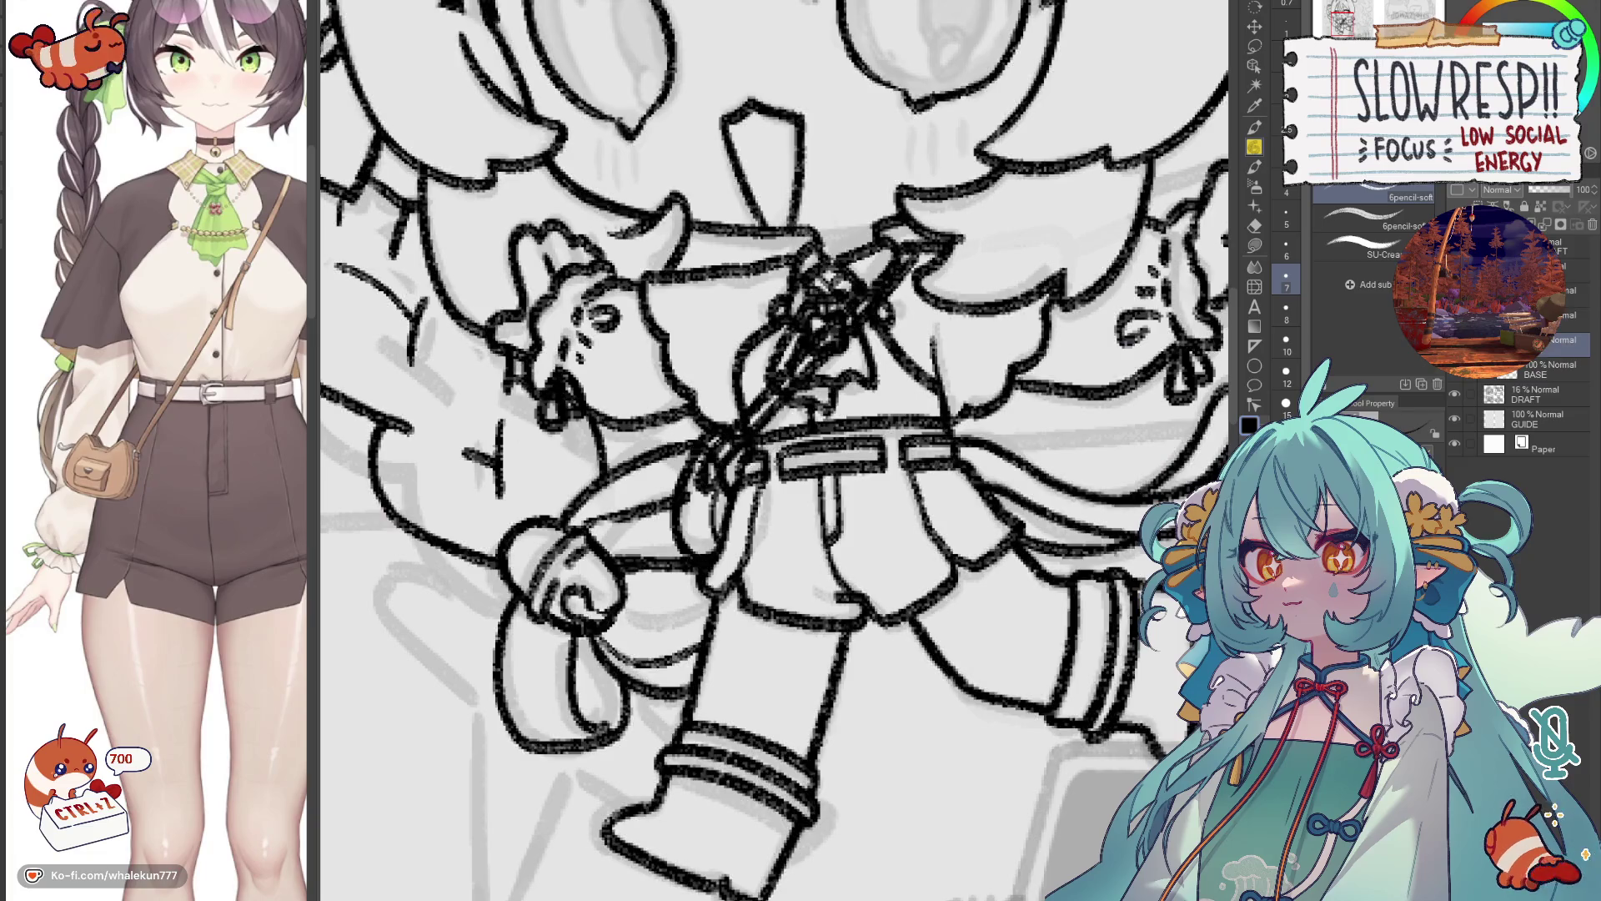
{"action": "key", "text": "e"}
{"action": "key", "text": "bracketright"}
{"action": "key", "text": "bracketleft"}
{"action": "key", "text": "bracketleft"}
{"action": "key", "text": "bracketleft"}
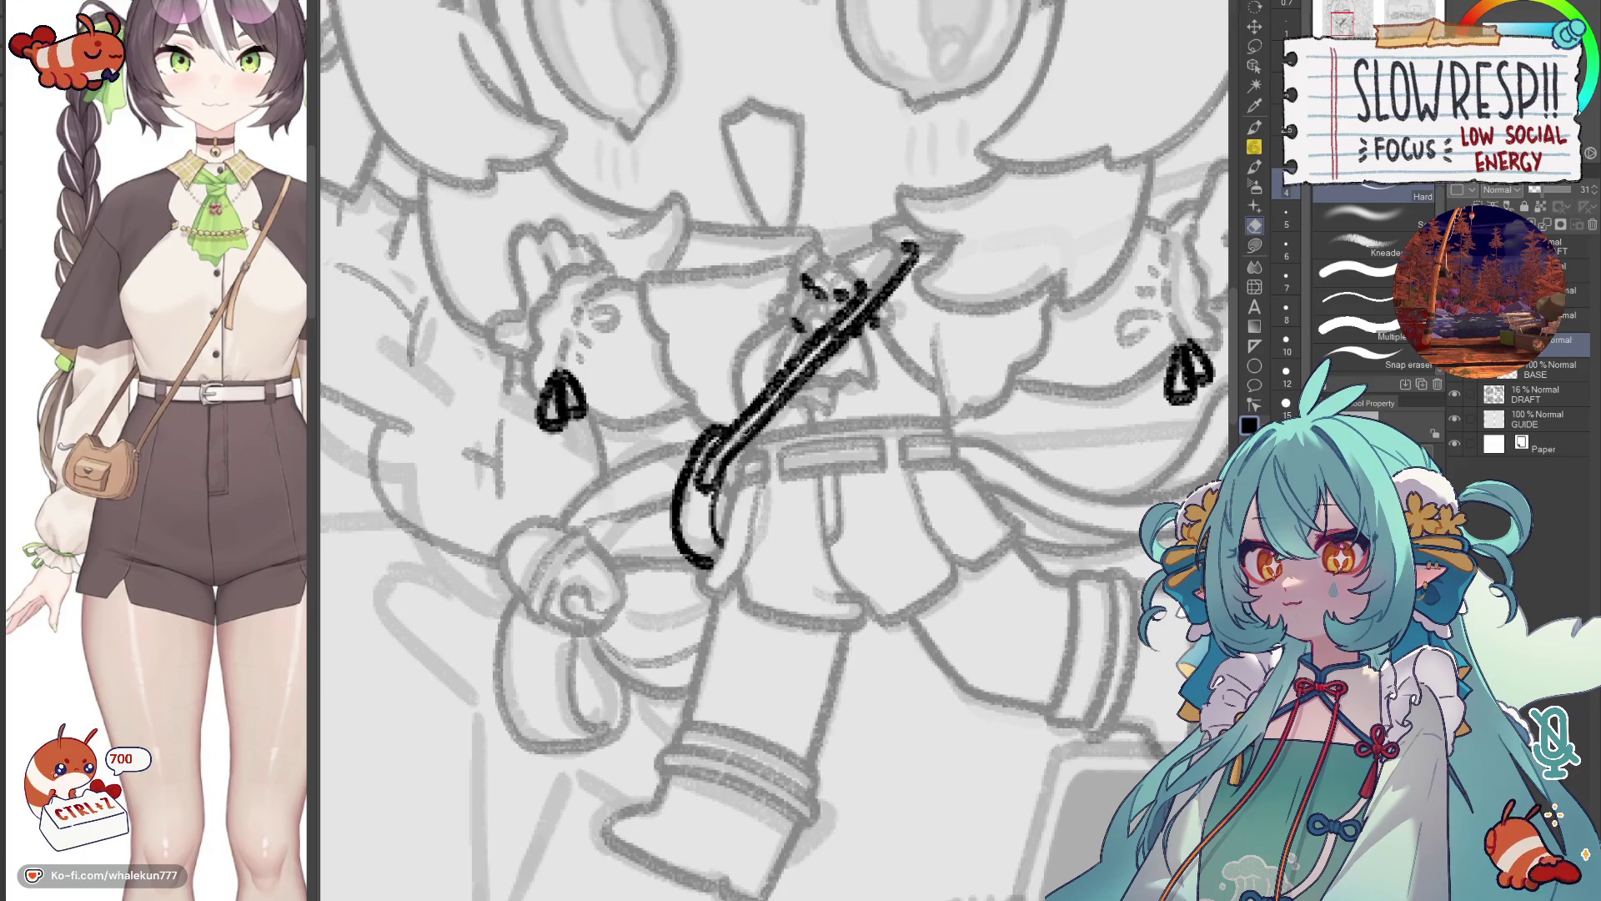
{"action": "key", "text": "bracketright"}
{"action": "key", "text": "bracketright"}
{"action": "key", "text": "bracketright"}
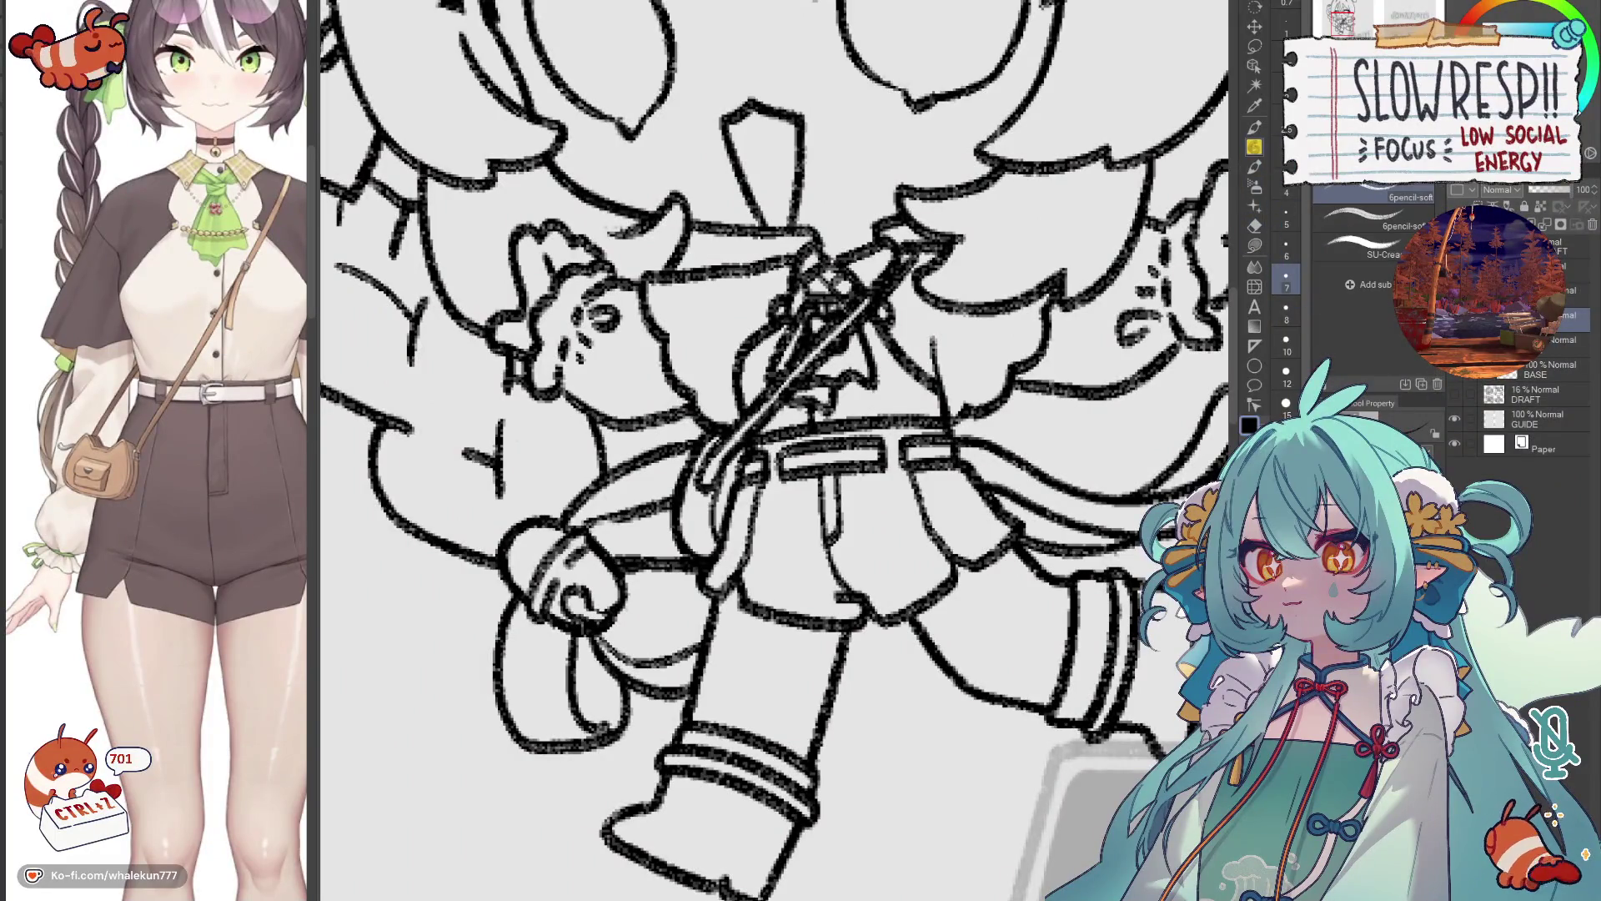
{"action": "key", "text": "ctrl+e"}
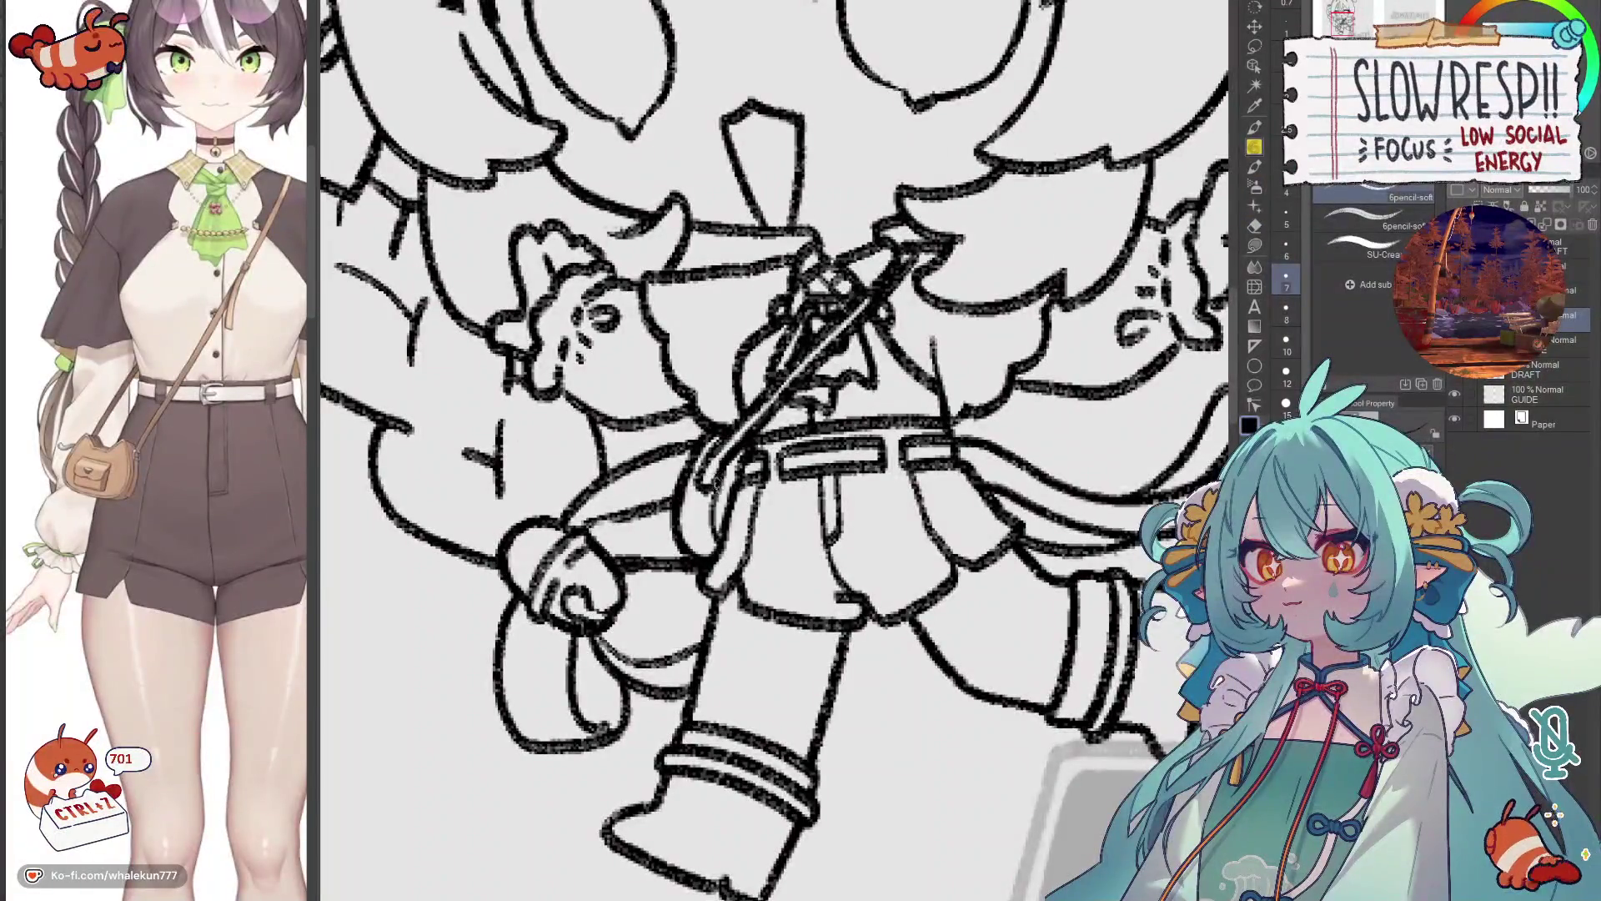
{"action": "scroll", "coordinate": [722, 462], "scroll_direction": "down", "scroll_amount": 10}
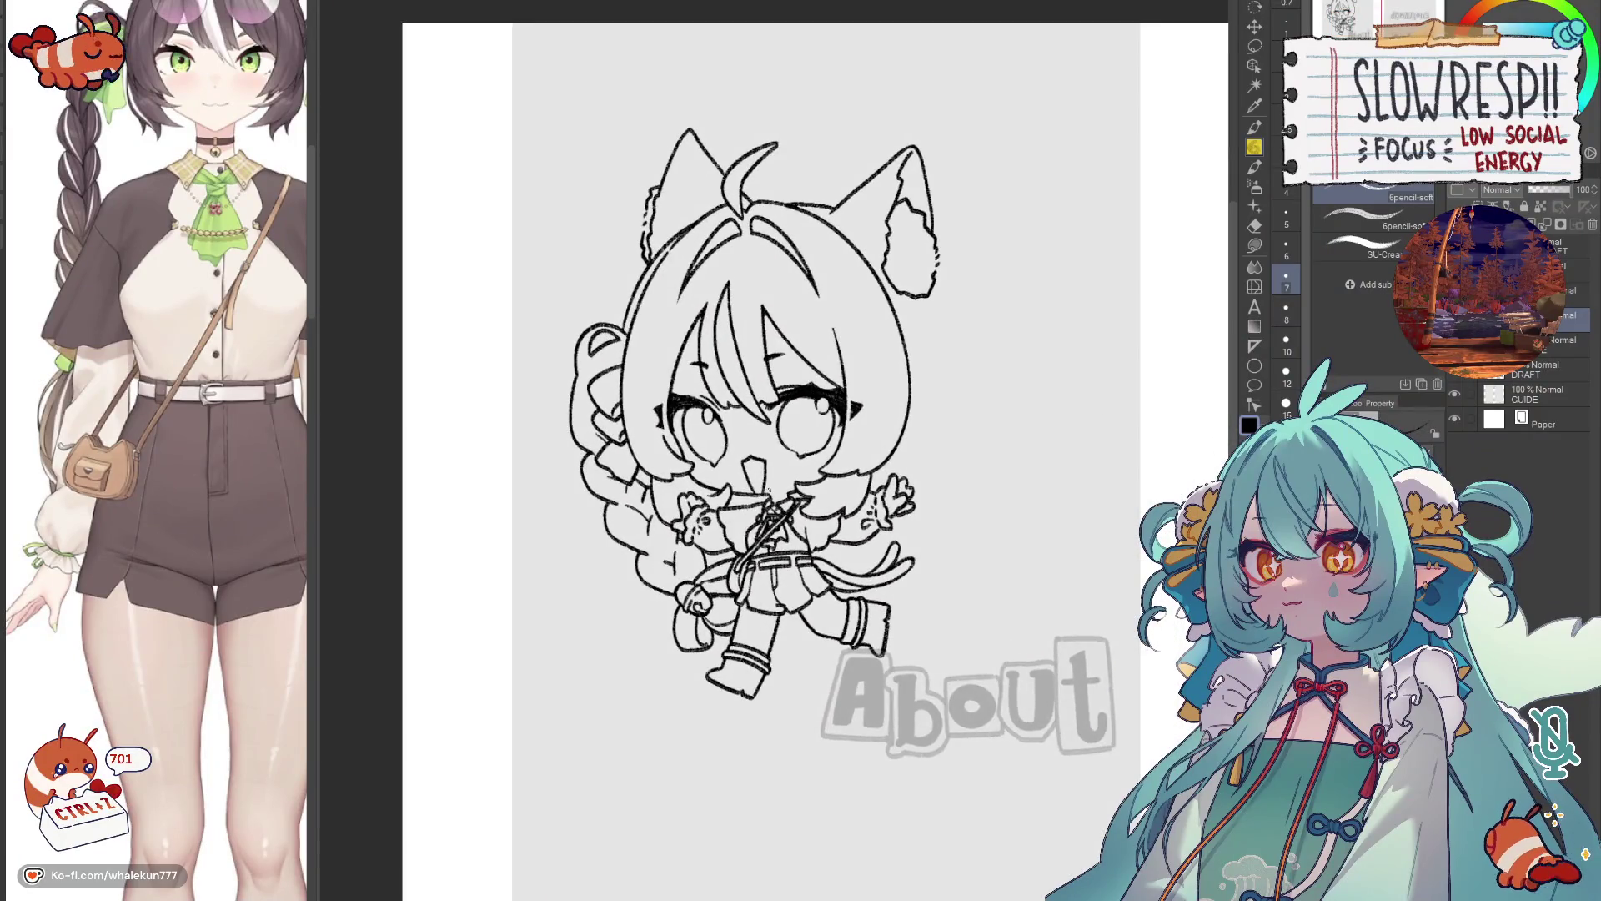
Ink the chibi's face, outfit, arms and boots over the grey draft, then zoom out to the full page.
{"action": "key", "text": "h"}
{"action": "key", "text": "h"}
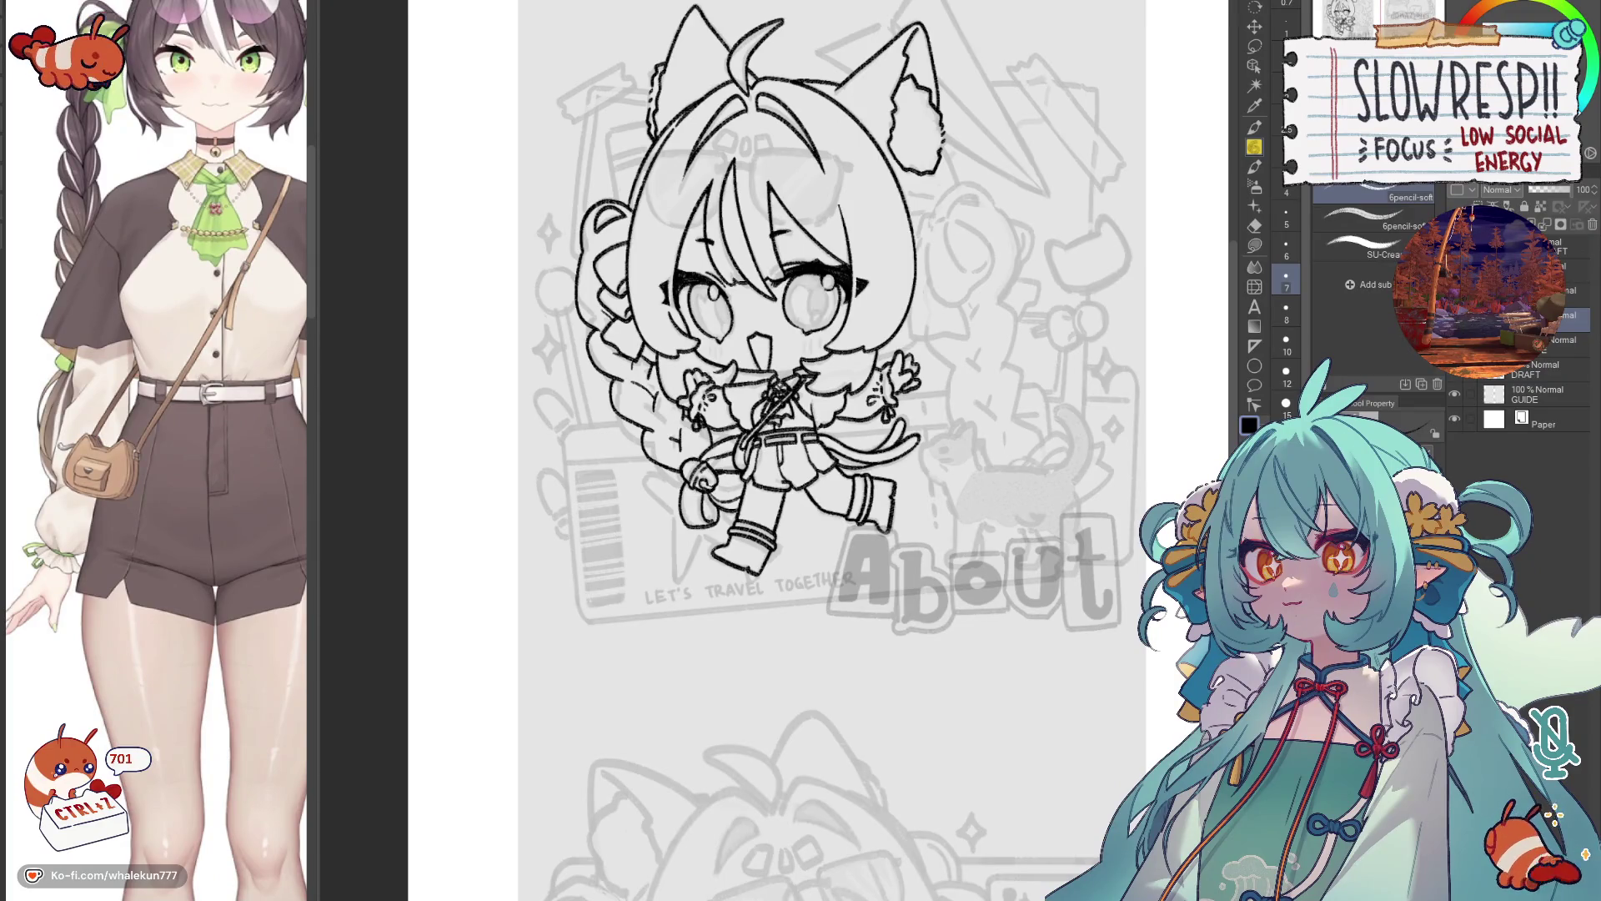
{"action": "left_click", "coordinate": [1568, 291]}
{"action": "key", "text": "alt+bracketleft"}
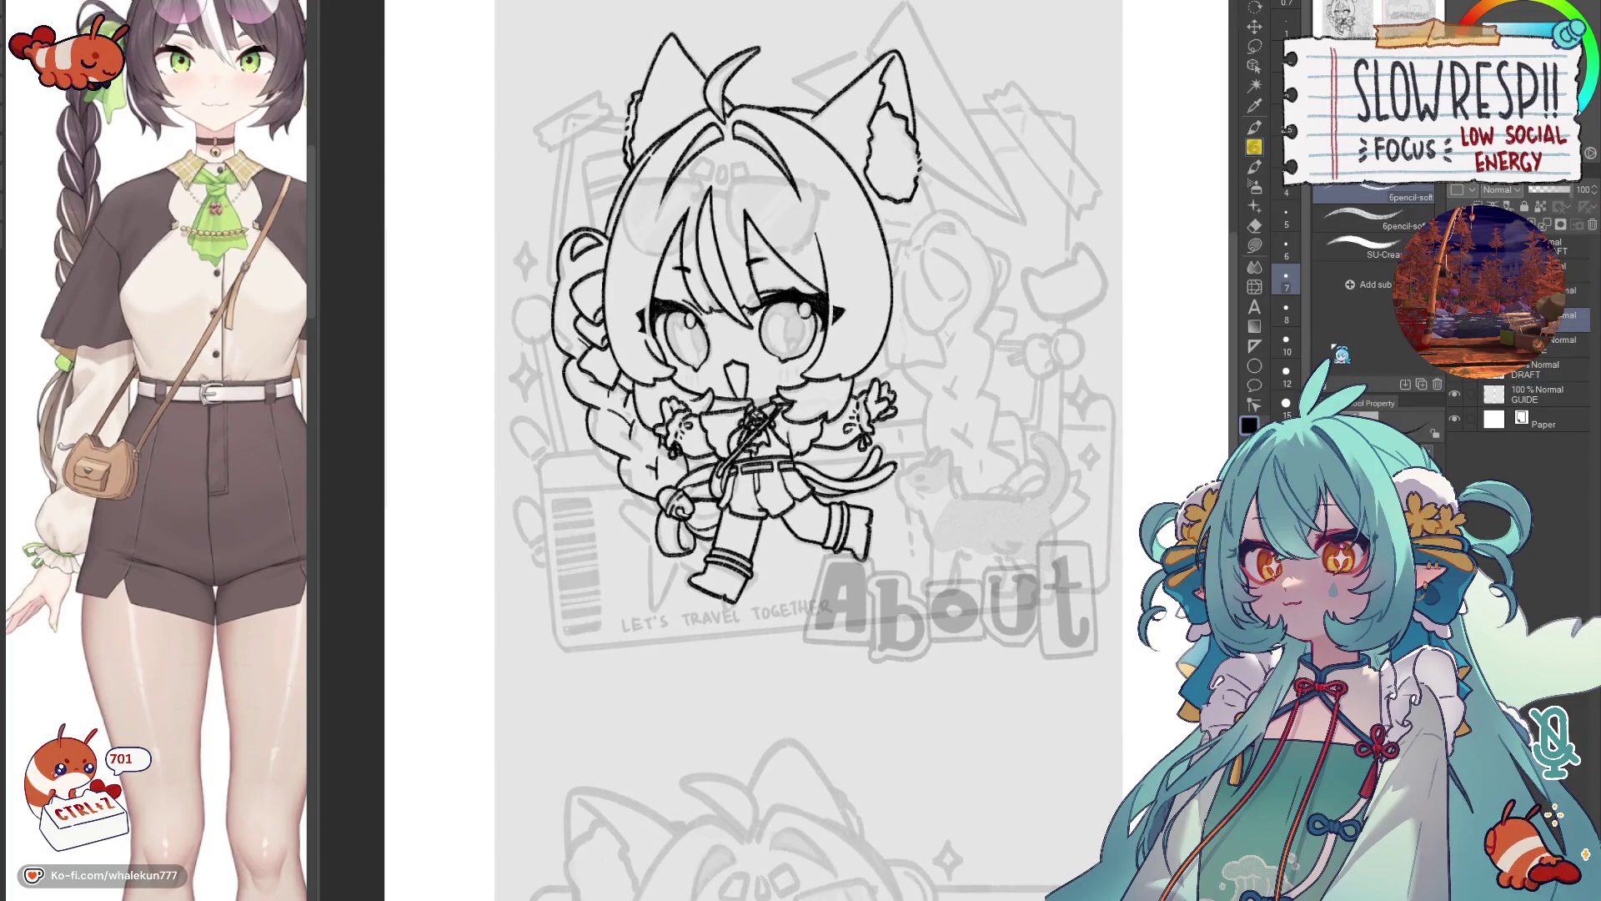
{"action": "key", "text": "h"}
{"action": "key", "text": "h"}
{"action": "scroll", "coordinate": [811, 436], "scroll_direction": "up", "scroll_amount": 2}
{"action": "left_click_drag", "start_coordinate": [833, 476], "coordinate": [848, 426]}
{"action": "scroll", "coordinate": [848, 427], "scroll_direction": "up", "scroll_amount": 2}
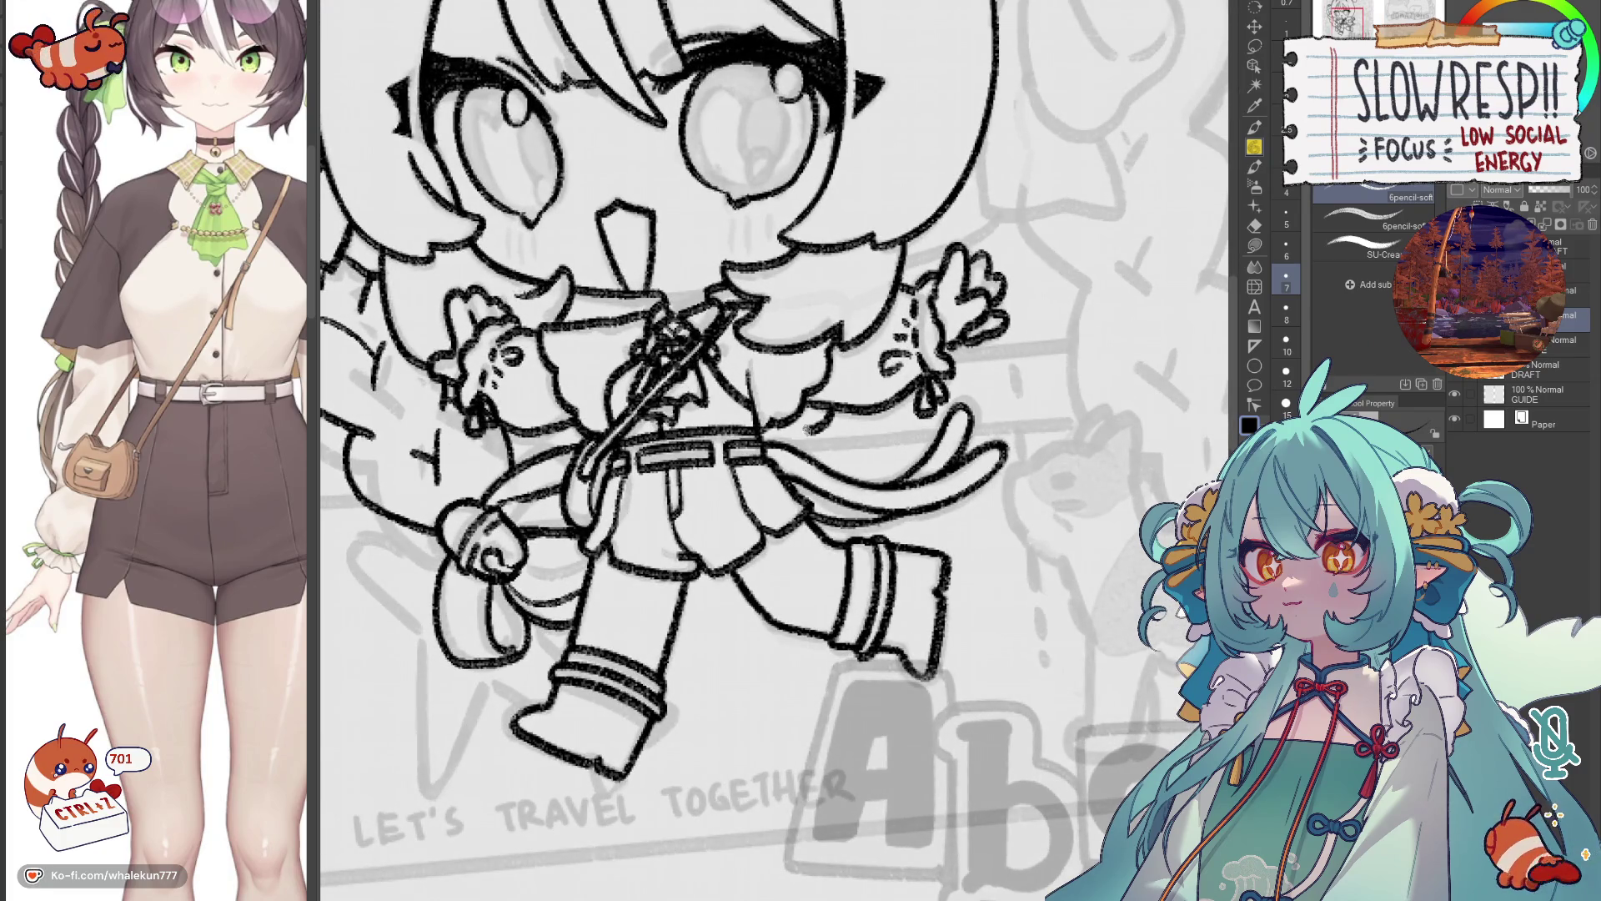
{"action": "key", "text": "h"}
{"action": "key", "text": "h"}
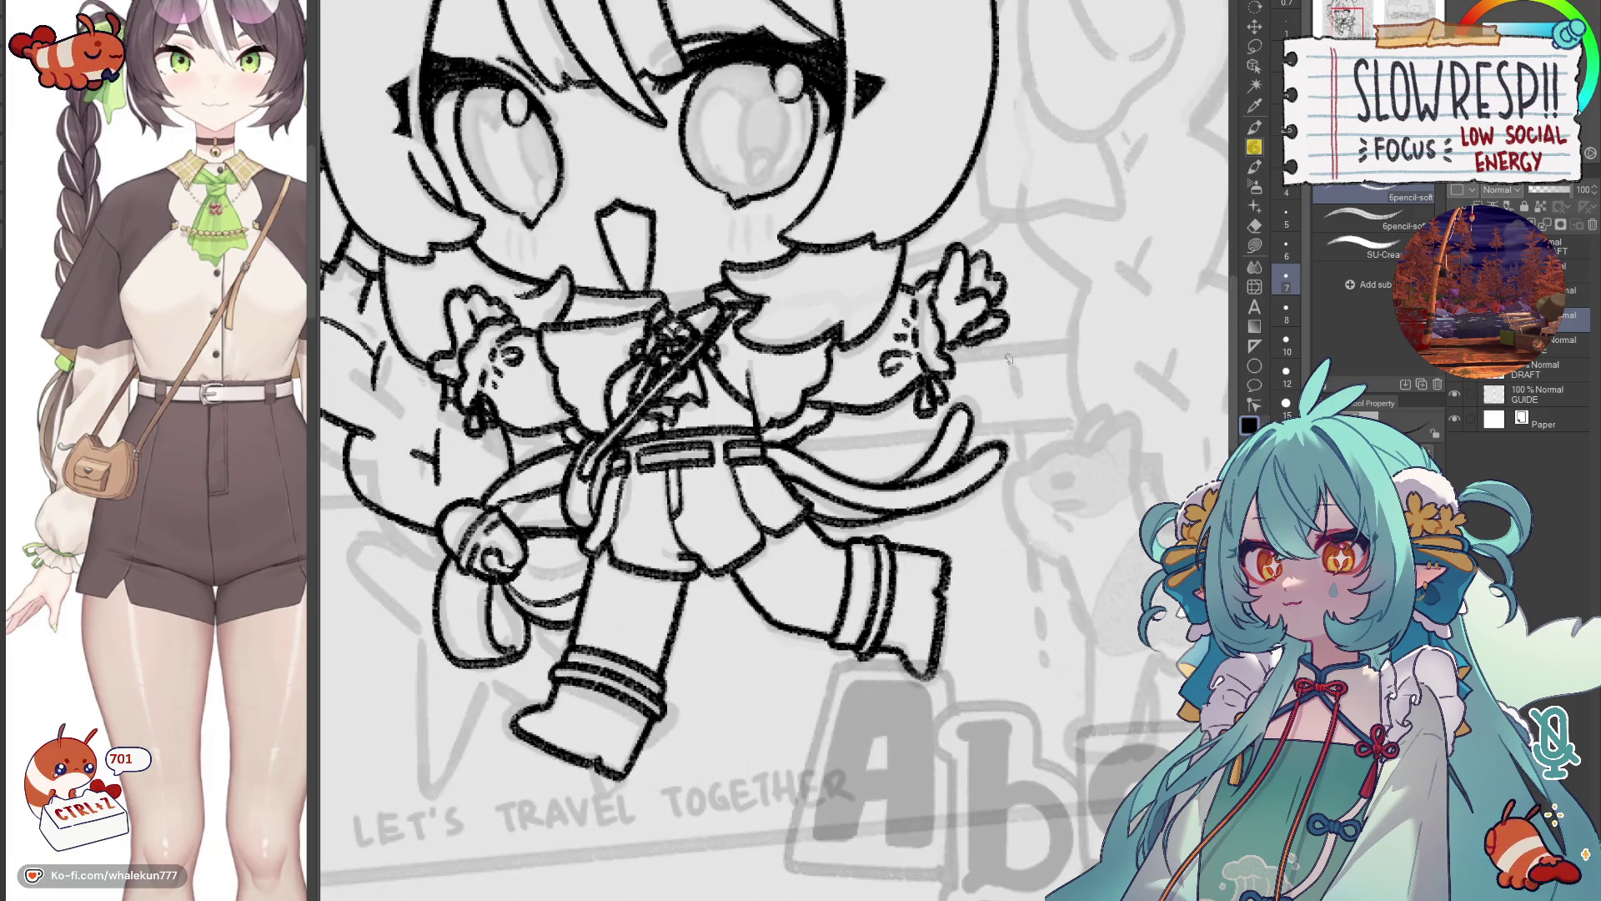
{"action": "key", "text": "h"}
{"action": "key", "text": "h"}
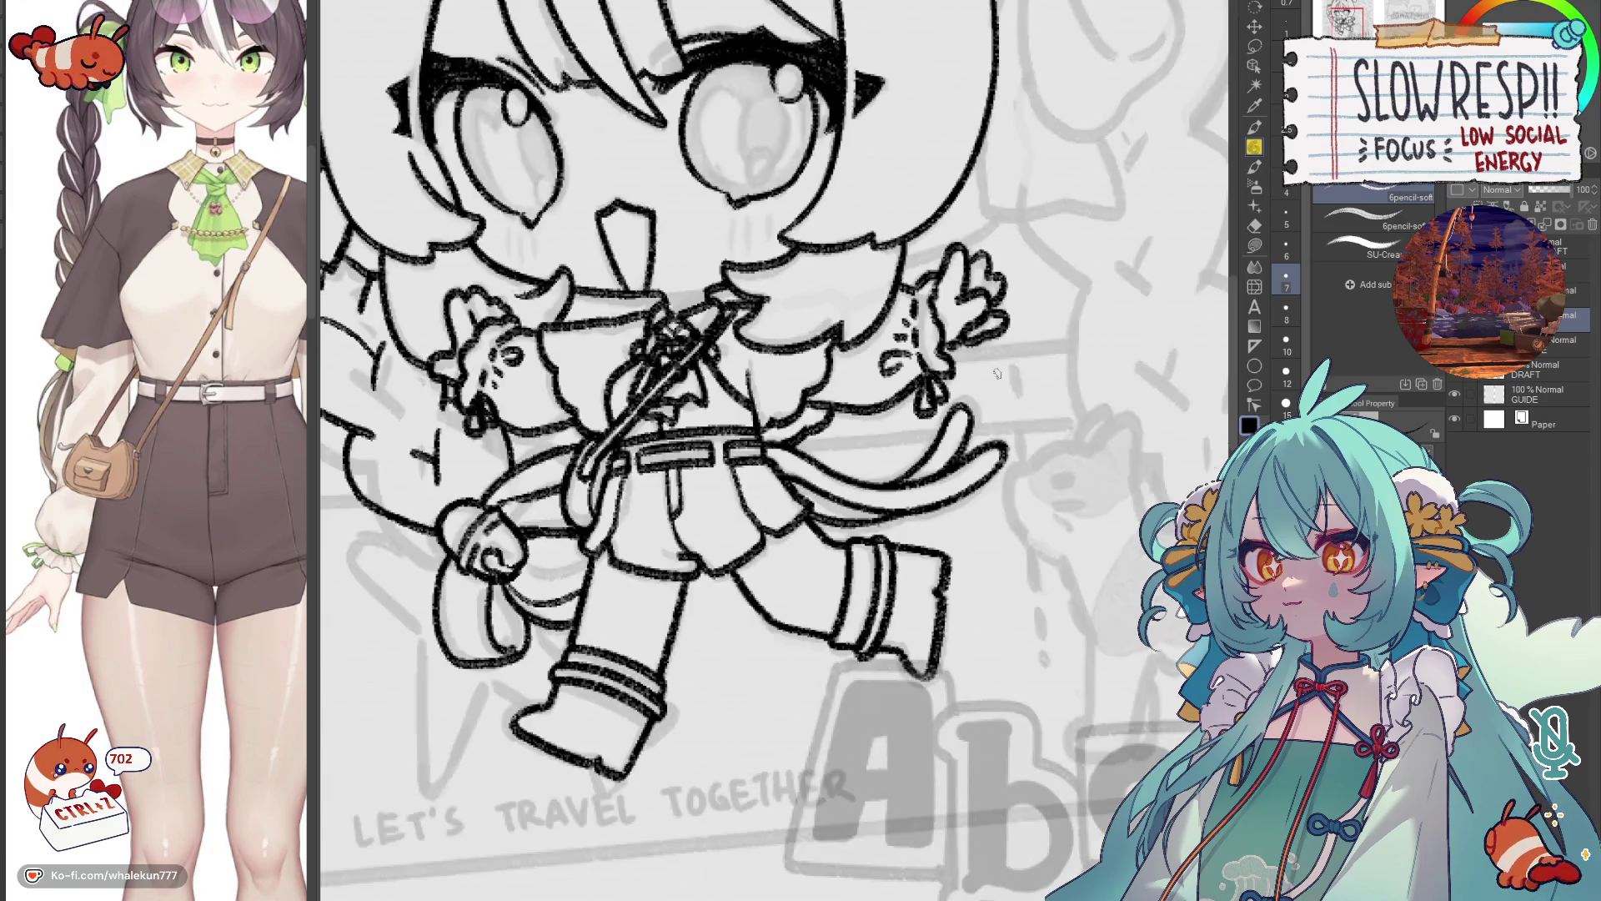
{"action": "key", "text": "h"}
{"action": "key", "text": "h"}
{"action": "key", "text": "h"}
{"action": "key", "text": "h"}
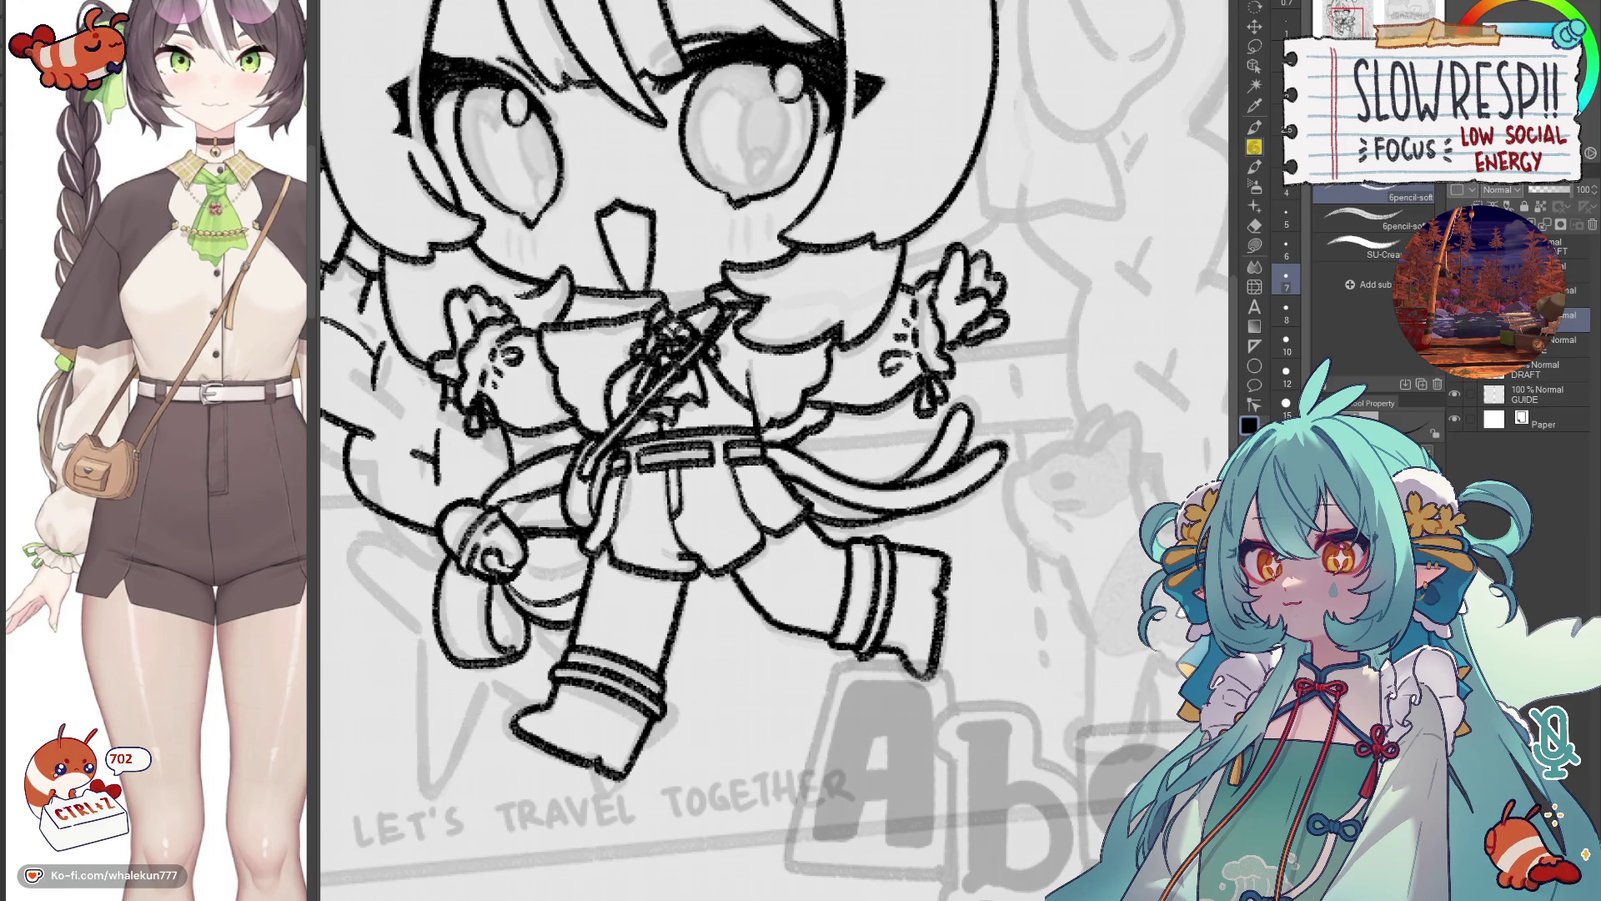
{"action": "key", "text": "ctrl+minus"}
{"action": "key", "text": "ctrl+minus"}
{"action": "key", "text": "ctrl+minus"}
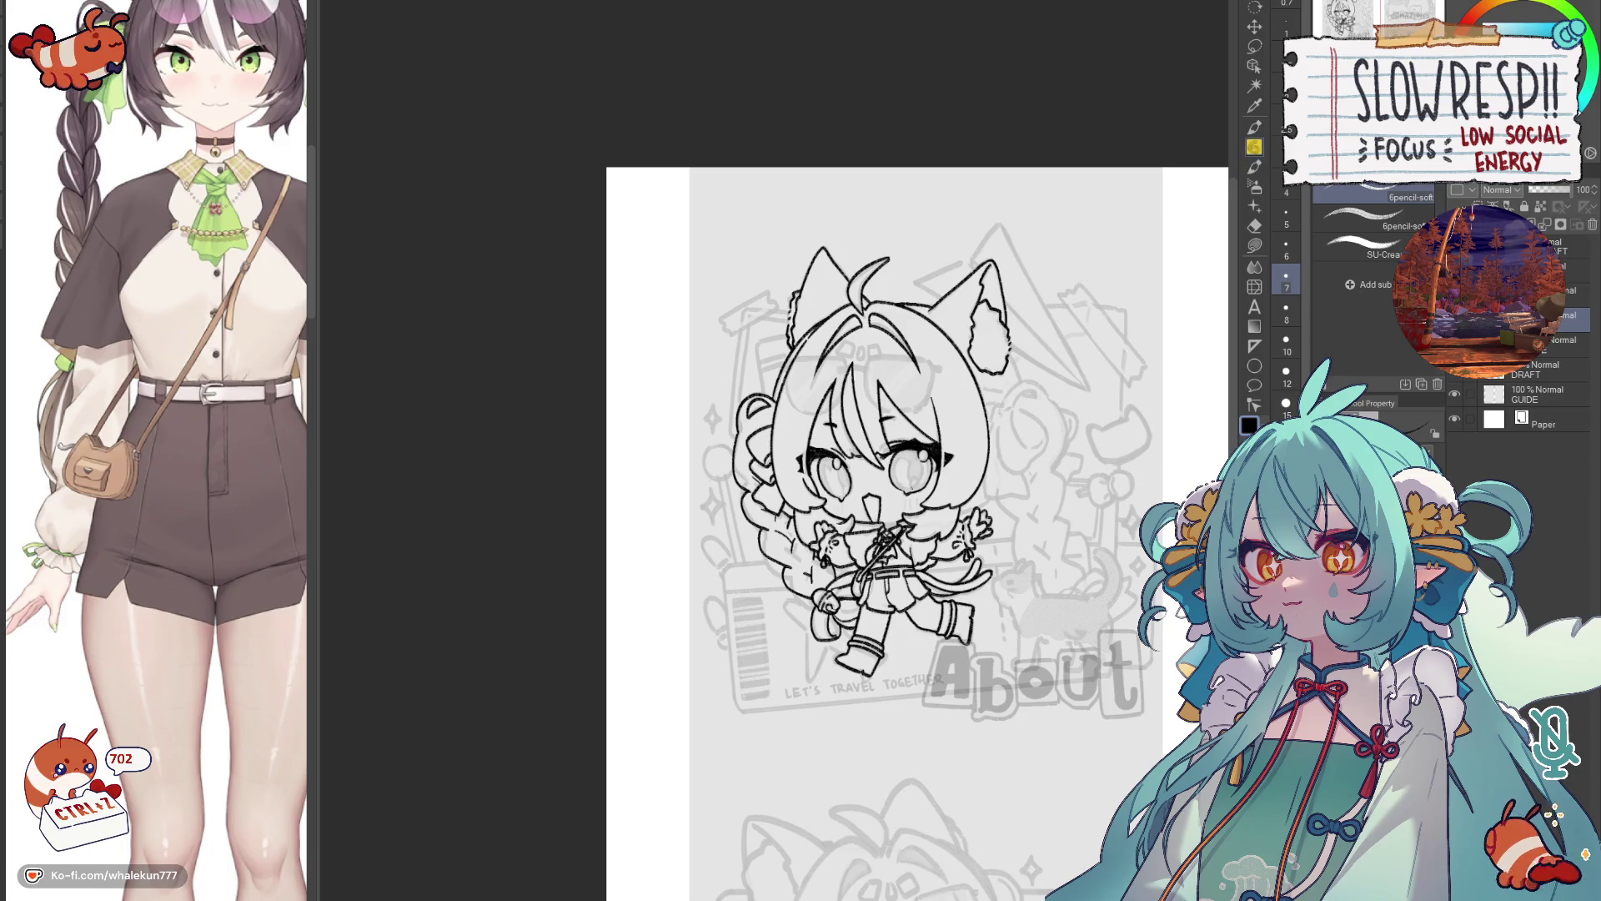
Trace the first hair bun curve beside the head, redrawing it until it fits the sketch.
{"action": "scroll", "coordinate": [954, 621], "scroll_direction": "up", "scroll_amount": 2}
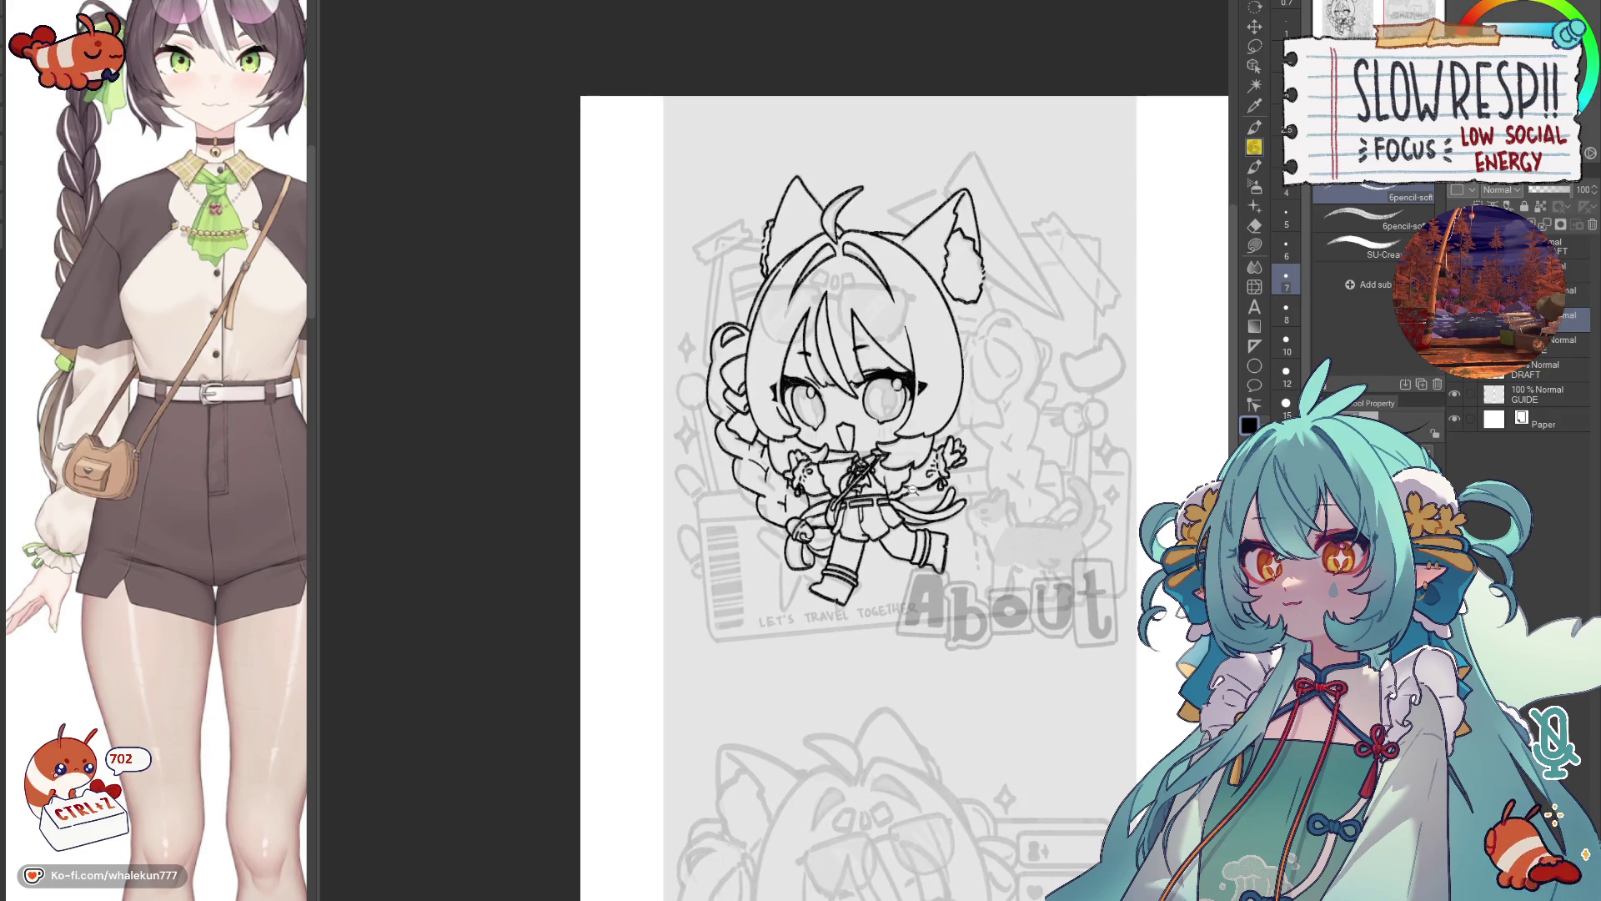
{"action": "scroll", "coordinate": [914, 490], "scroll_direction": "up", "scroll_amount": 2}
{"action": "key", "text": "h"}
{"action": "scroll", "coordinate": [889, 503], "scroll_direction": "up", "scroll_amount": 5}
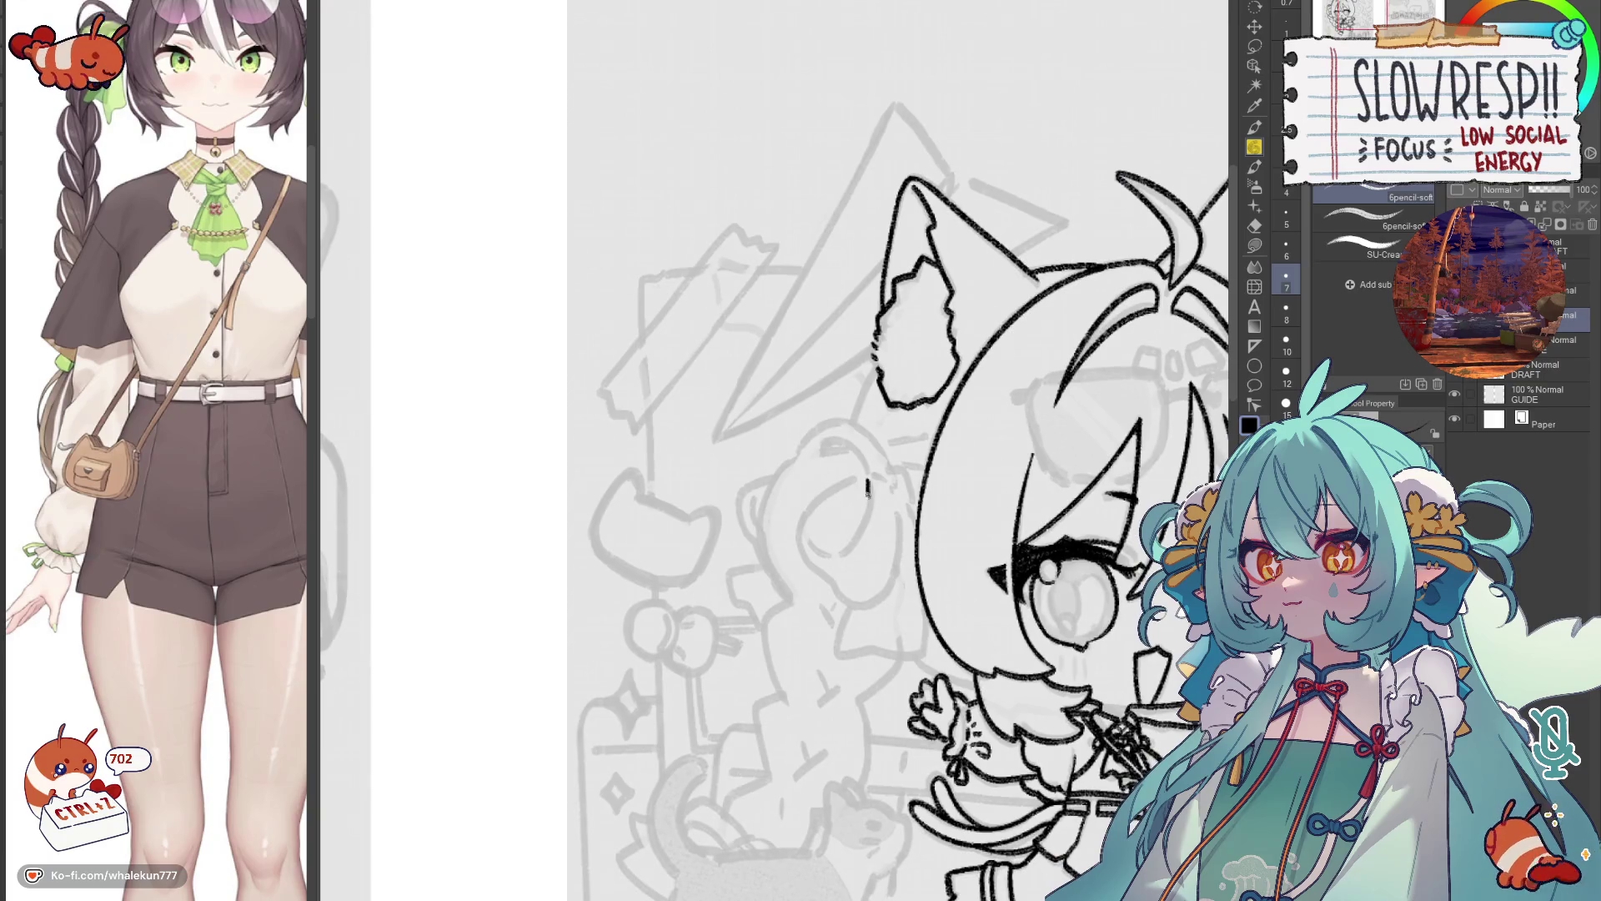
{"action": "mouse_move", "coordinate": [867, 490]}
{"action": "left_mouse_down"}
{"action": "mouse_move", "coordinate": [832, 554]}
{"action": "mouse_move", "coordinate": [814, 550]}
{"action": "left_mouse_up"}
{"action": "key", "text": "ctrl+z"}
{"action": "left_click_drag", "start_coordinate": [867, 482], "coordinate": [832, 550]}
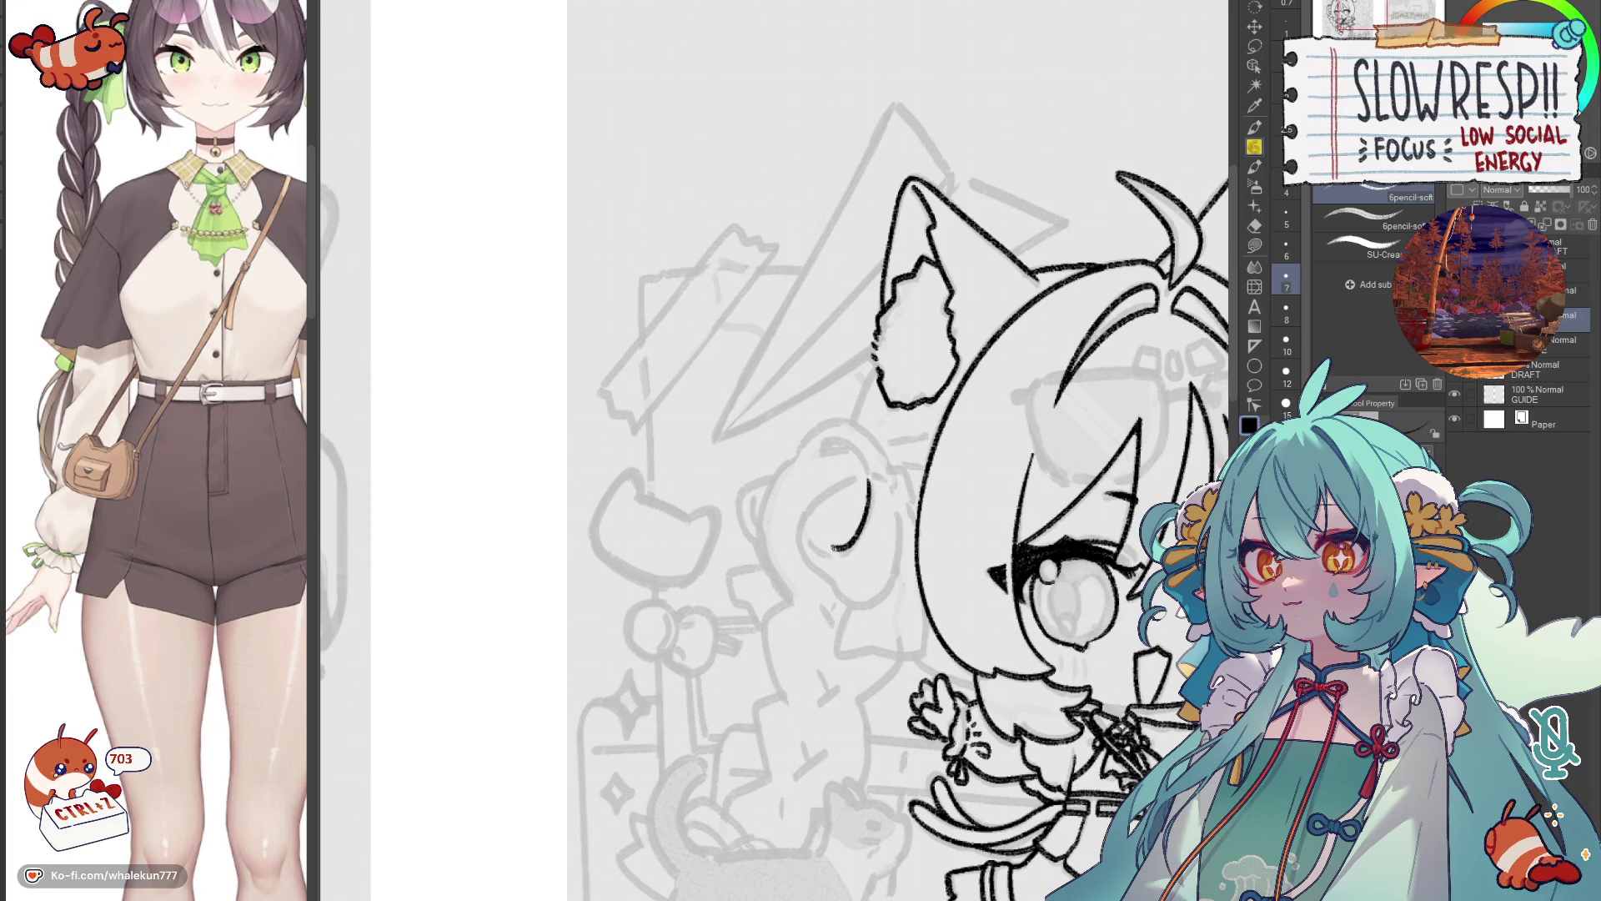
{"action": "key", "text": "ctrl+z"}
{"action": "mouse_move", "coordinate": [870, 482]}
{"action": "left_mouse_down"}
{"action": "mouse_move", "coordinate": [851, 546]}
{"action": "mouse_move", "coordinate": [810, 529]}
{"action": "left_mouse_up"}
{"action": "key", "text": "ctrl+z"}
{"action": "mouse_move", "coordinate": [870, 482]}
{"action": "left_mouse_down"}
{"action": "mouse_move", "coordinate": [854, 542]}
{"action": "mouse_move", "coordinate": [813, 530]}
{"action": "left_mouse_up"}
{"action": "key", "text": "ctrl+z"}
{"action": "mouse_move", "coordinate": [869, 482]}
{"action": "left_mouse_down"}
{"action": "mouse_move", "coordinate": [866, 521]}
{"action": "mouse_move", "coordinate": [813, 522]}
{"action": "left_mouse_up"}
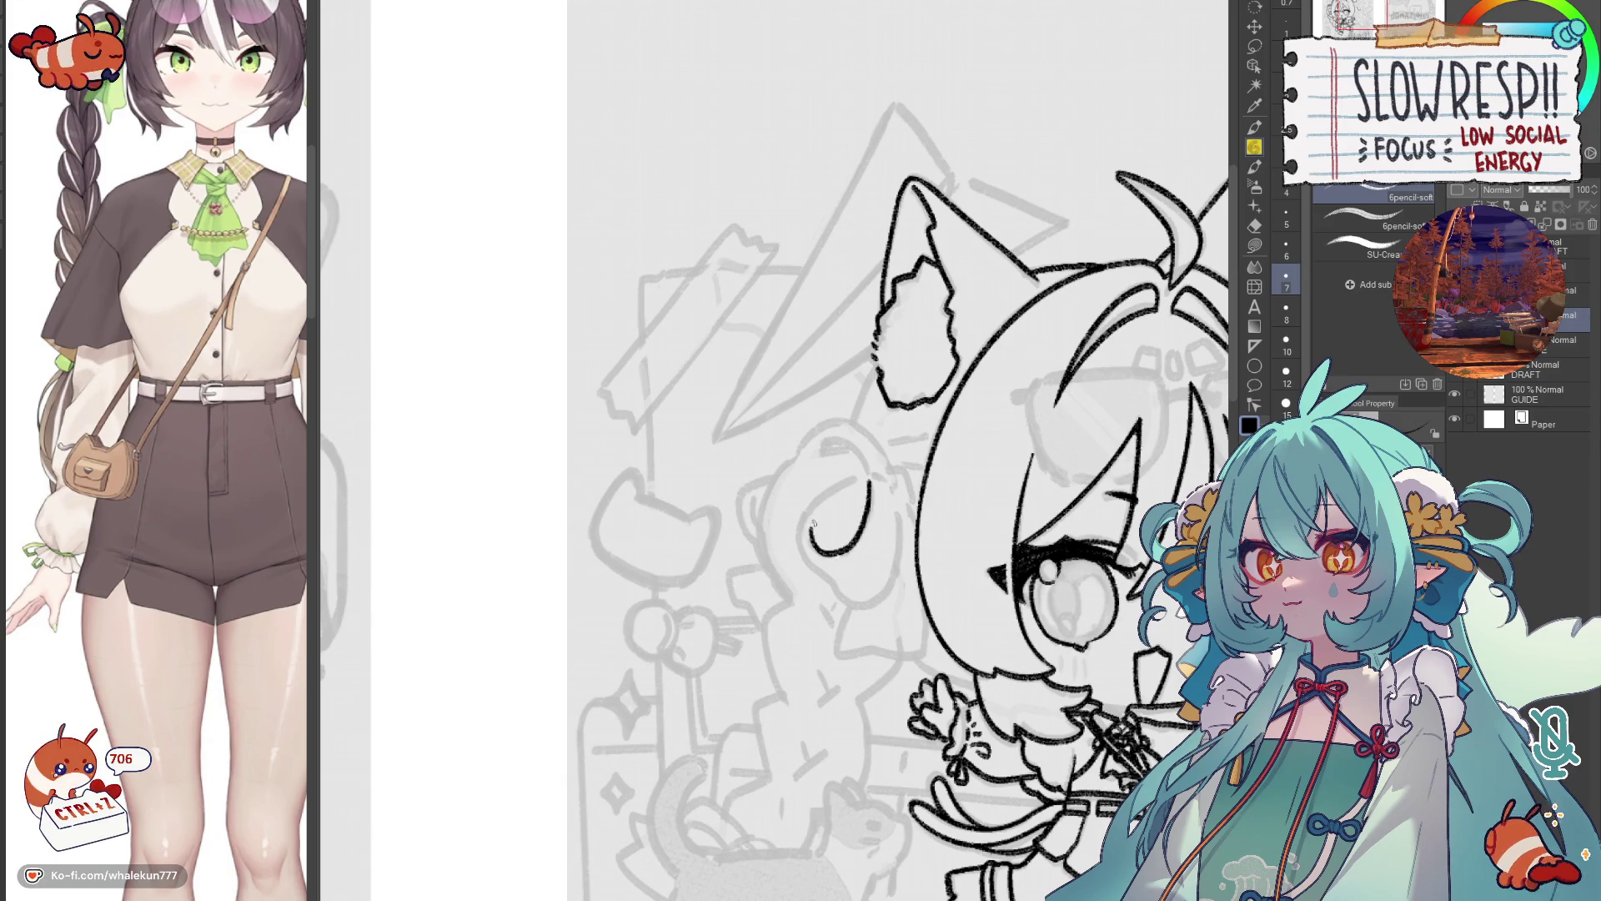
{"action": "mouse_move", "coordinate": [864, 476]}
{"action": "left_mouse_down"}
{"action": "mouse_move", "coordinate": [827, 491]}
{"action": "mouse_move", "coordinate": [797, 541]}
{"action": "mouse_move", "coordinate": [821, 583]}
{"action": "mouse_move", "coordinate": [867, 610]}
{"action": "mouse_move", "coordinate": [902, 567]}
{"action": "mouse_move", "coordinate": [876, 473]}
{"action": "left_mouse_up"}
Replace the rejected strokes with a new outer curve for the hair bun.
{"action": "scroll", "coordinate": [876, 472], "scroll_direction": "down", "scroll_amount": 3}
{"action": "scroll", "coordinate": [875, 473], "scroll_direction": "up", "scroll_amount": 2}
{"action": "key", "text": "ctrl+z"}
{"action": "key", "text": "ctrl+z"}
{"action": "scroll", "coordinate": [985, 440], "scroll_direction": "up", "scroll_amount": 2}
{"action": "key", "text": "ctrl+z"}
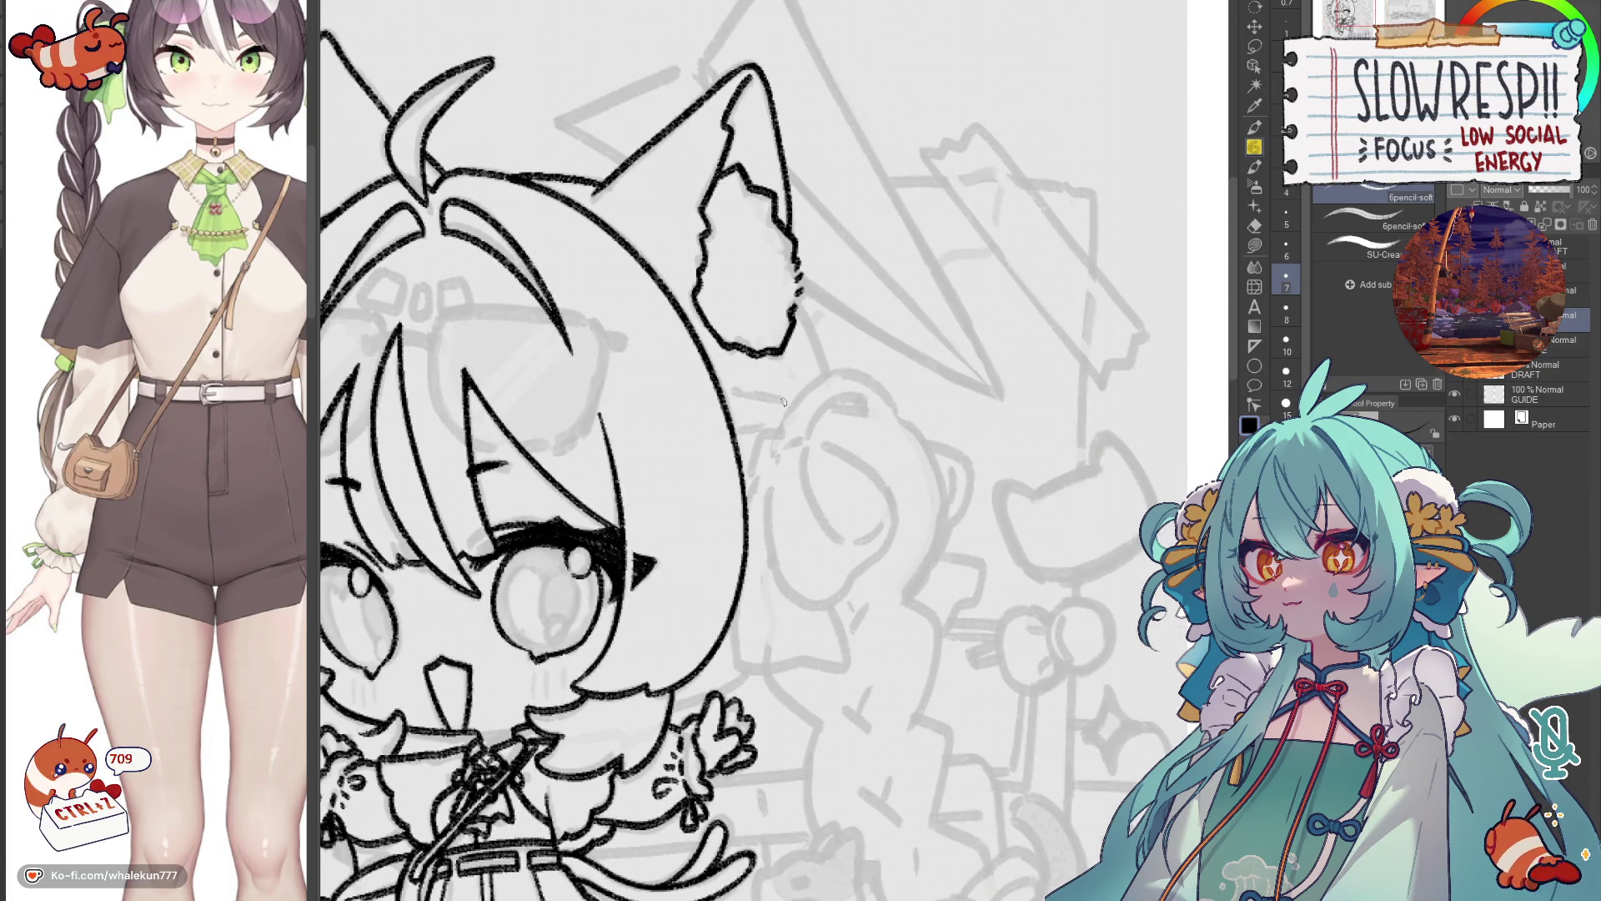
{"action": "mouse_move", "coordinate": [782, 433]}
{"action": "left_mouse_down"}
{"action": "mouse_move", "coordinate": [813, 529]}
{"action": "mouse_move", "coordinate": [851, 546]}
{"action": "mouse_move", "coordinate": [876, 517]}
{"action": "left_mouse_up"}
{"action": "key", "text": "ctrl+z"}
{"action": "mouse_move", "coordinate": [782, 433]}
{"action": "left_mouse_down"}
{"action": "mouse_move", "coordinate": [843, 550]}
{"action": "mouse_move", "coordinate": [866, 524]}
{"action": "left_mouse_up"}
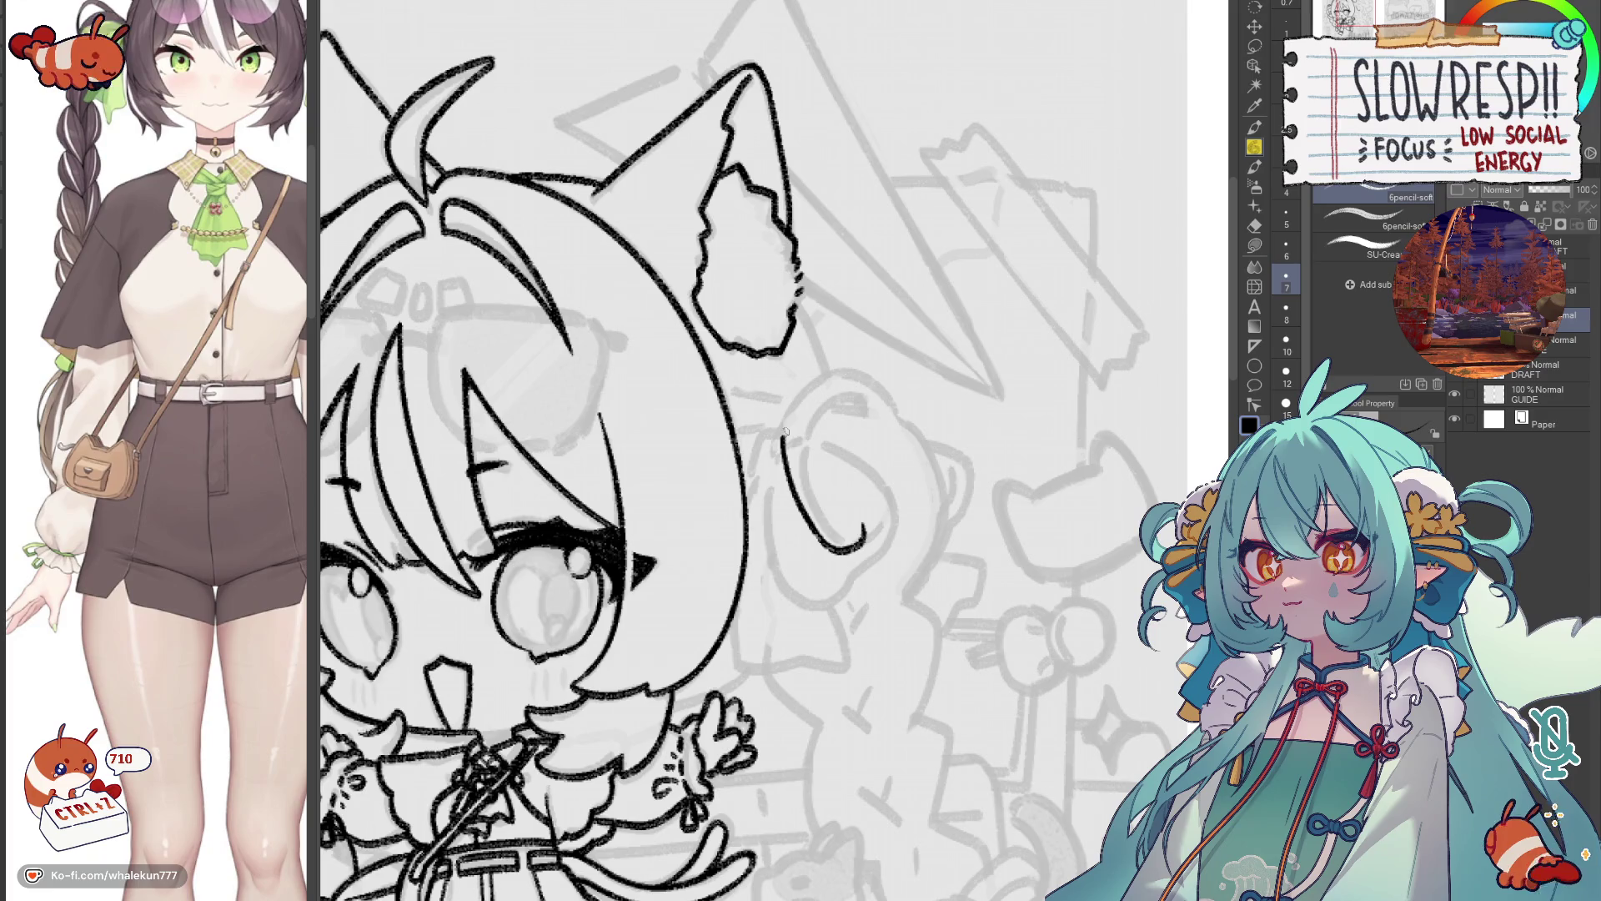
{"action": "mouse_move", "coordinate": [784, 430]}
{"action": "left_mouse_down"}
{"action": "mouse_move", "coordinate": [871, 517]}
{"action": "mouse_move", "coordinate": [876, 551]}
{"action": "mouse_move", "coordinate": [834, 607]}
{"action": "mouse_move", "coordinate": [780, 575]}
{"action": "mouse_move", "coordinate": [767, 457]}
{"action": "mouse_move", "coordinate": [827, 488]}
{"action": "mouse_move", "coordinate": [829, 529]}
{"action": "left_mouse_up"}
Check the bun in a mirrored view and remove stray marks on the bun loop.
{"action": "key", "text": "h"}
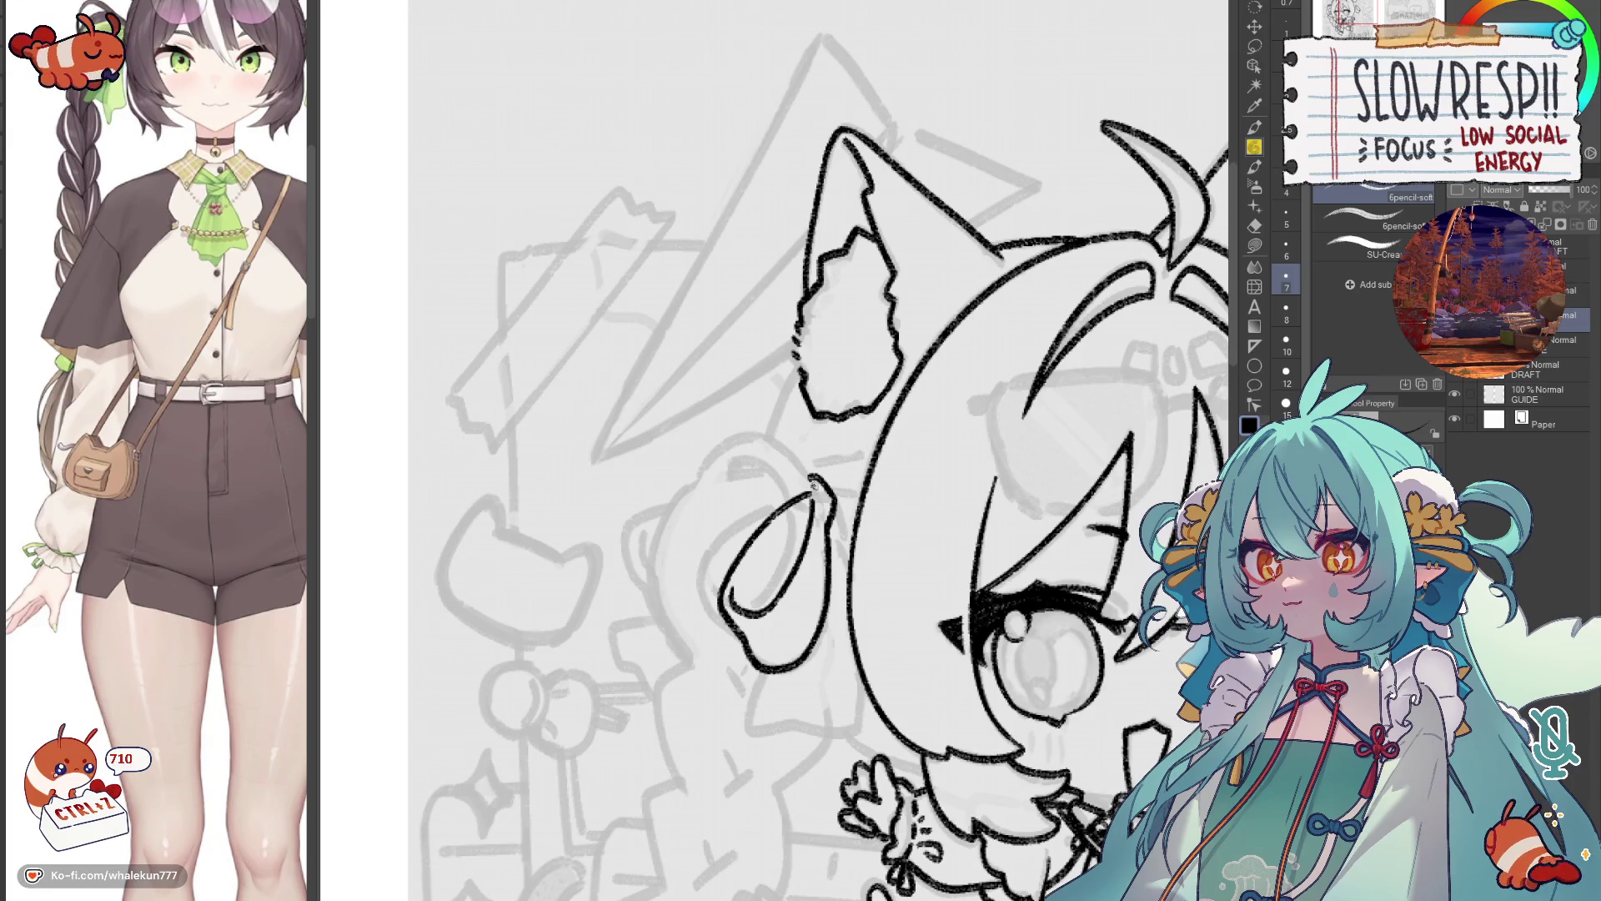
{"action": "key", "text": "ctrl+z"}
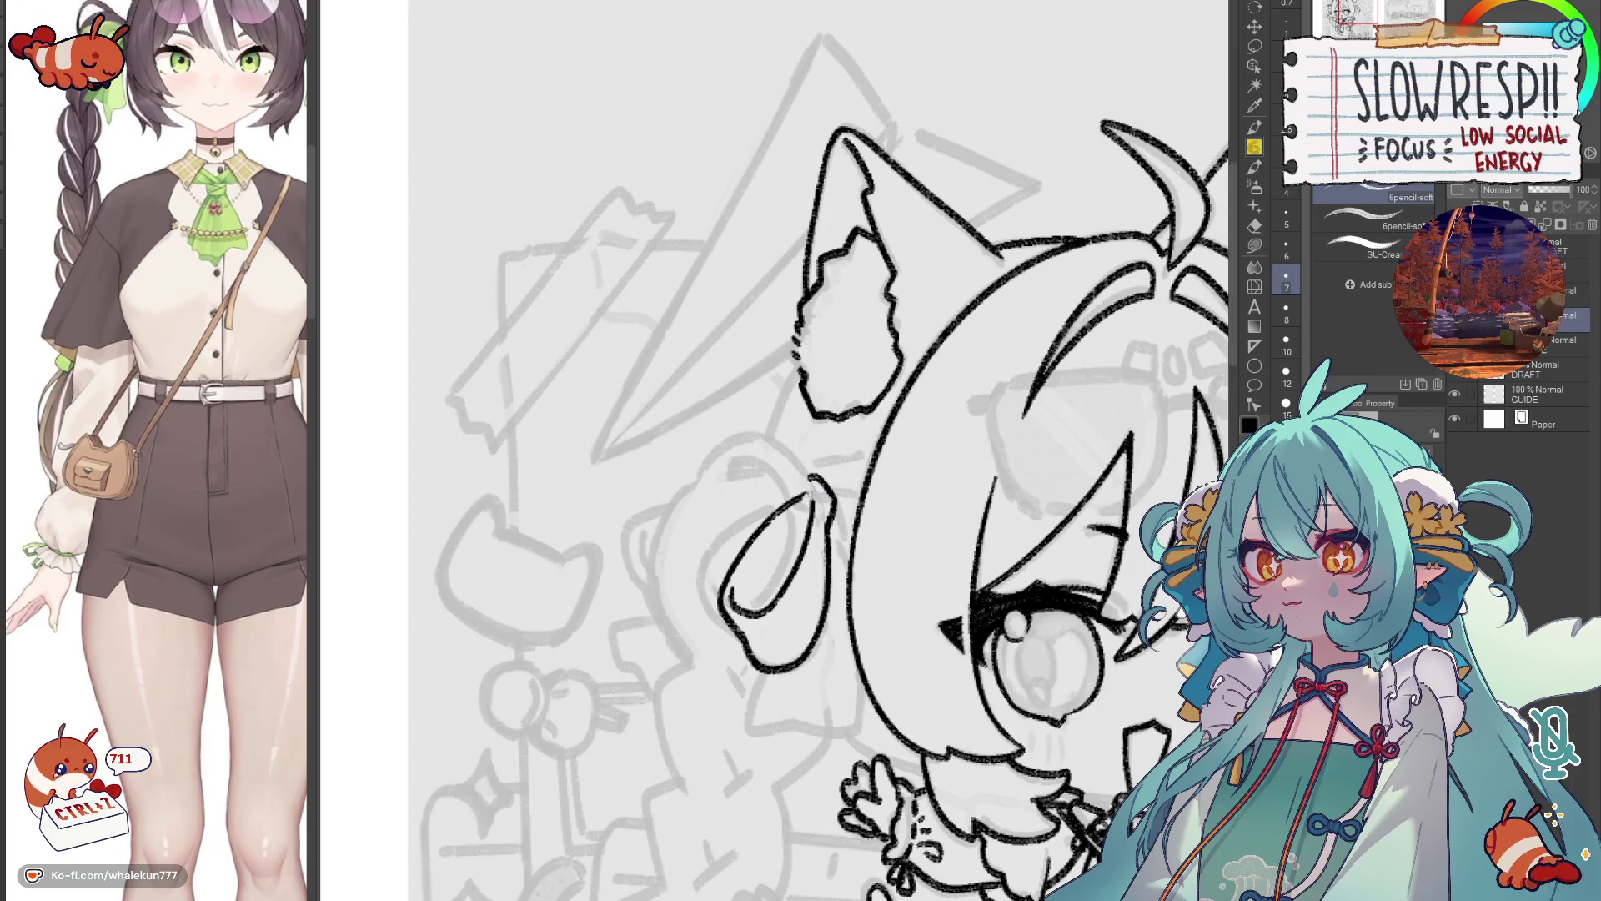
{"action": "key", "text": "ctrl+z"}
{"action": "key", "text": "ctrl+z"}
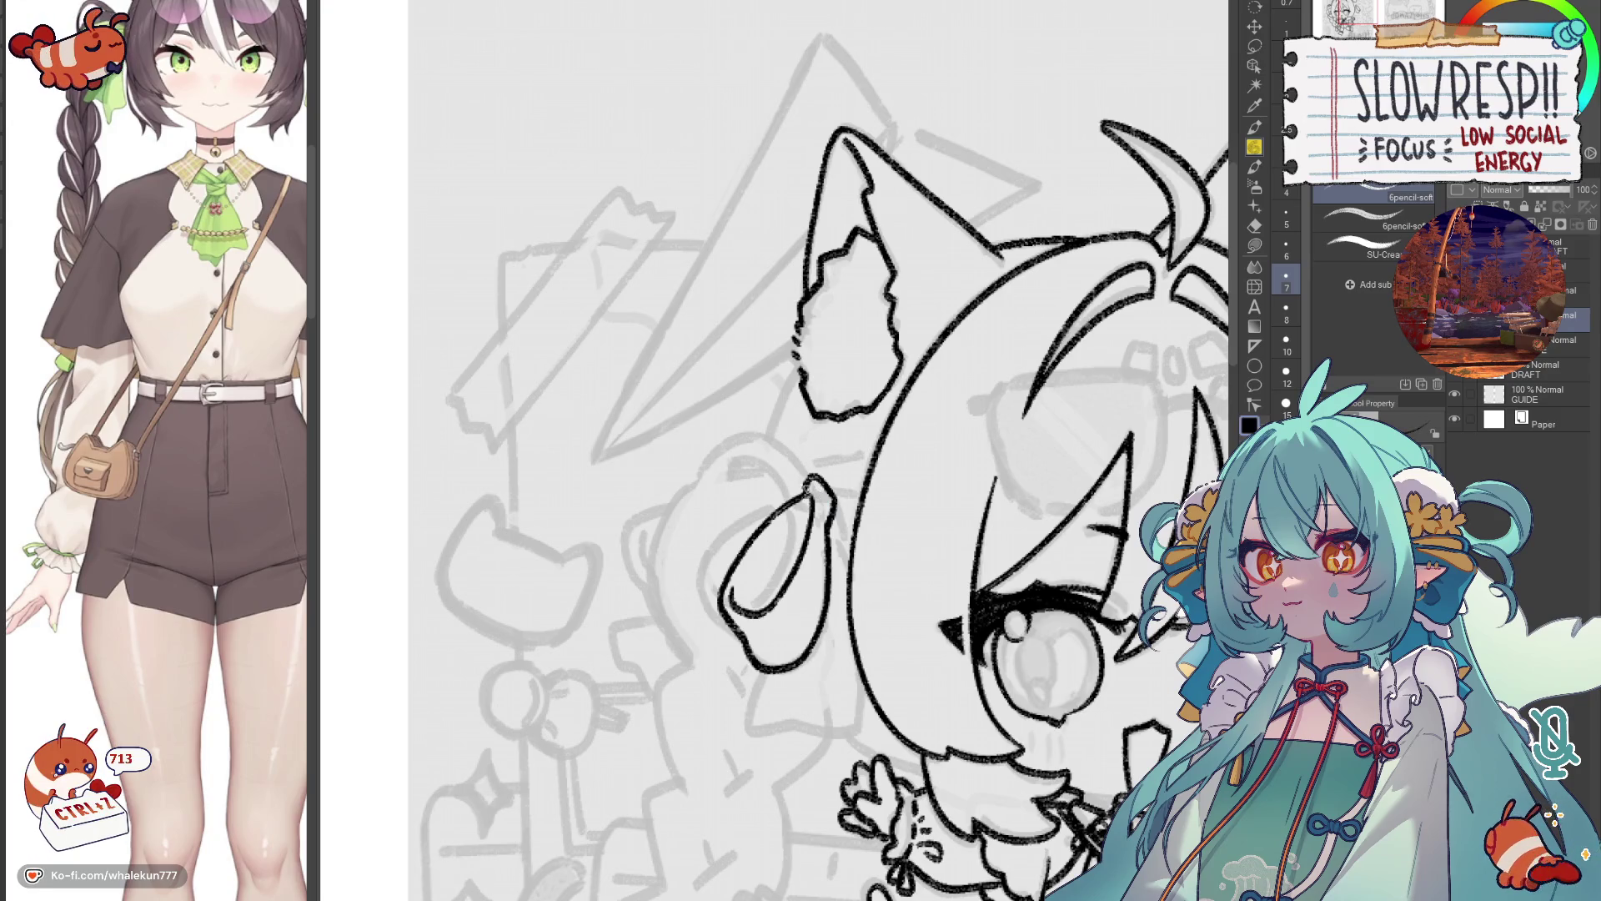
{"action": "key", "text": "ctrl+z"}
{"action": "key", "text": "ctrl+z"}
{"action": "key", "text": "ctrl+z"}
{"action": "key", "text": "ctrl+z"}
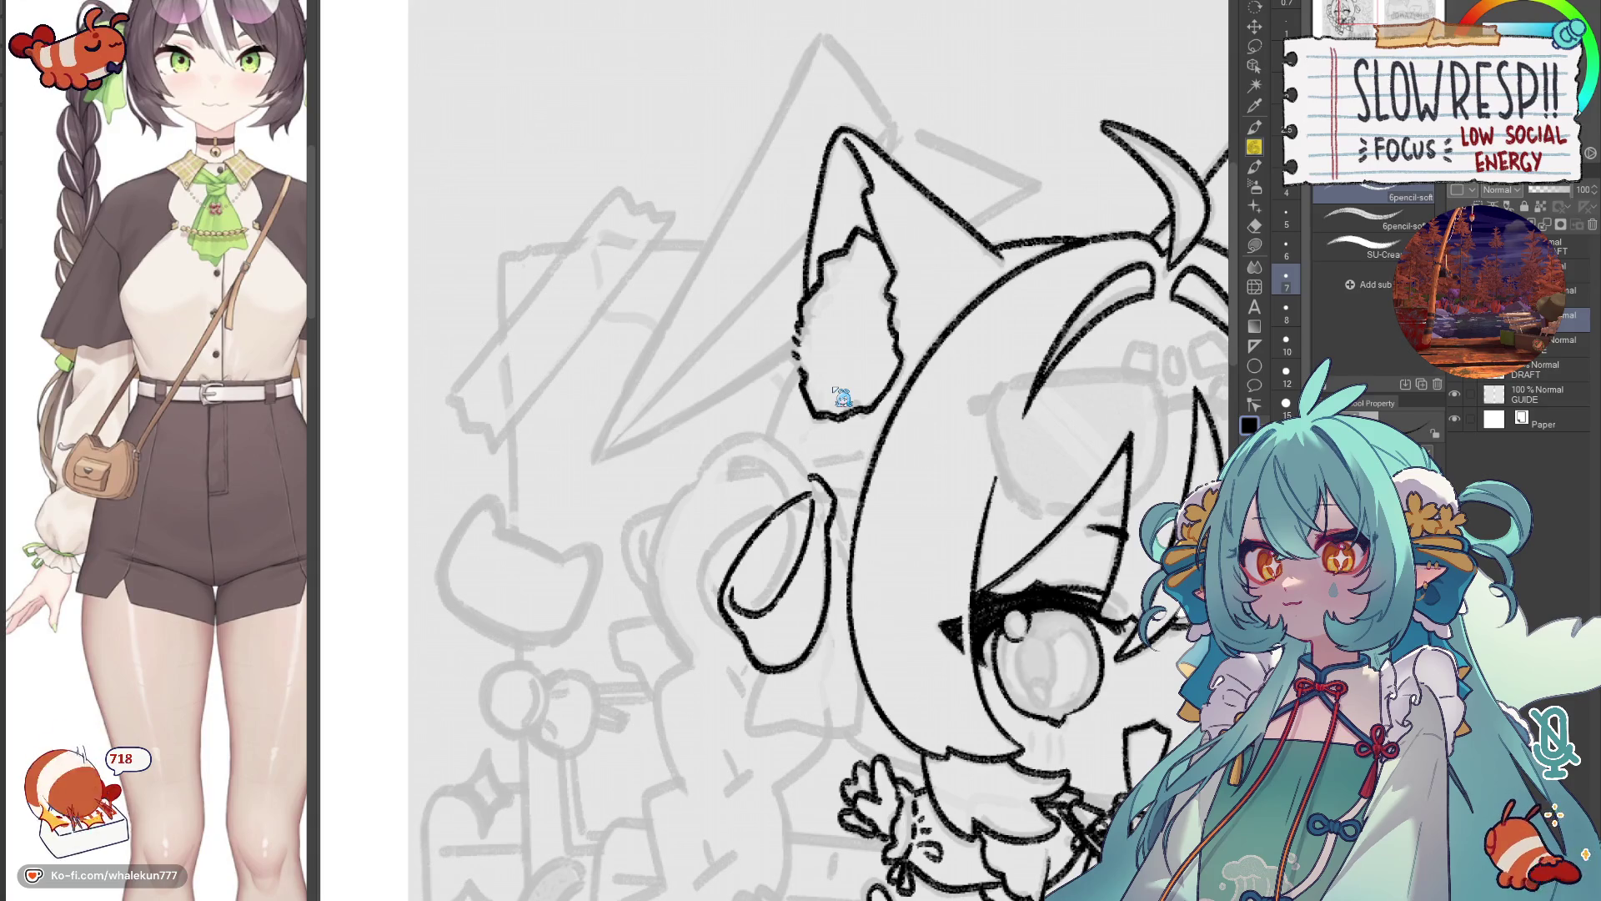
{"action": "scroll", "coordinate": [1534, 334], "scroll_direction": "up", "scroll_amount": 1}
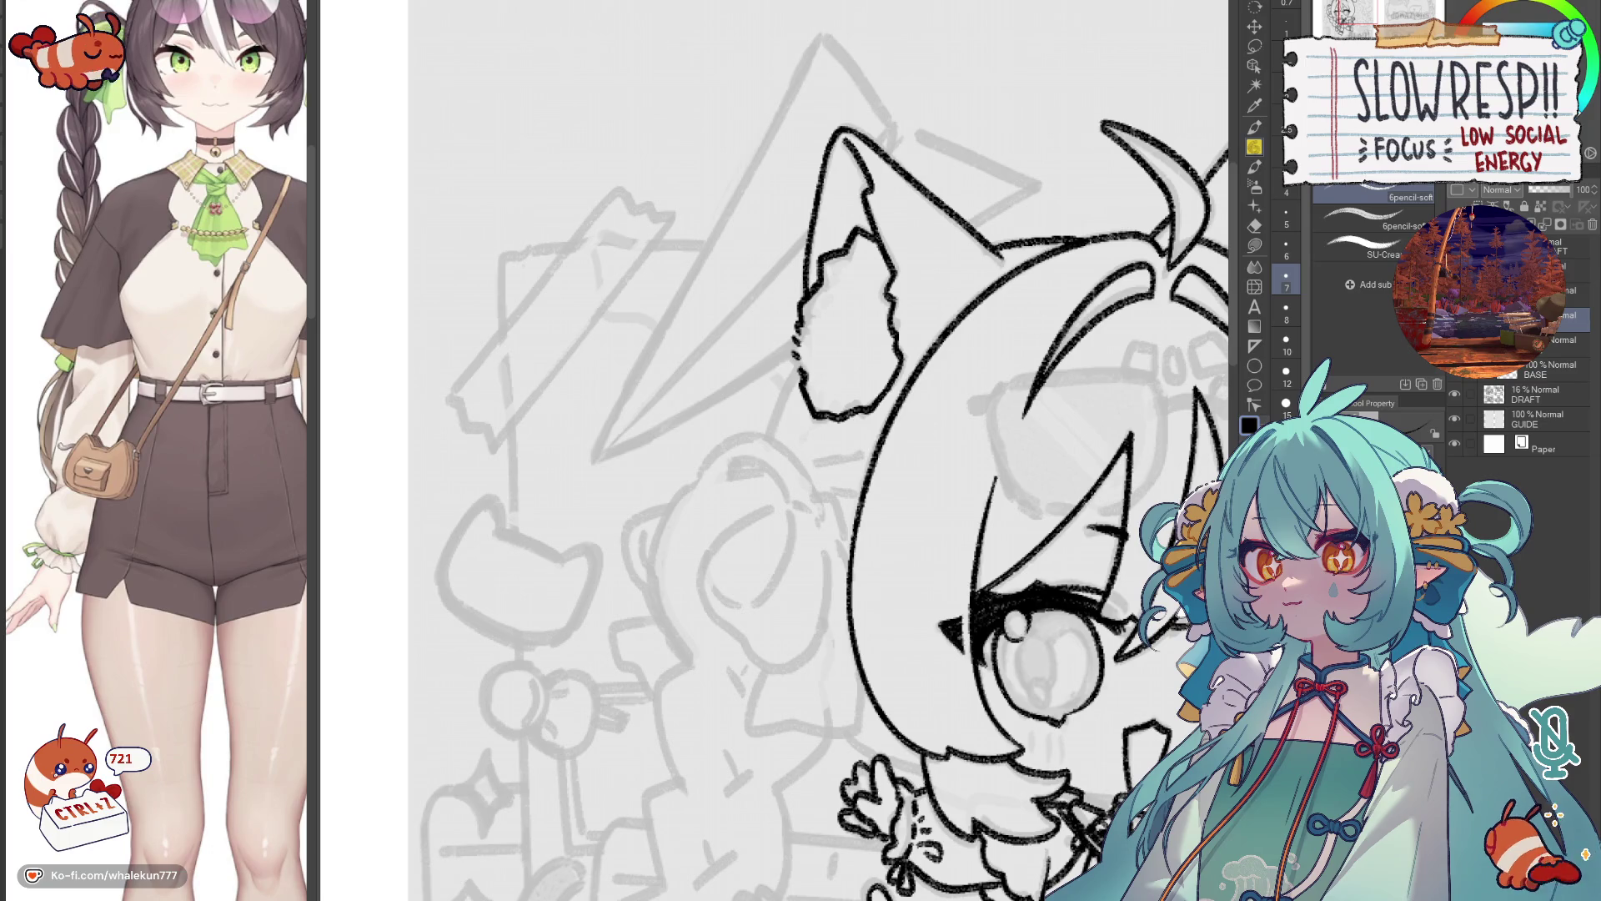
{"action": "mouse_move", "coordinate": [1009, 543]}
{"action": "left_mouse_down"}
{"action": "mouse_move", "coordinate": [823, 495]}
{"action": "mouse_move", "coordinate": [822, 461]}
{"action": "mouse_move", "coordinate": [846, 455]}
{"action": "mouse_move", "coordinate": [852, 509]}
{"action": "mouse_move", "coordinate": [827, 577]}
{"action": "mouse_move", "coordinate": [759, 542]}
{"action": "left_mouse_up"}
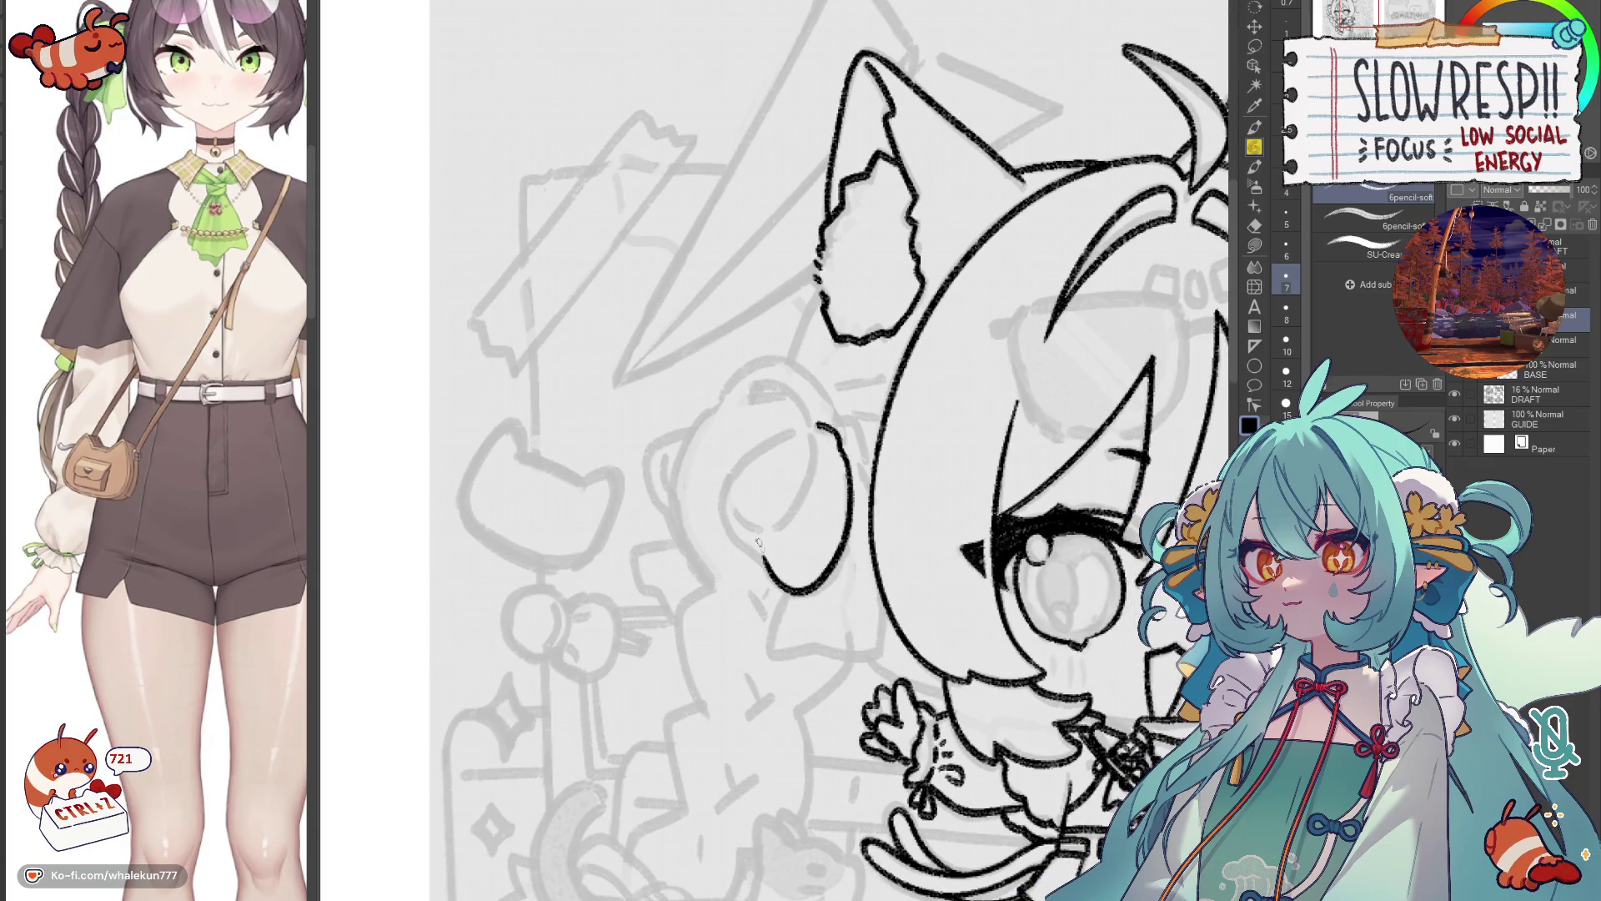
Close the bun outline and ink its inner curve, left edge and top arcs.
{"action": "mouse_move", "coordinate": [813, 425]}
{"action": "left_mouse_down"}
{"action": "mouse_move", "coordinate": [749, 457]}
{"action": "mouse_move", "coordinate": [717, 526]}
{"action": "mouse_move", "coordinate": [763, 561]}
{"action": "left_mouse_up"}
{"action": "key", "text": "h"}
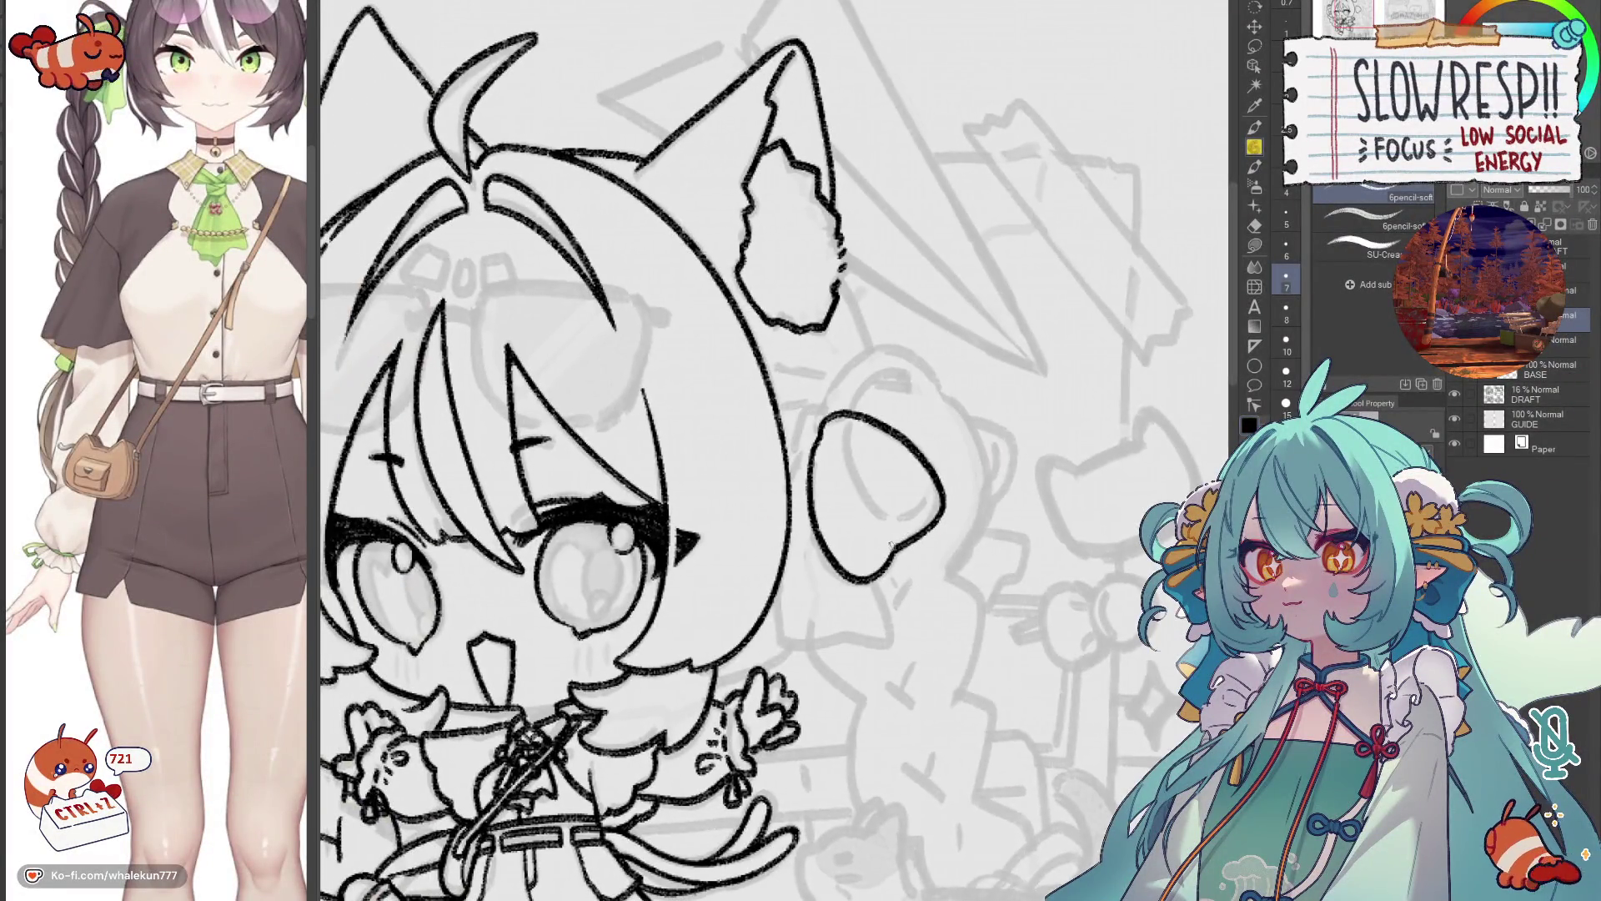
{"action": "key", "text": "ctrl+z"}
{"action": "mouse_move", "coordinate": [847, 417]}
{"action": "left_mouse_down"}
{"action": "mouse_move", "coordinate": [859, 479]}
{"action": "mouse_move", "coordinate": [896, 521]}
{"action": "mouse_move", "coordinate": [934, 488]}
{"action": "left_mouse_up"}
{"action": "mouse_move", "coordinate": [833, 392]}
{"action": "left_mouse_down"}
{"action": "mouse_move", "coordinate": [851, 442]}
{"action": "mouse_move", "coordinate": [821, 477]}
{"action": "mouse_move", "coordinate": [824, 507]}
{"action": "left_mouse_up"}
{"action": "mouse_move", "coordinate": [849, 450]}
{"action": "left_mouse_down"}
{"action": "mouse_move", "coordinate": [813, 473]}
{"action": "mouse_move", "coordinate": [842, 378]}
{"action": "mouse_move", "coordinate": [806, 385]}
{"action": "mouse_move", "coordinate": [798, 432]}
{"action": "mouse_move", "coordinate": [820, 455]}
{"action": "left_mouse_up"}
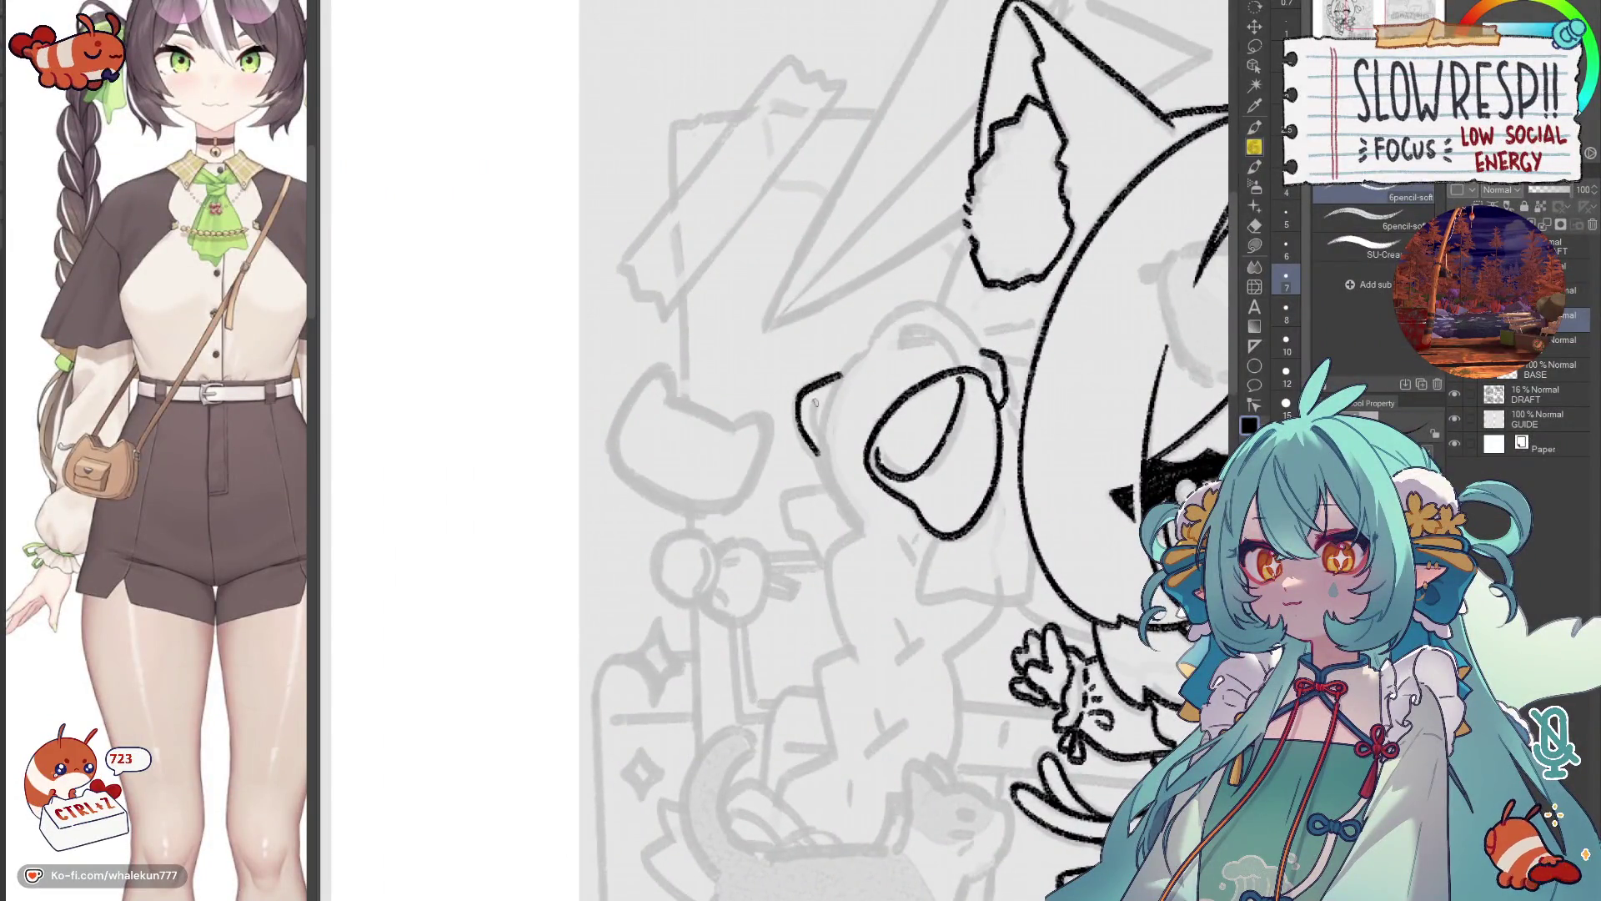
{"action": "left_click_drag", "start_coordinate": [810, 397], "coordinate": [847, 483]}
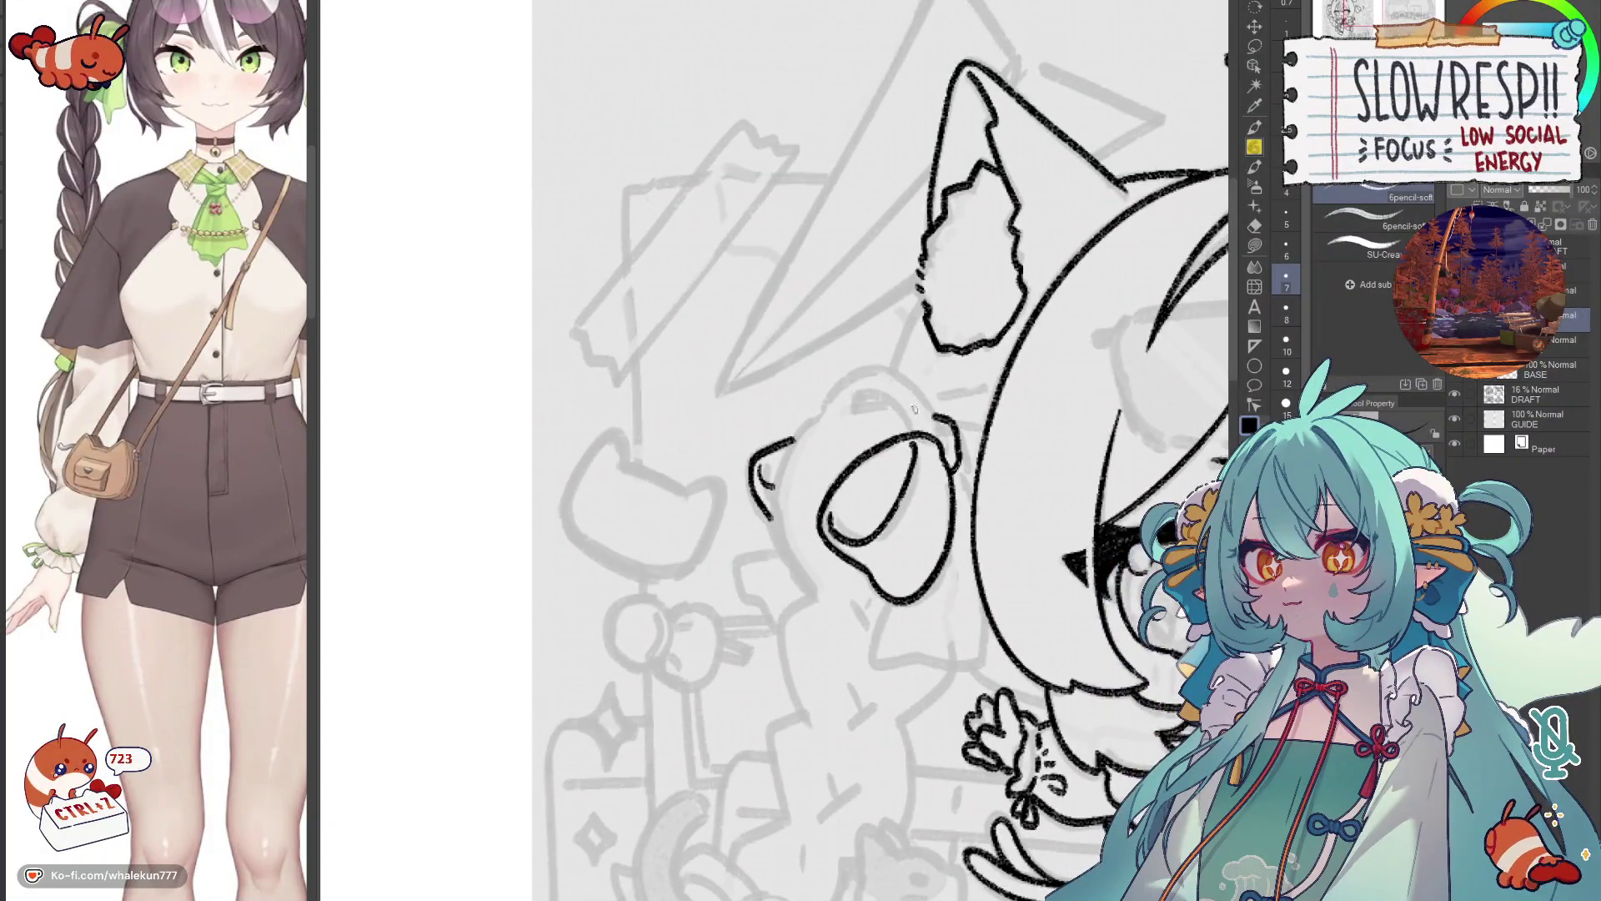
{"action": "mouse_move", "coordinate": [933, 437]}
{"action": "left_mouse_down"}
{"action": "mouse_move", "coordinate": [912, 390]}
{"action": "mouse_move", "coordinate": [828, 399]}
{"action": "mouse_move", "coordinate": [816, 424]}
{"action": "left_mouse_up"}
{"action": "mouse_move", "coordinate": [917, 437]}
{"action": "left_mouse_down"}
{"action": "mouse_move", "coordinate": [867, 390]}
{"action": "mouse_move", "coordinate": [847, 406]}
{"action": "left_mouse_up"}
{"action": "key", "text": "ctrl+z"}
{"action": "key", "text": "ctrl+z"}
{"action": "mouse_move", "coordinate": [938, 438]}
{"action": "left_mouse_down"}
{"action": "mouse_move", "coordinate": [901, 375]}
{"action": "mouse_move", "coordinate": [820, 417]}
{"action": "left_mouse_up"}
{"action": "key", "text": "ctrl+z"}
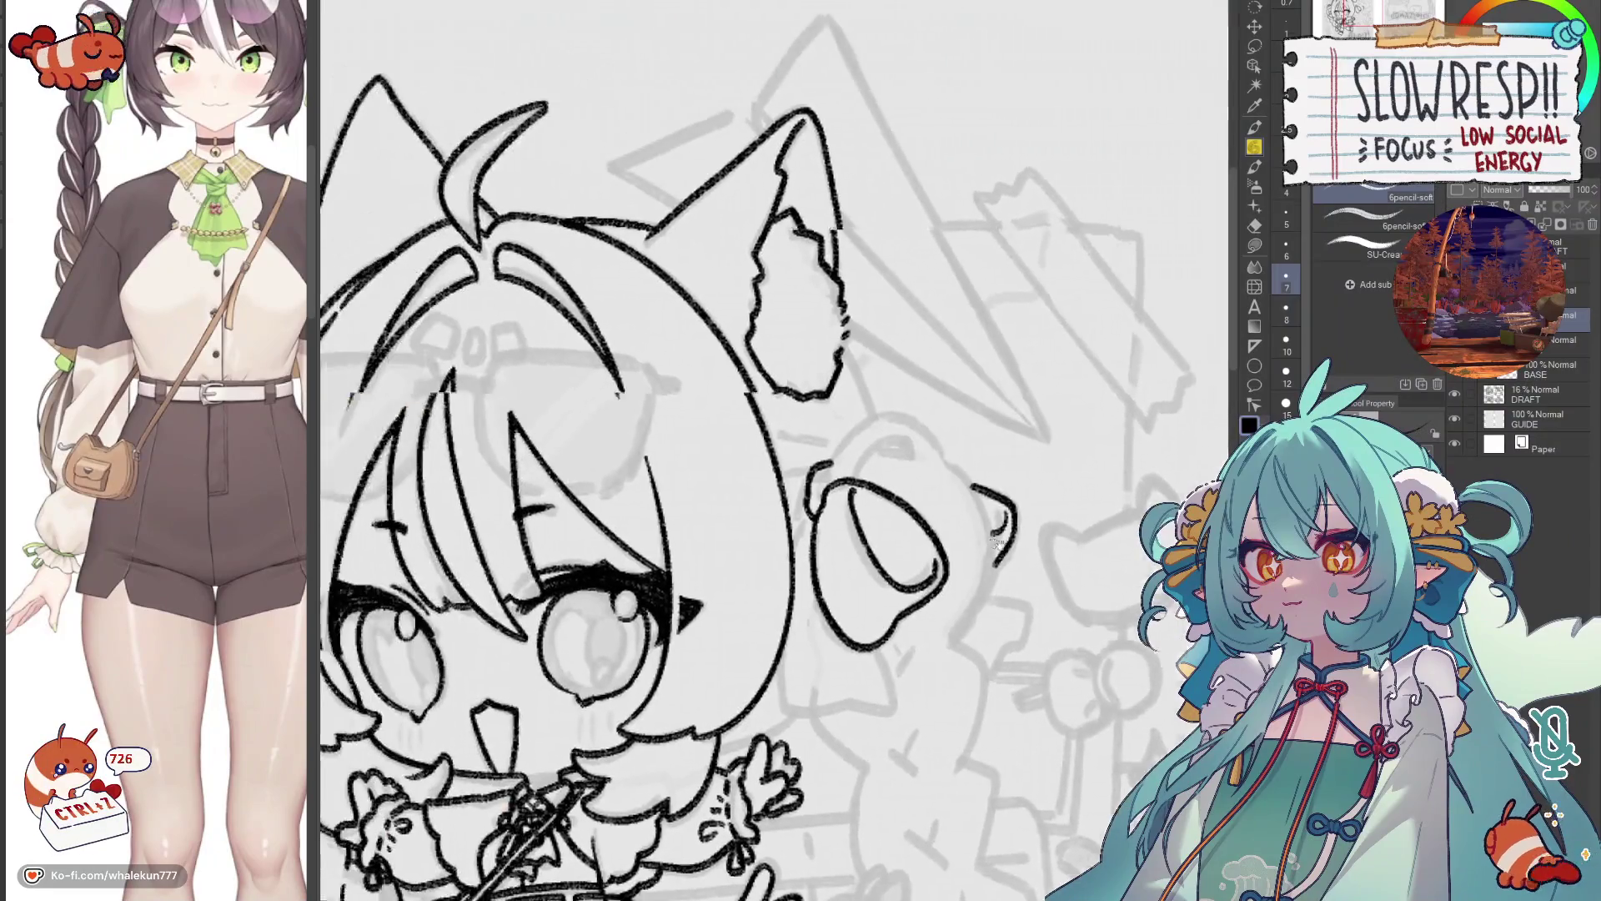
{"action": "mouse_move", "coordinate": [950, 432]}
{"action": "left_mouse_down"}
{"action": "mouse_move", "coordinate": [913, 412]}
{"action": "mouse_move", "coordinate": [889, 487]}
{"action": "left_mouse_up"}
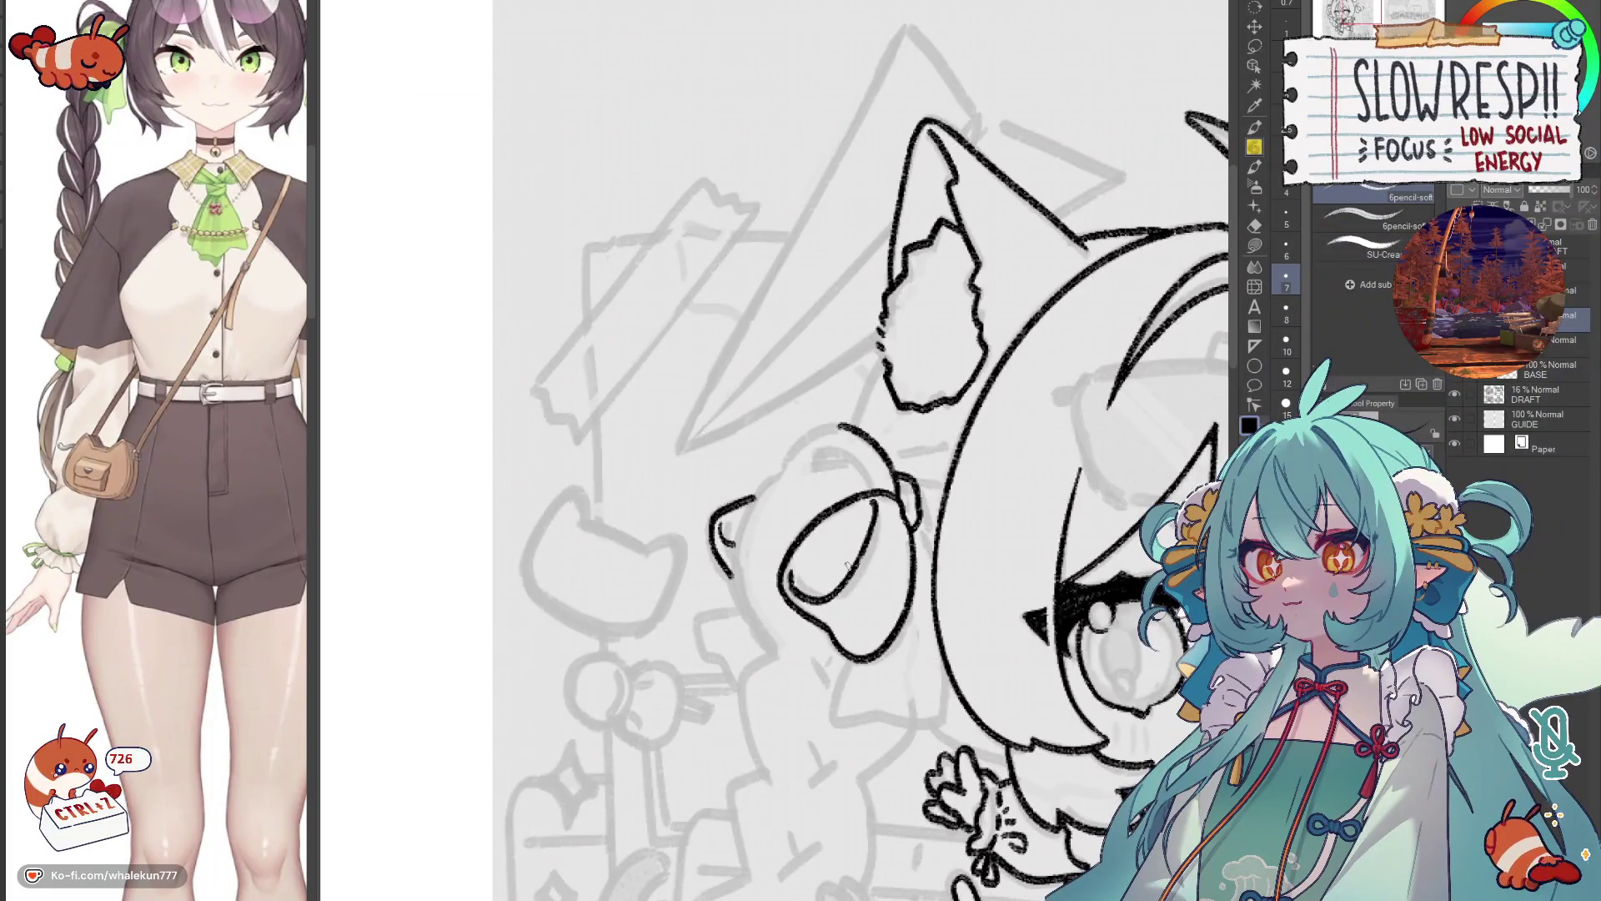
Refine the short strokes on the bun and ink a curve across its top.
{"action": "left_click_drag", "start_coordinate": [953, 500], "coordinate": [1006, 491]}
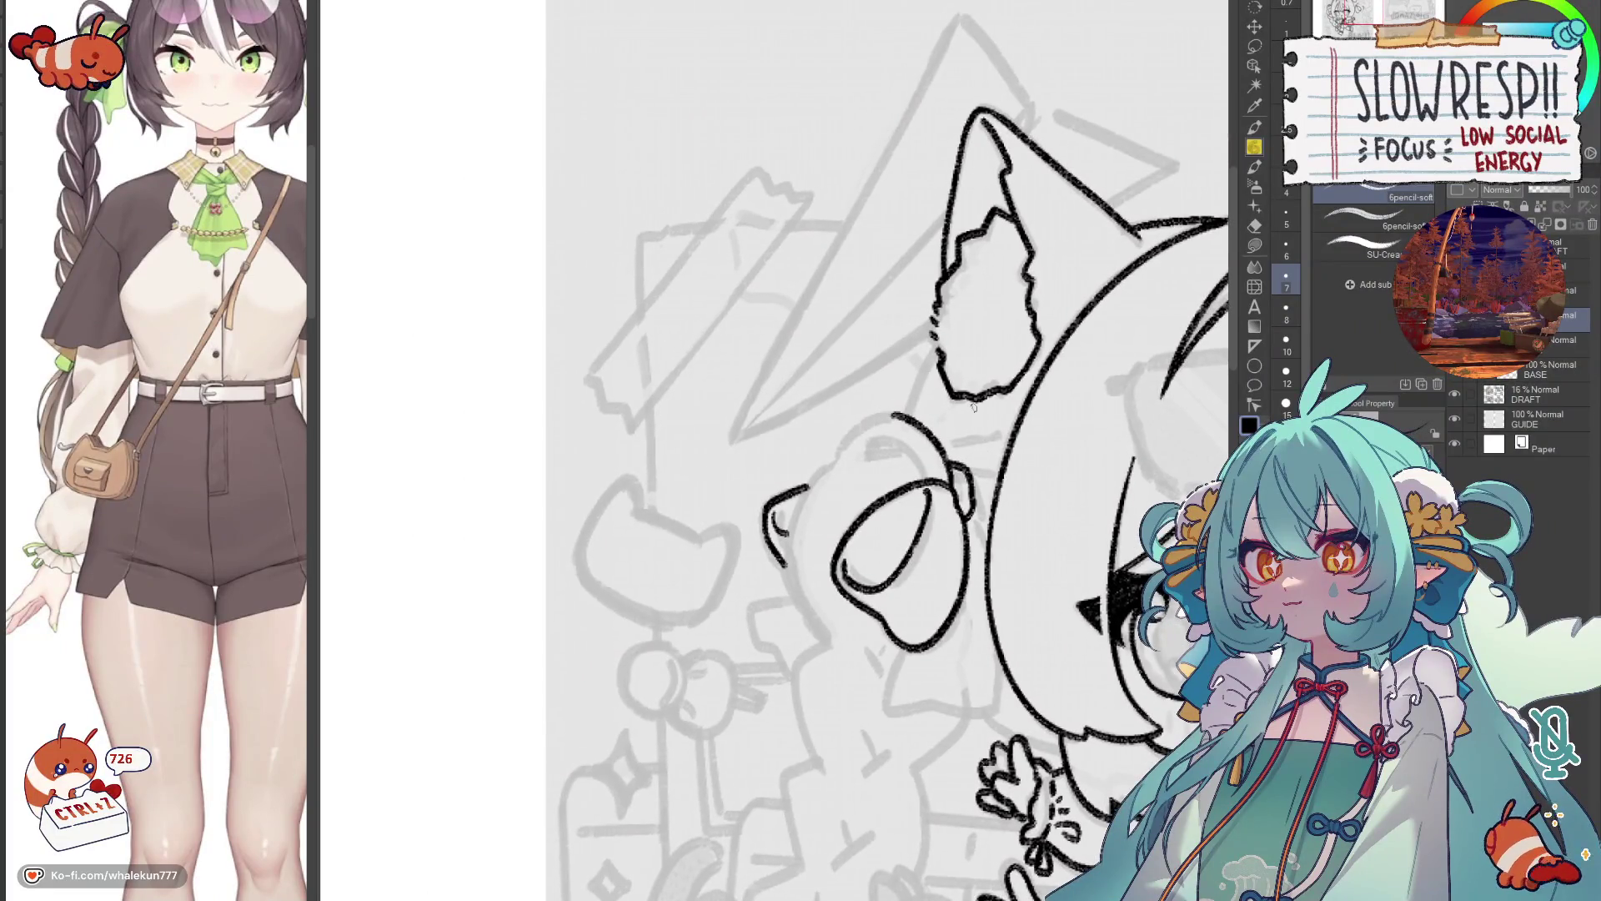
{"action": "left_click_drag", "start_coordinate": [886, 426], "coordinate": [801, 467]}
{"action": "key", "text": "ctrl+z"}
{"action": "mouse_move", "coordinate": [859, 421]}
{"action": "left_mouse_down"}
{"action": "mouse_move", "coordinate": [801, 467]}
{"action": "mouse_move", "coordinate": [873, 425]}
{"action": "mouse_move", "coordinate": [859, 415]}
{"action": "mouse_move", "coordinate": [831, 446]}
{"action": "left_mouse_up"}
{"action": "key", "text": "h"}
{"action": "key", "text": "ctrl+z"}
{"action": "key", "text": "ctrl+z"}
{"action": "key", "text": "ctrl+z"}
{"action": "key", "text": "h"}
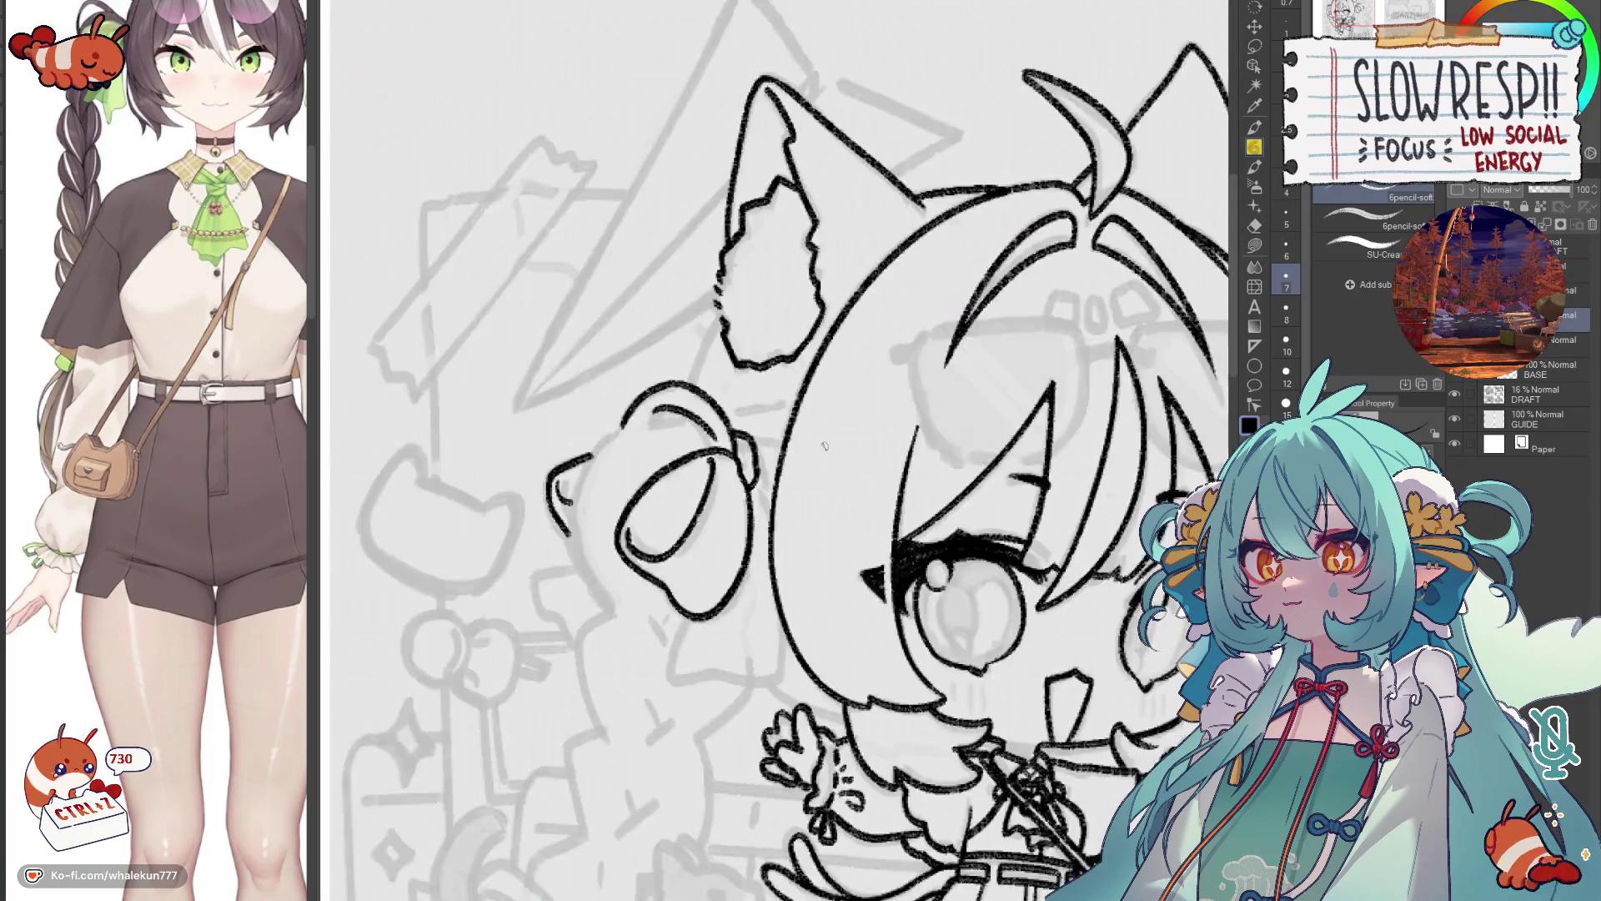
{"action": "left_click_drag", "start_coordinate": [615, 504], "coordinate": [865, 525]}
{"action": "mouse_move", "coordinate": [904, 428]}
{"action": "left_mouse_down"}
{"action": "mouse_move", "coordinate": [896, 446]}
{"action": "mouse_move", "coordinate": [967, 430]}
{"action": "left_mouse_up"}
{"action": "mouse_move", "coordinate": [865, 448]}
{"action": "left_mouse_down"}
{"action": "mouse_move", "coordinate": [823, 542]}
{"action": "mouse_move", "coordinate": [834, 619]}
{"action": "left_mouse_up"}
{"action": "key", "text": "ctrl+z"}
Extend the stroke beside the right bun and redraw the left bun's edge.
{"action": "scroll", "coordinate": [993, 429], "scroll_direction": "down", "scroll_amount": 5}
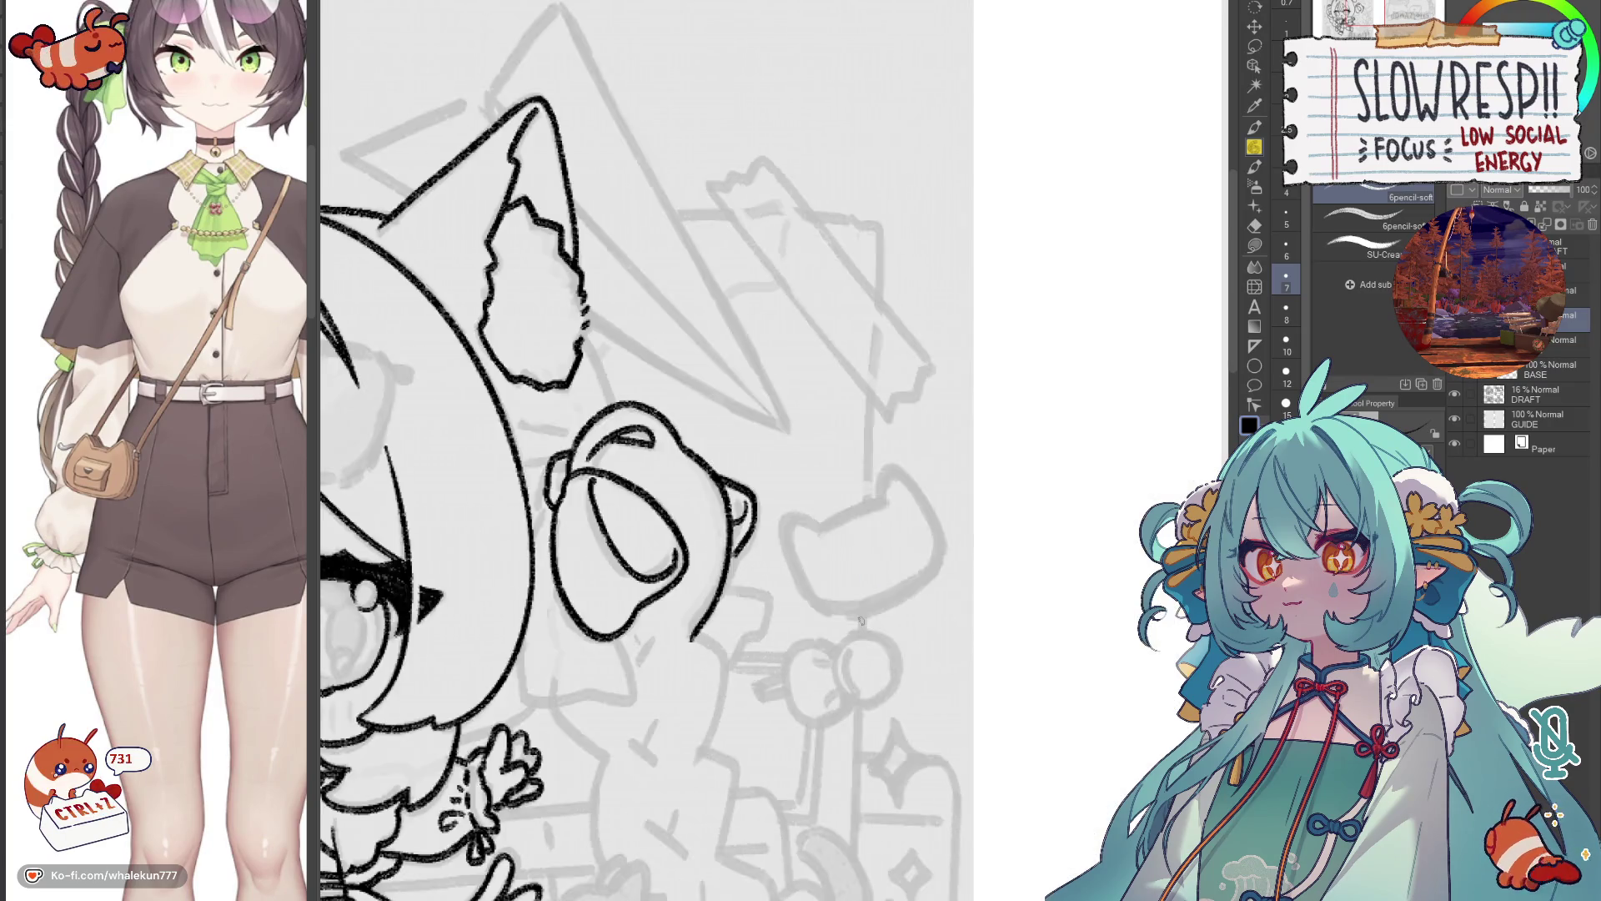
{"action": "scroll", "coordinate": [993, 430], "scroll_direction": "up", "scroll_amount": 3}
{"action": "scroll", "coordinate": [993, 430], "scroll_direction": "up", "scroll_amount": 2}
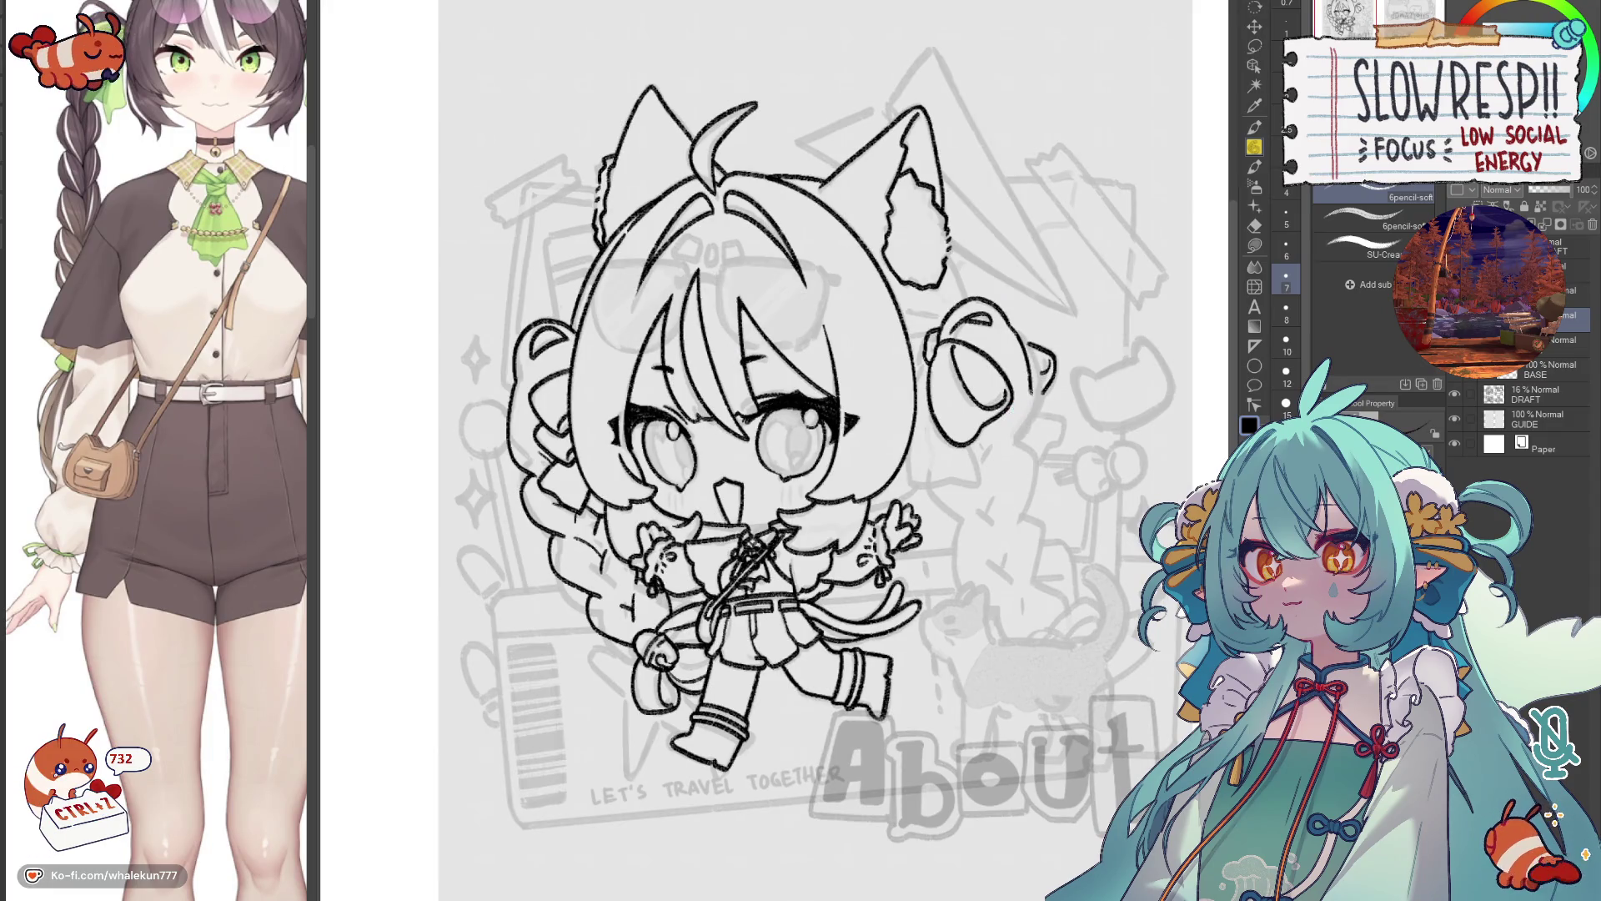
{"action": "key", "text": "ctrl+z"}
{"action": "key", "text": "ctrl+z"}
{"action": "left_click_drag", "start_coordinate": [1039, 414], "coordinate": [1018, 456]}
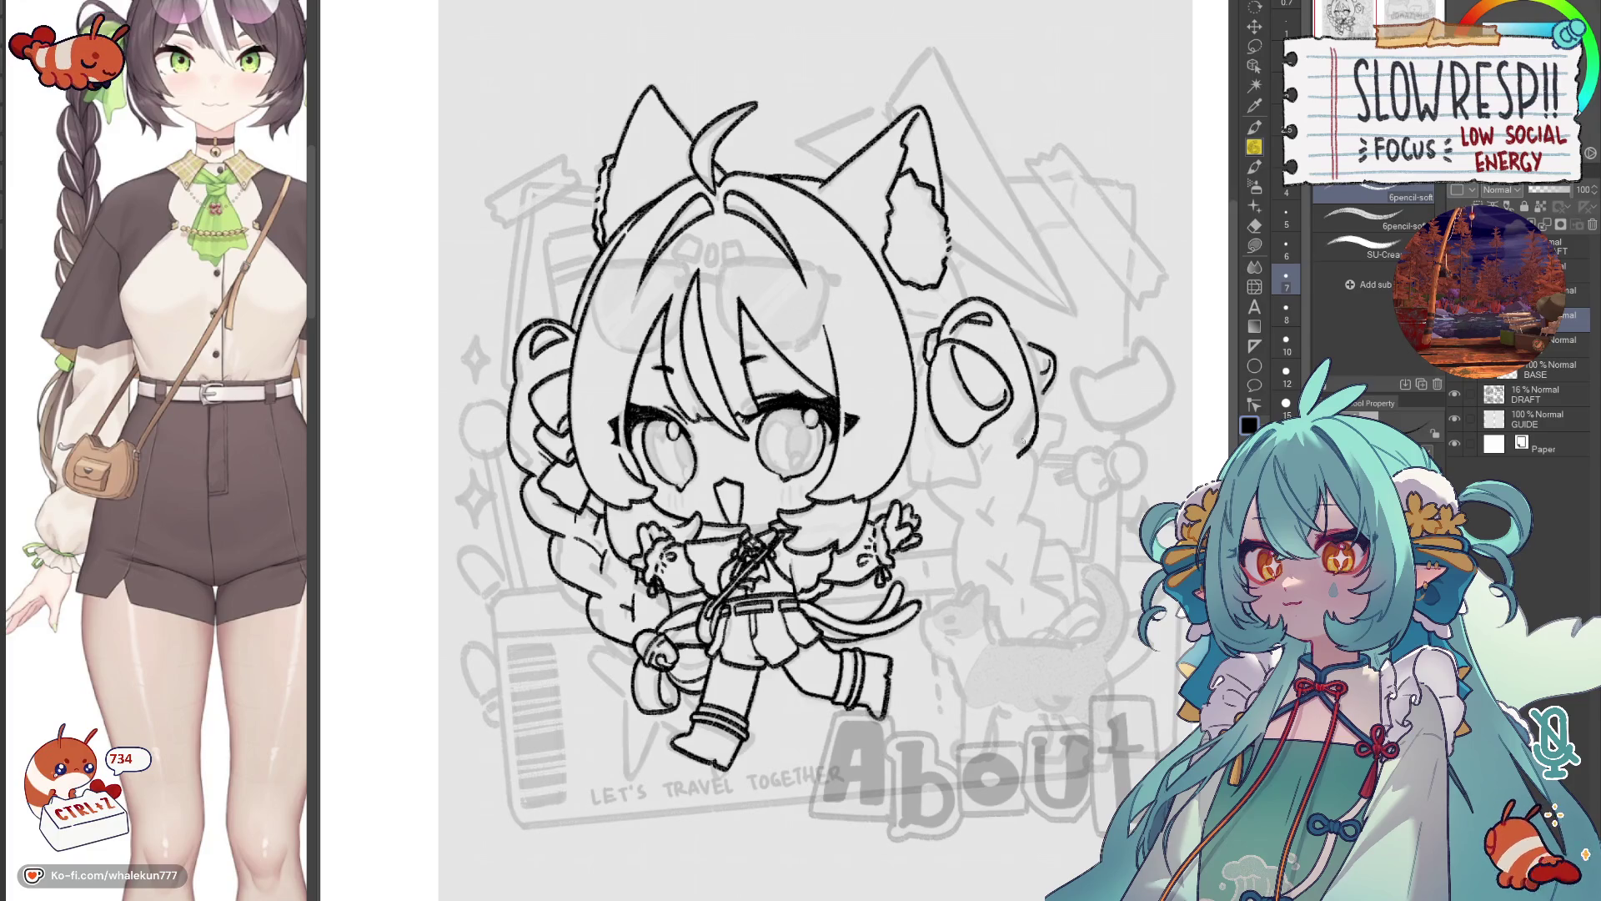
{"action": "key", "text": "h"}
{"action": "scroll", "coordinate": [849, 361], "scroll_direction": "up", "scroll_amount": 5}
{"action": "key", "text": "ctrl+z"}
{"action": "mouse_move", "coordinate": [810, 382]}
{"action": "left_mouse_down"}
{"action": "mouse_move", "coordinate": [777, 417]}
{"action": "mouse_move", "coordinate": [748, 567]}
{"action": "mouse_move", "coordinate": [793, 667]}
{"action": "left_mouse_up"}
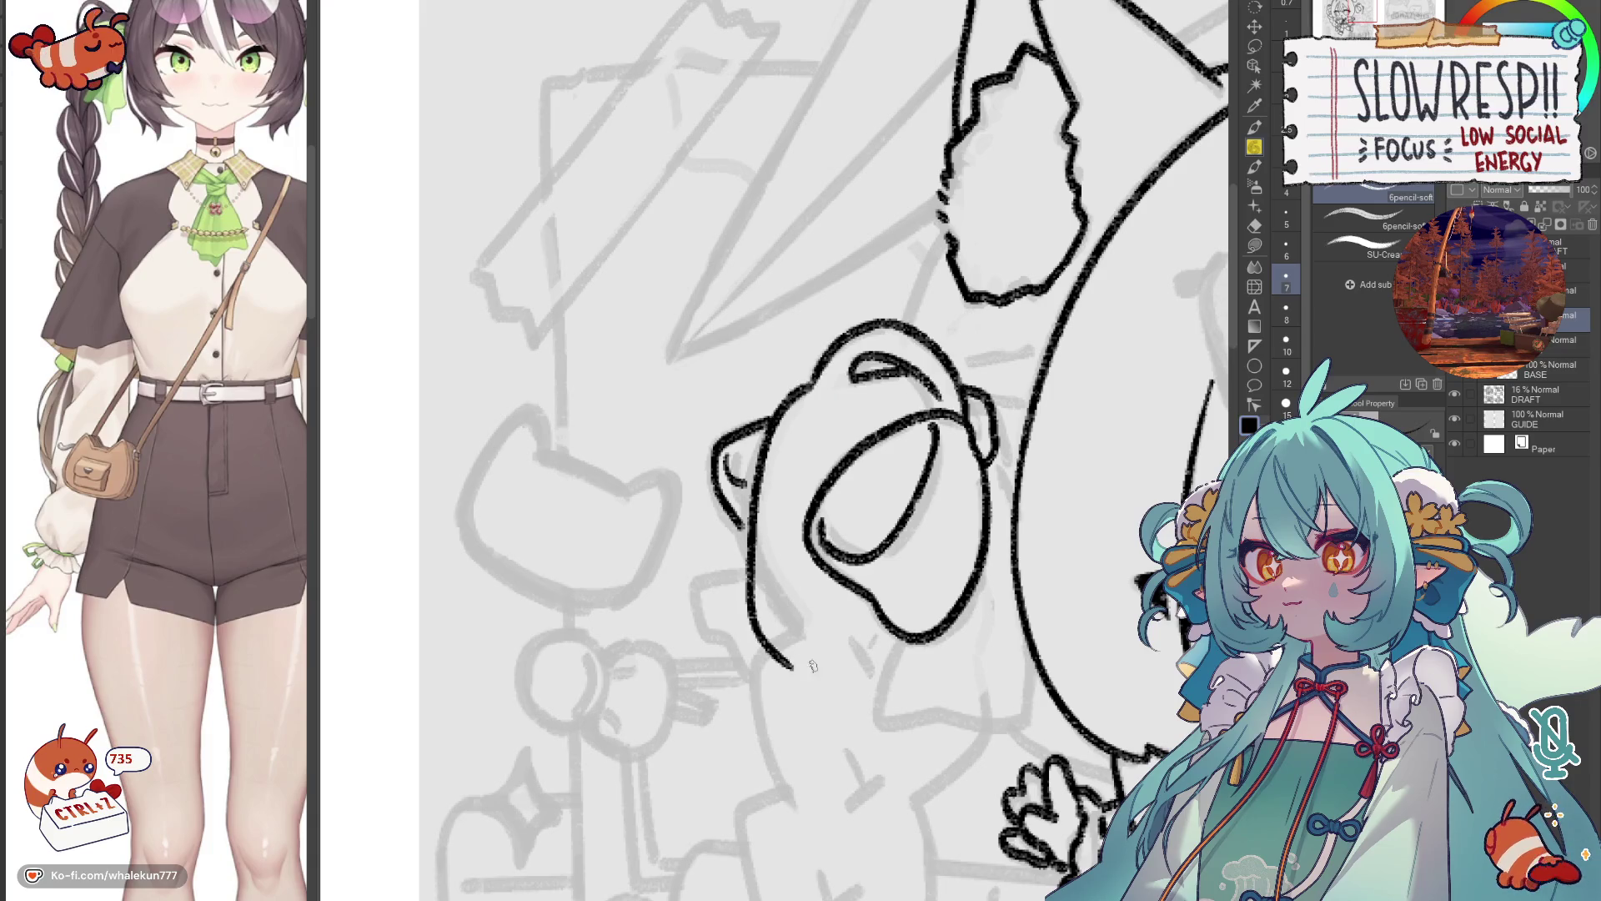
{"action": "key", "text": "h"}
{"action": "scroll", "coordinate": [818, 663], "scroll_direction": "down", "scroll_amount": 6}
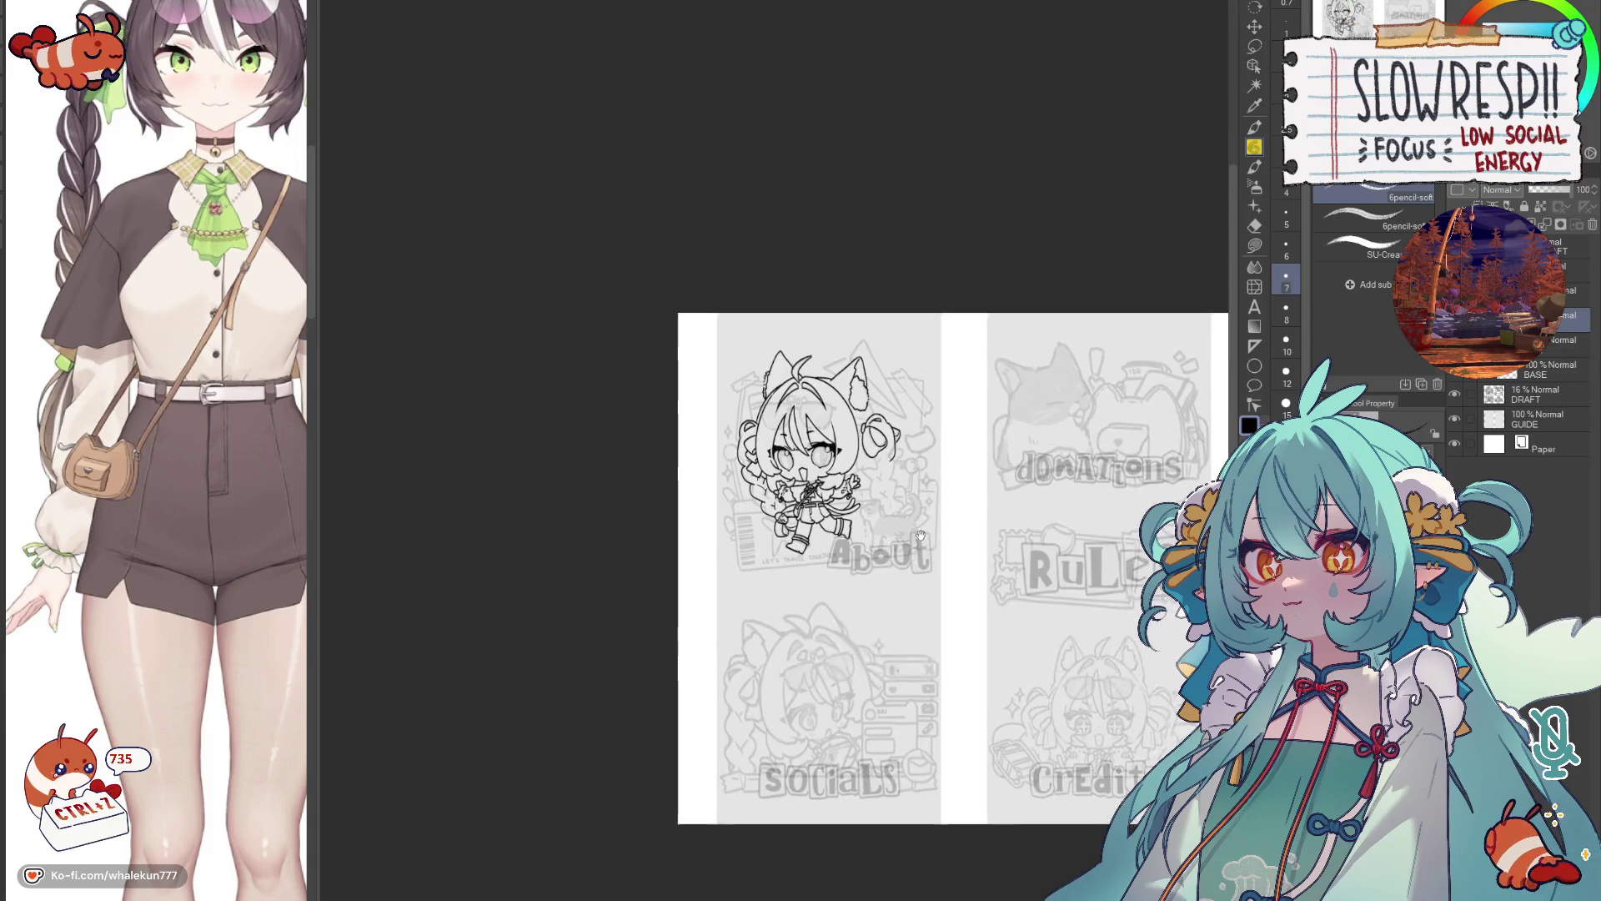
Zoom out to check the page, toggling the DRAFT layer and undoing a trial bun move.
{"action": "key", "text": "h"}
{"action": "left_click", "coordinate": [1456, 396]}
{"action": "left_click", "coordinate": [1456, 396]}
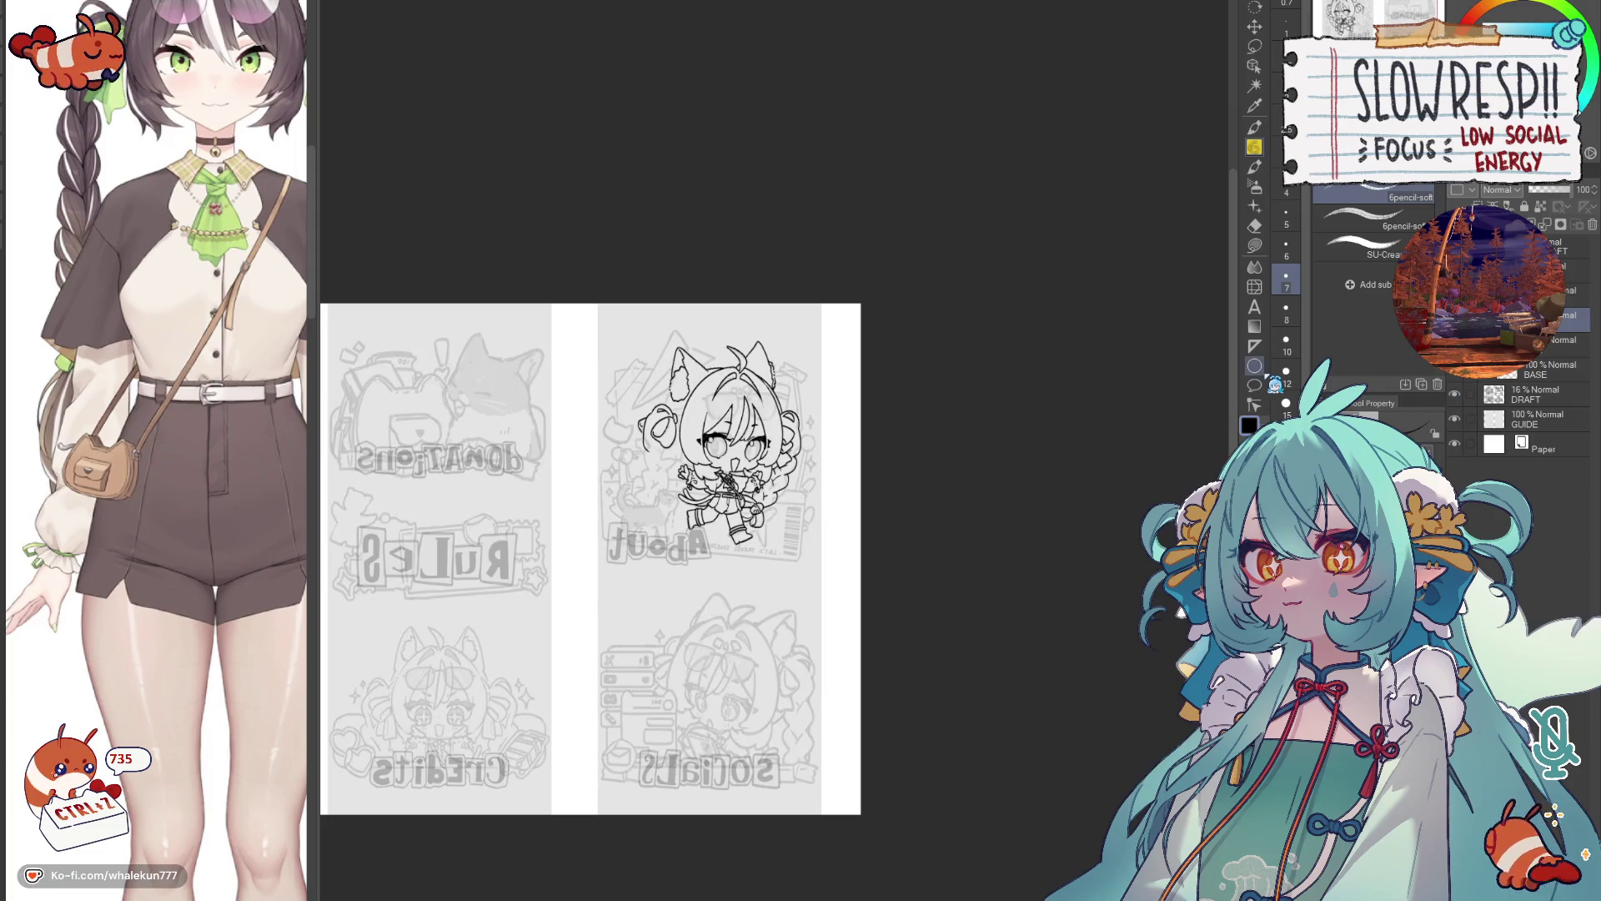
{"action": "scroll", "coordinate": [641, 581], "scroll_direction": "up", "scroll_amount": 5}
{"action": "mouse_move", "coordinate": [641, 581]}
{"action": "left_mouse_down"}
{"action": "mouse_move", "coordinate": [839, 543]}
{"action": "mouse_move", "coordinate": [1327, 546]}
{"action": "left_mouse_up"}
{"action": "key", "text": "k"}
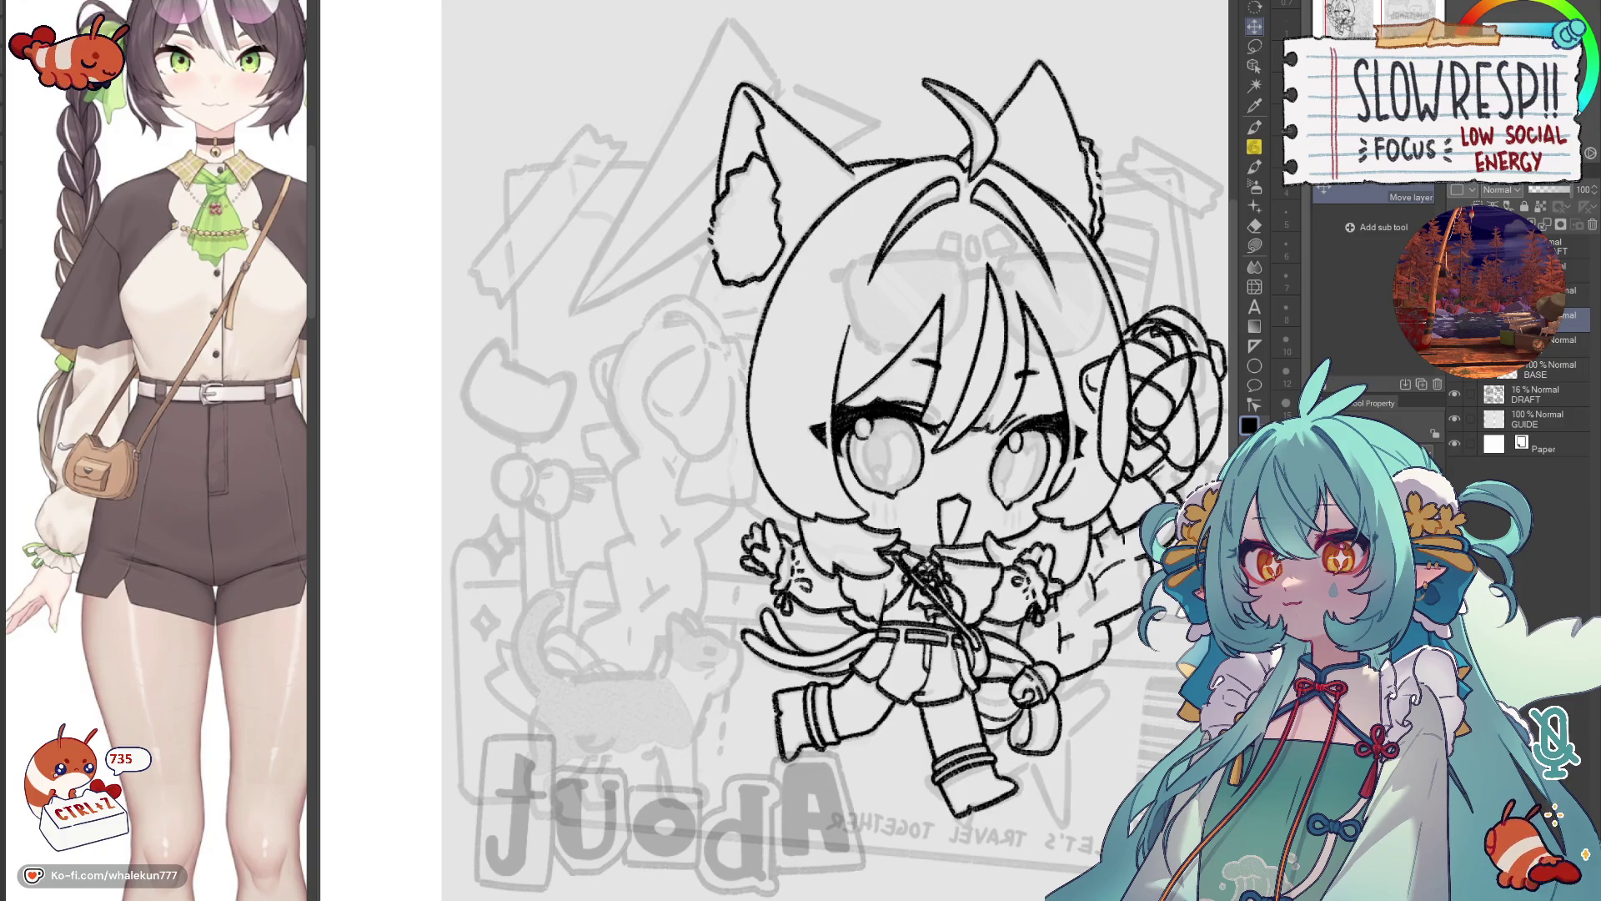
{"action": "key", "text": "ctrl+z"}
{"action": "key", "text": "ctrl+z"}
{"action": "key", "text": "p"}
Ink the left bun's outer edge and continue its outline down and to the right.
{"action": "left_click_drag", "start_coordinate": [638, 332], "coordinate": [777, 382]}
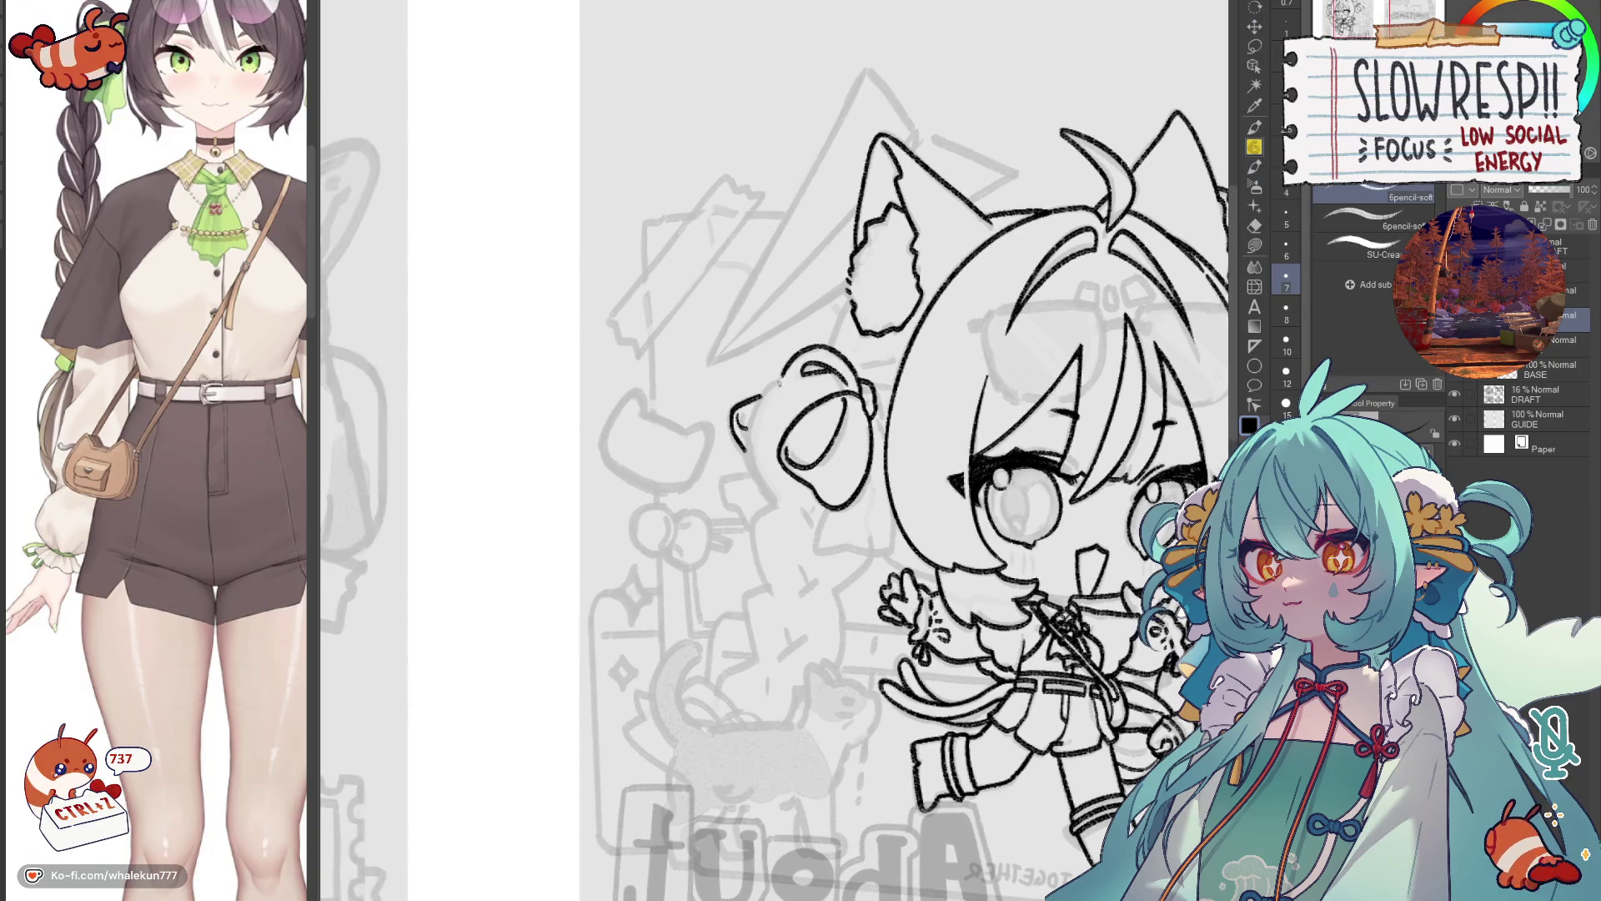
{"action": "left_click_drag", "start_coordinate": [741, 469], "coordinate": [746, 500]}
{"action": "key", "text": "ctrl+z"}
{"action": "mouse_move", "coordinate": [784, 372]}
{"action": "left_mouse_down"}
{"action": "mouse_move", "coordinate": [759, 408]}
{"action": "mouse_move", "coordinate": [750, 499]}
{"action": "left_mouse_up"}
{"action": "scroll", "coordinate": [749, 406], "scroll_direction": "up", "scroll_amount": 3}
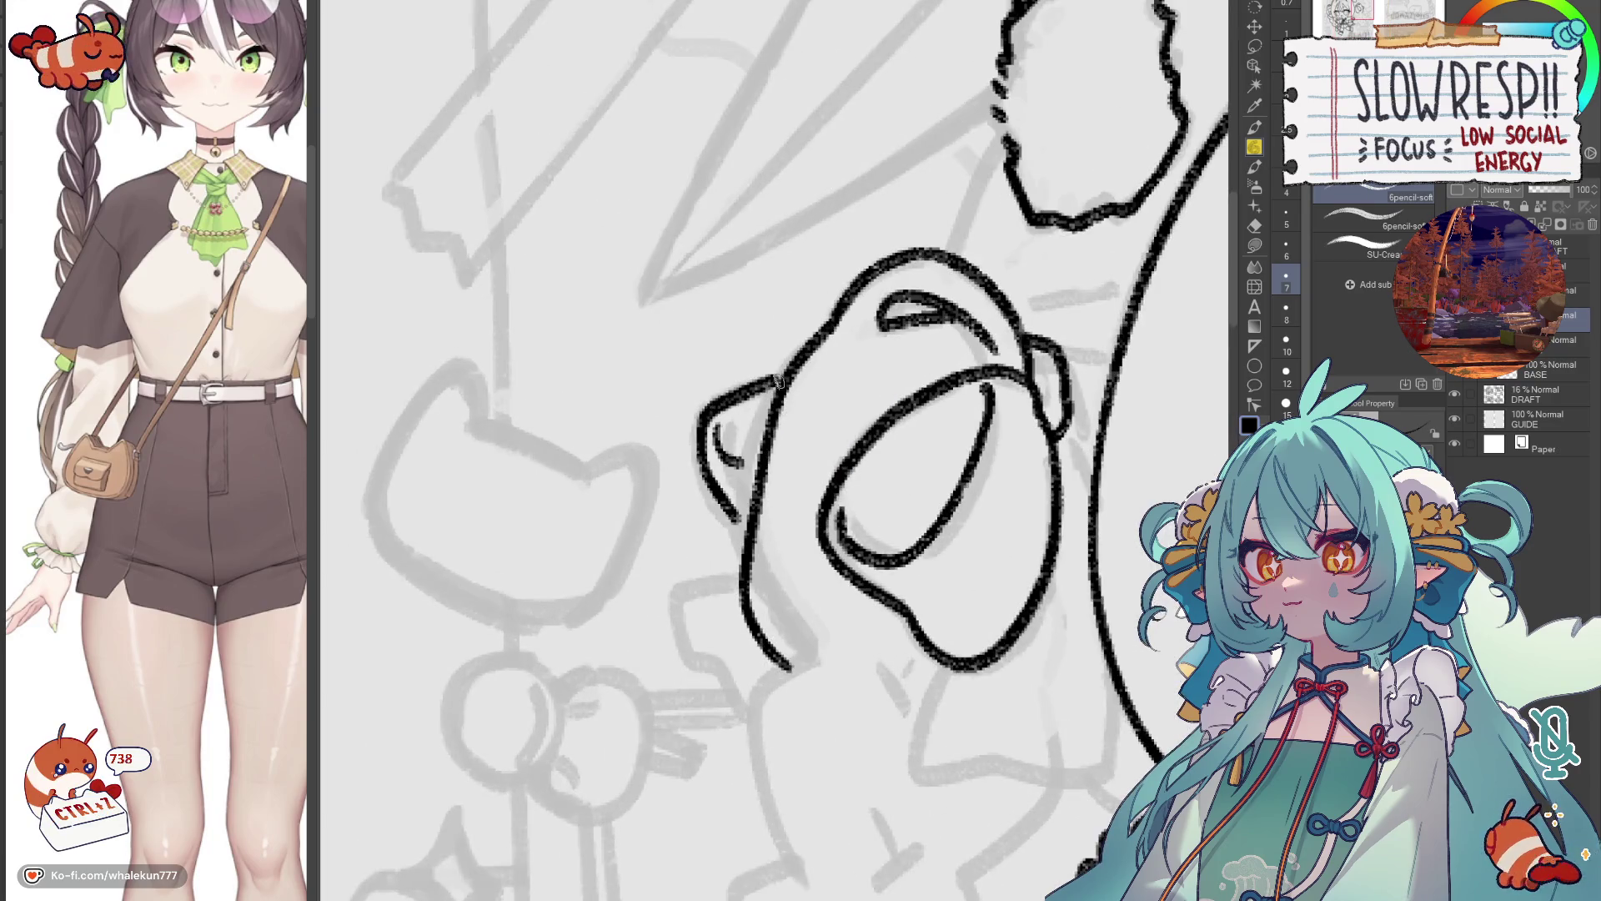
{"action": "key", "text": "ctrl+z"}
{"action": "mouse_move", "coordinate": [737, 526]}
{"action": "left_mouse_down"}
{"action": "mouse_move", "coordinate": [707, 519]}
{"action": "mouse_move", "coordinate": [613, 347]}
{"action": "mouse_move", "coordinate": [663, 330]}
{"action": "left_mouse_up"}
{"action": "mouse_move", "coordinate": [874, 450]}
{"action": "left_mouse_down"}
{"action": "mouse_move", "coordinate": [845, 557]}
{"action": "mouse_move", "coordinate": [1028, 567]}
{"action": "mouse_move", "coordinate": [1041, 430]}
{"action": "left_mouse_up"}
{"action": "mouse_move", "coordinate": [1006, 242]}
{"action": "left_mouse_down"}
{"action": "mouse_move", "coordinate": [960, 416]}
{"action": "mouse_move", "coordinate": [973, 472]}
{"action": "left_mouse_up"}
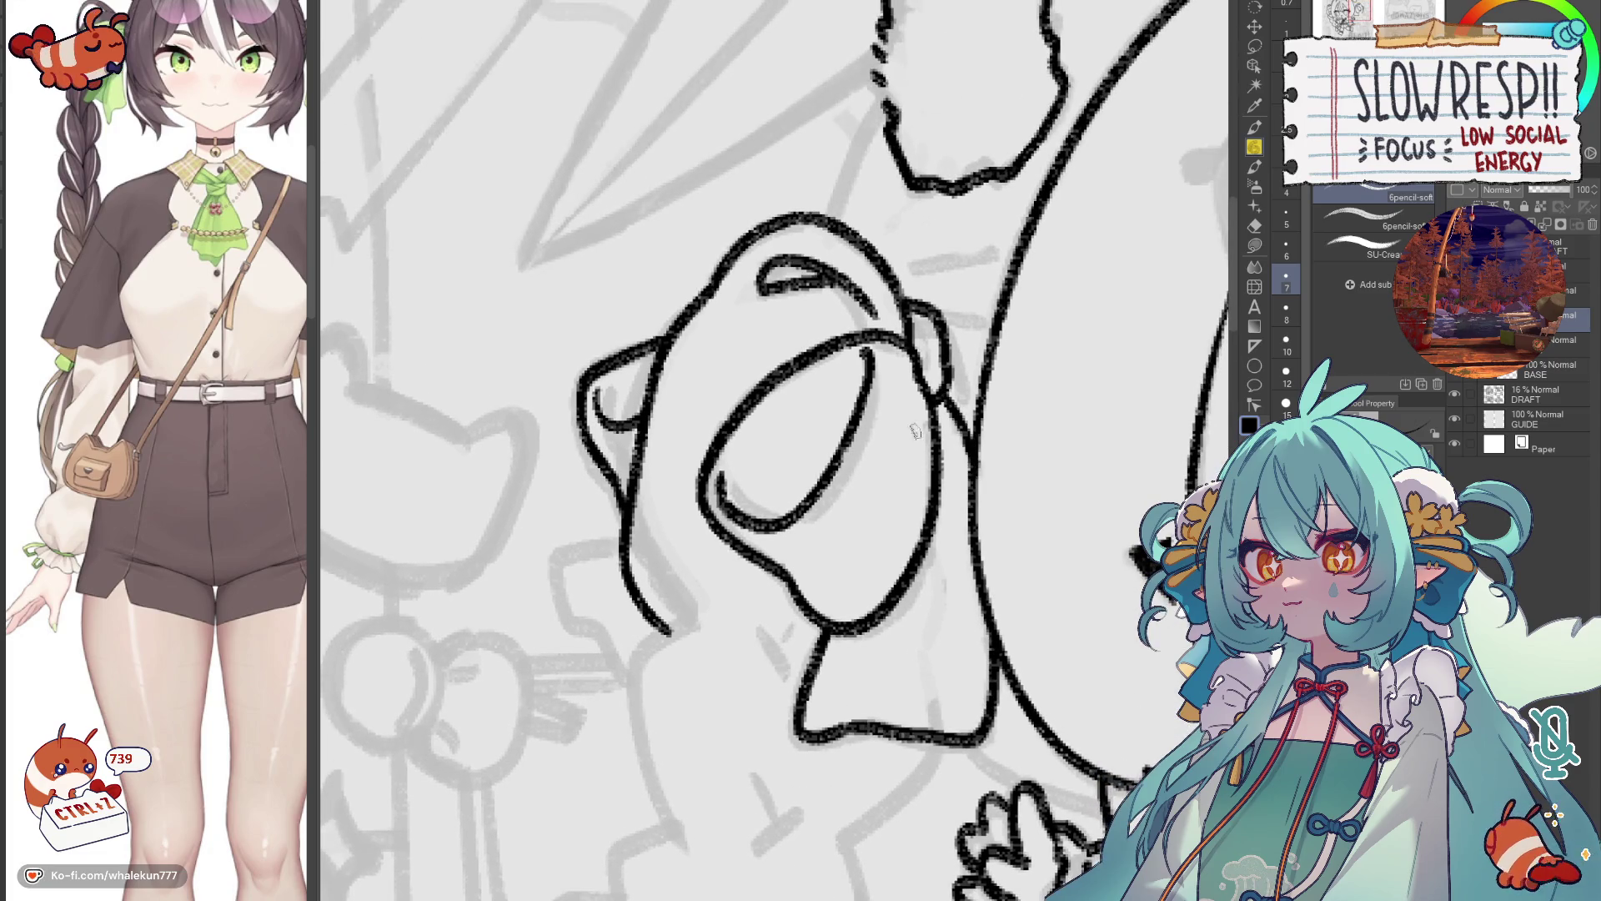
{"action": "left_click_drag", "start_coordinate": [915, 390], "coordinate": [911, 504]}
{"action": "key", "text": "ctrl+z"}
Add a stroke down from the bun toward the bow and view both whole pages.
{"action": "mouse_move", "coordinate": [771, 545]}
{"action": "left_mouse_down"}
{"action": "mouse_move", "coordinate": [742, 474]}
{"action": "mouse_move", "coordinate": [755, 531]}
{"action": "mouse_move", "coordinate": [765, 419]}
{"action": "mouse_move", "coordinate": [727, 465]}
{"action": "mouse_move", "coordinate": [775, 609]}
{"action": "left_mouse_up"}
{"action": "key", "text": "ctrl+z"}
{"action": "mouse_move", "coordinate": [765, 415]}
{"action": "left_mouse_down"}
{"action": "mouse_move", "coordinate": [722, 538]}
{"action": "mouse_move", "coordinate": [825, 627]}
{"action": "left_mouse_up"}
{"action": "scroll", "coordinate": [826, 628], "scroll_direction": "down", "scroll_amount": 5}
{"action": "left_click_drag", "start_coordinate": [627, 676], "coordinate": [667, 624]}
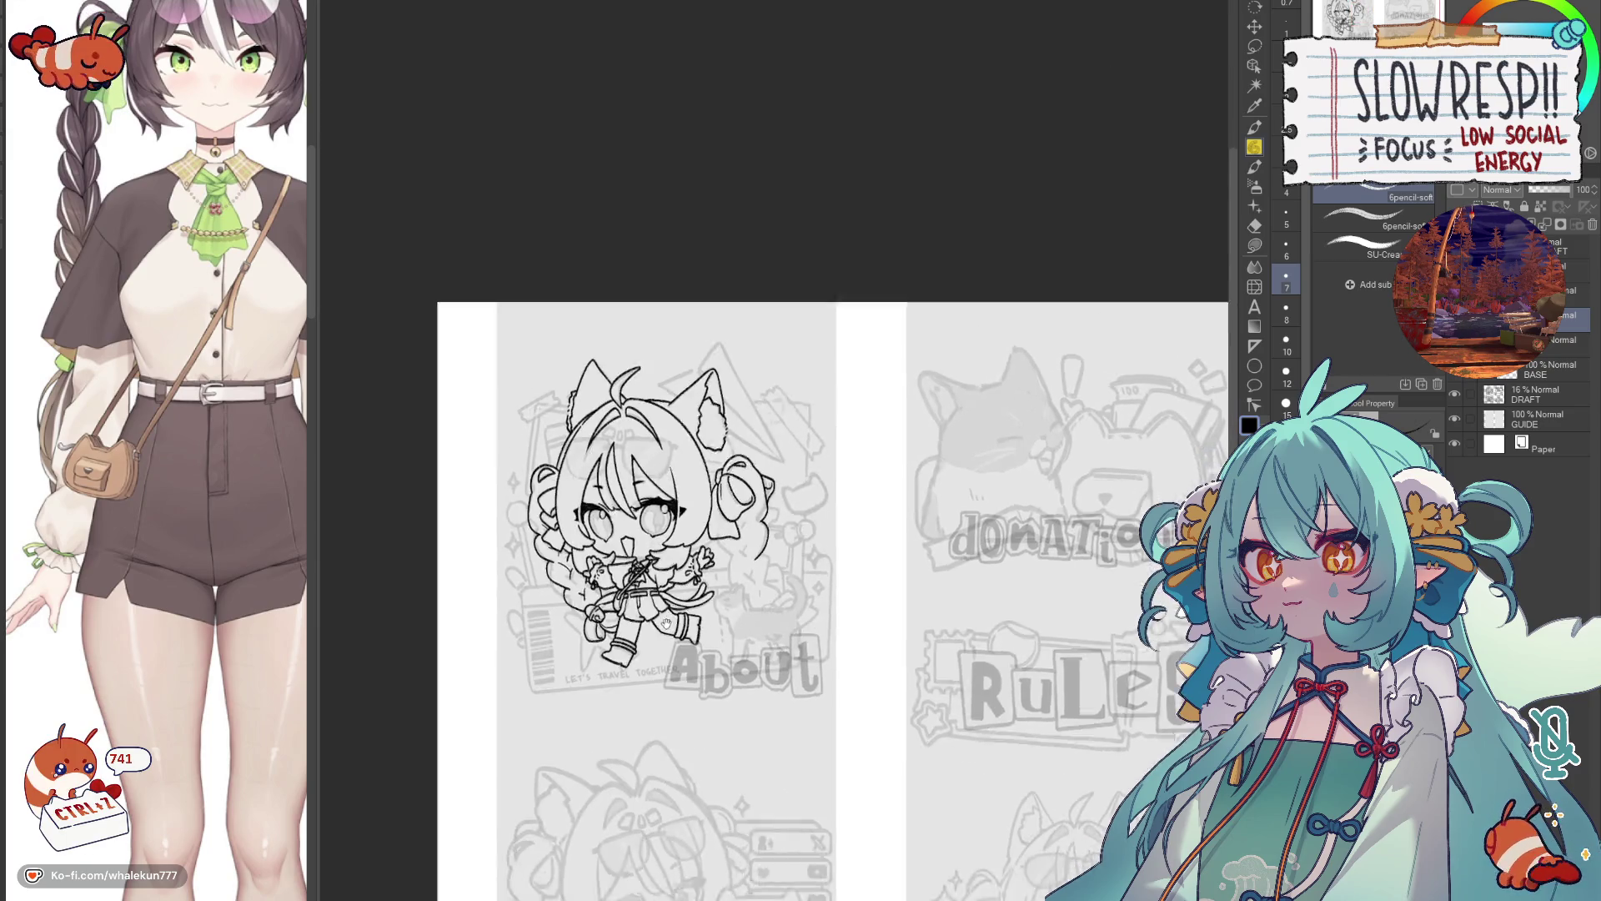
Ink the first lines below the bow, redoing the misplaced strokes.
{"action": "scroll", "coordinate": [724, 512], "scroll_direction": "up", "scroll_amount": 4}
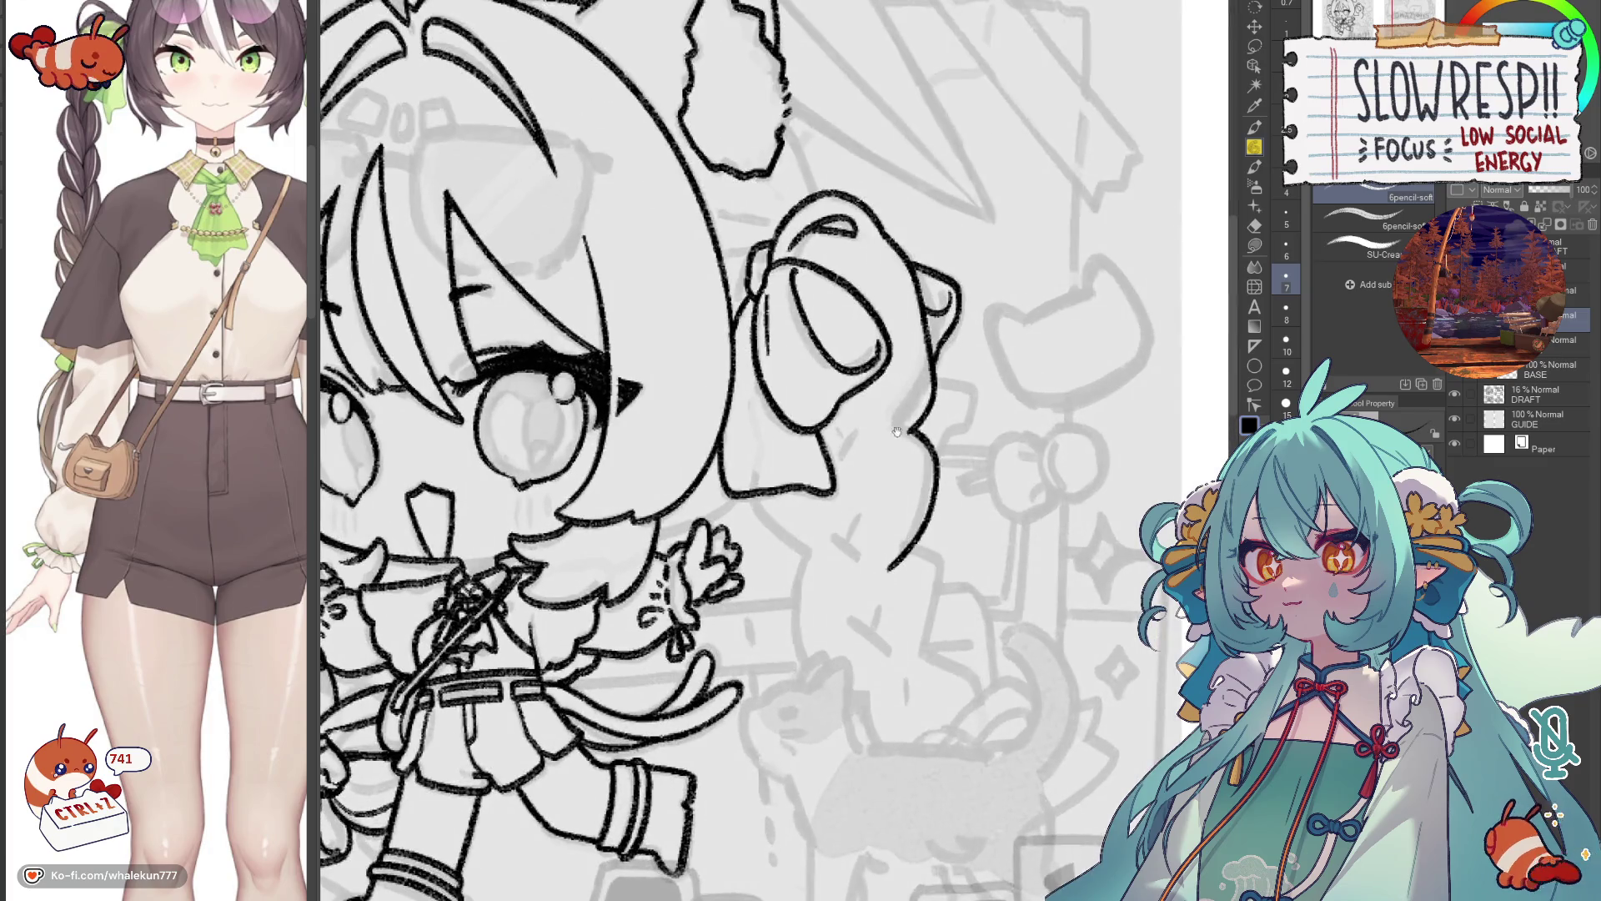
{"action": "key", "text": "ctrl+z"}
{"action": "mouse_move", "coordinate": [897, 431]}
{"action": "left_mouse_down"}
{"action": "mouse_move", "coordinate": [901, 364]}
{"action": "mouse_move", "coordinate": [894, 507]}
{"action": "left_mouse_up"}
{"action": "key", "text": "ctrl+z"}
{"action": "mouse_move", "coordinate": [907, 360]}
{"action": "left_mouse_down"}
{"action": "mouse_move", "coordinate": [926, 403]}
{"action": "mouse_move", "coordinate": [883, 522]}
{"action": "left_mouse_up"}
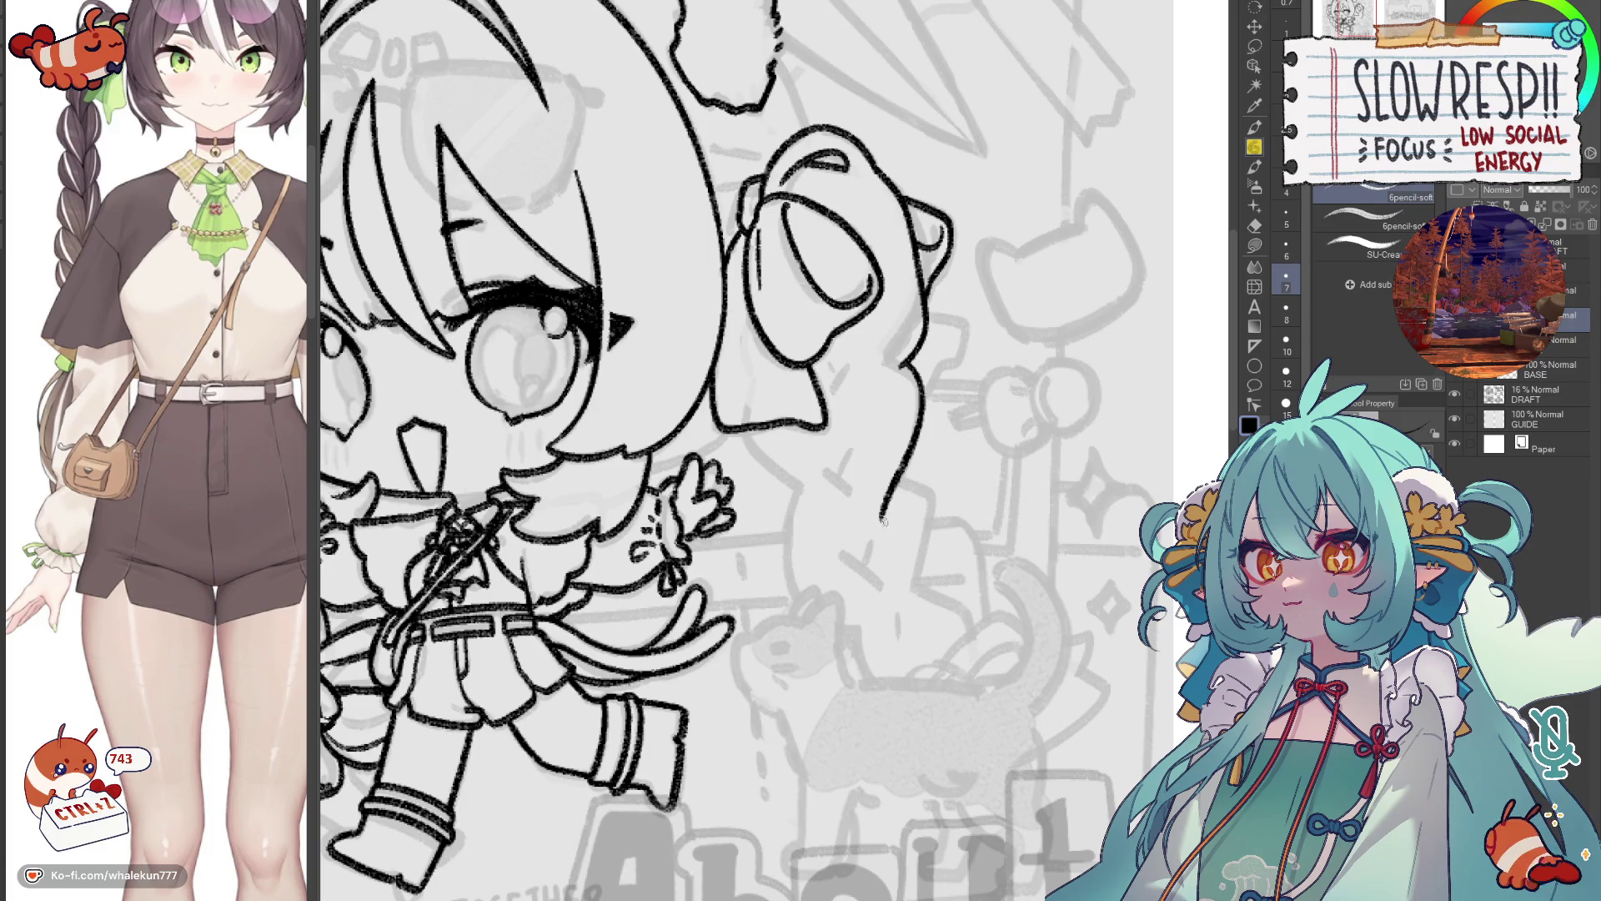
{"action": "left_click_drag", "start_coordinate": [746, 434], "coordinate": [836, 527]}
{"action": "key", "text": "ctrl+z"}
{"action": "mouse_move", "coordinate": [755, 422]}
{"action": "left_mouse_down"}
{"action": "mouse_move", "coordinate": [772, 475]}
{"action": "mouse_move", "coordinate": [837, 527]}
{"action": "left_mouse_up"}
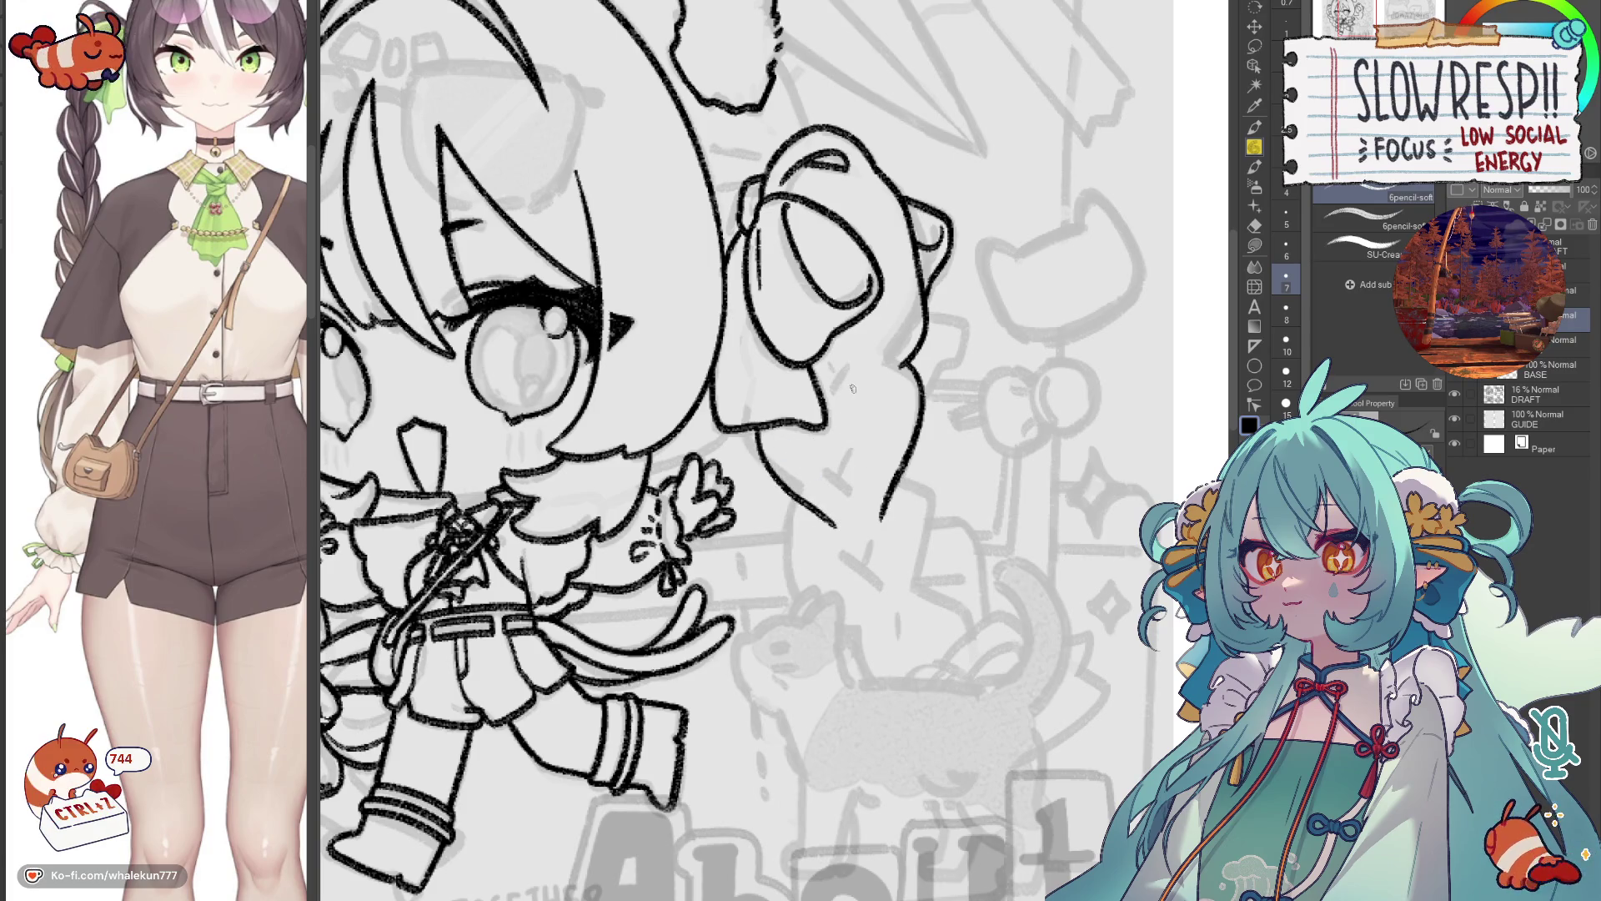
{"action": "mouse_move", "coordinate": [857, 399]}
{"action": "left_mouse_down"}
{"action": "mouse_move", "coordinate": [821, 482]}
{"action": "mouse_move", "coordinate": [842, 458]}
{"action": "mouse_move", "coordinate": [863, 488]}
{"action": "mouse_move", "coordinate": [901, 467]}
{"action": "mouse_move", "coordinate": [834, 467]}
{"action": "mouse_move", "coordinate": [799, 442]}
{"action": "mouse_move", "coordinate": [767, 492]}
{"action": "left_mouse_up"}
{"action": "key", "text": "ctrl+z"}
Redraw the stroke left of the bow and drop the small stroke by the face.
{"action": "key", "text": "ctrl+z"}
{"action": "key", "text": "h"}
{"action": "key", "text": "ctrl+z"}
{"action": "mouse_move", "coordinate": [805, 440]}
{"action": "left_mouse_down"}
{"action": "mouse_move", "coordinate": [780, 459]}
{"action": "mouse_move", "coordinate": [774, 500]}
{"action": "left_mouse_up"}
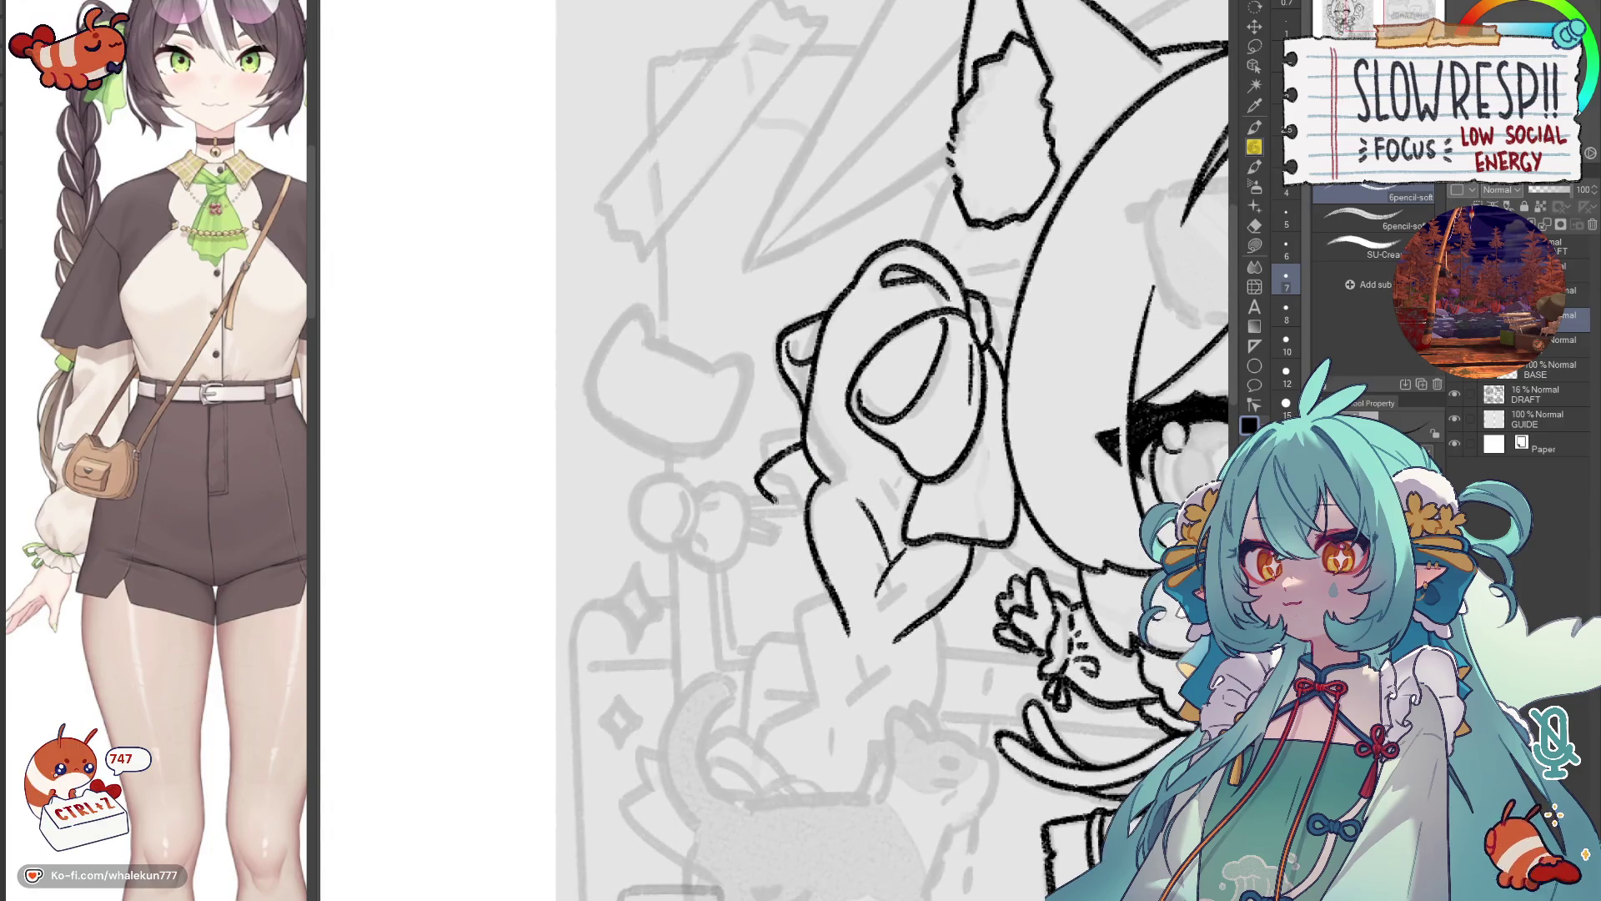
{"action": "key", "text": "h"}
{"action": "scroll", "coordinate": [882, 558], "scroll_direction": "up", "scroll_amount": 3}
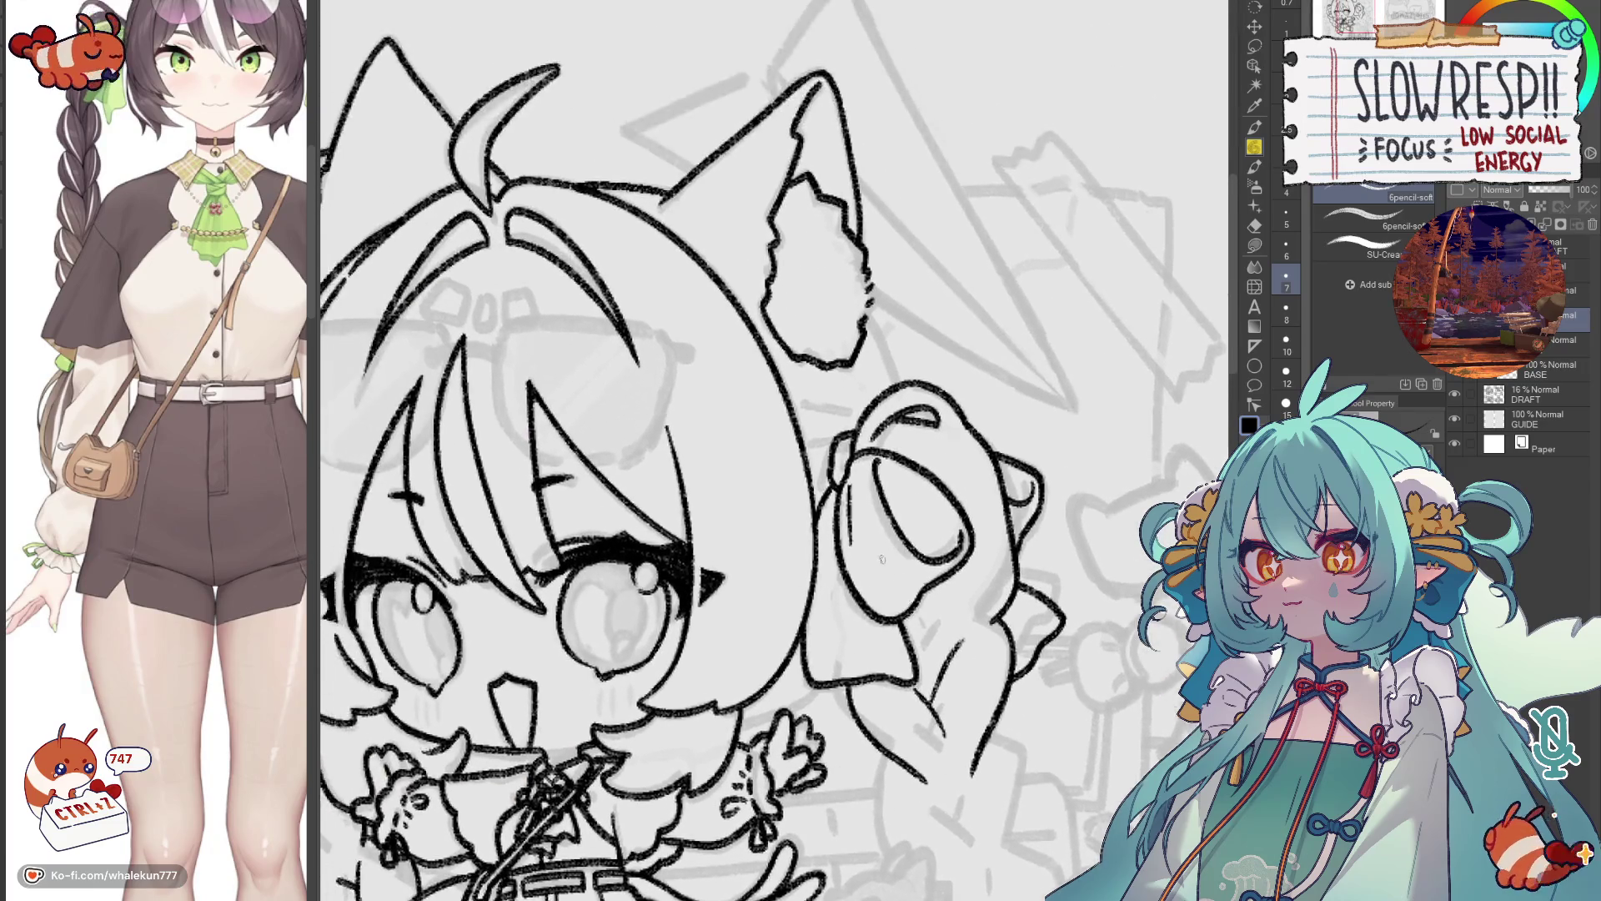
{"action": "key", "text": "h"}
{"action": "key", "text": "ctrl+z"}
{"action": "mouse_move", "coordinate": [878, 489]}
{"action": "left_mouse_down"}
{"action": "mouse_move", "coordinate": [936, 463]}
{"action": "mouse_move", "coordinate": [921, 505]}
{"action": "left_mouse_up"}
{"action": "key", "text": "ctrl+z"}
{"action": "key", "text": "ctrl+z"}
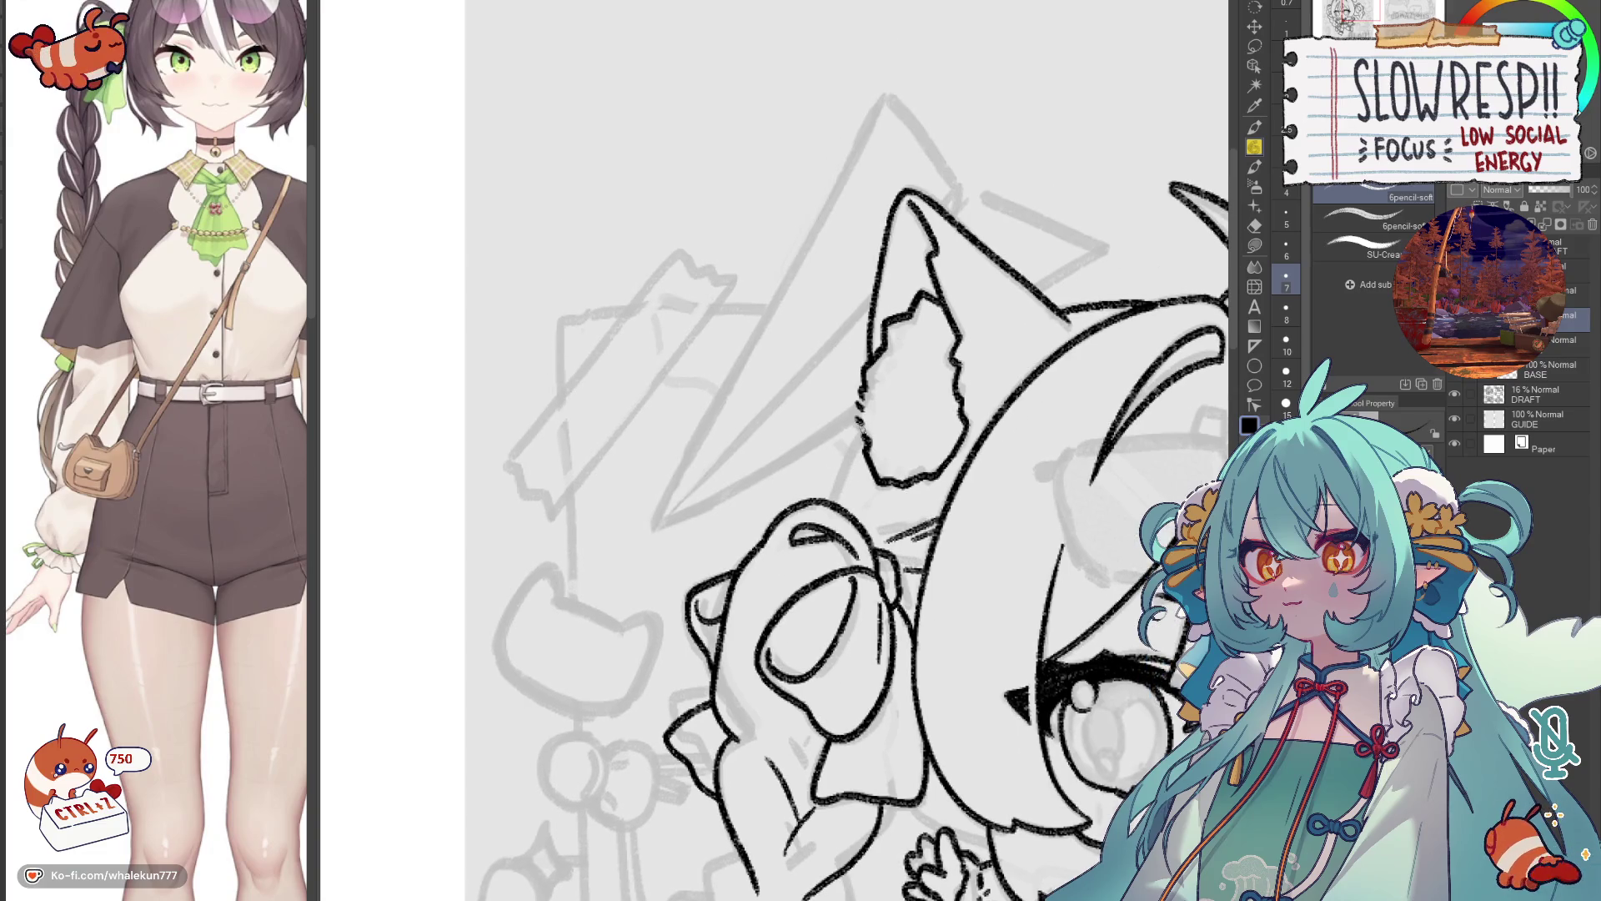
Remove the messy strokes along the cat ear and re-ink its left edge.
{"action": "key", "text": "ctrl+z"}
{"action": "key", "text": "ctrl+z"}
{"action": "key", "text": "ctrl+z"}
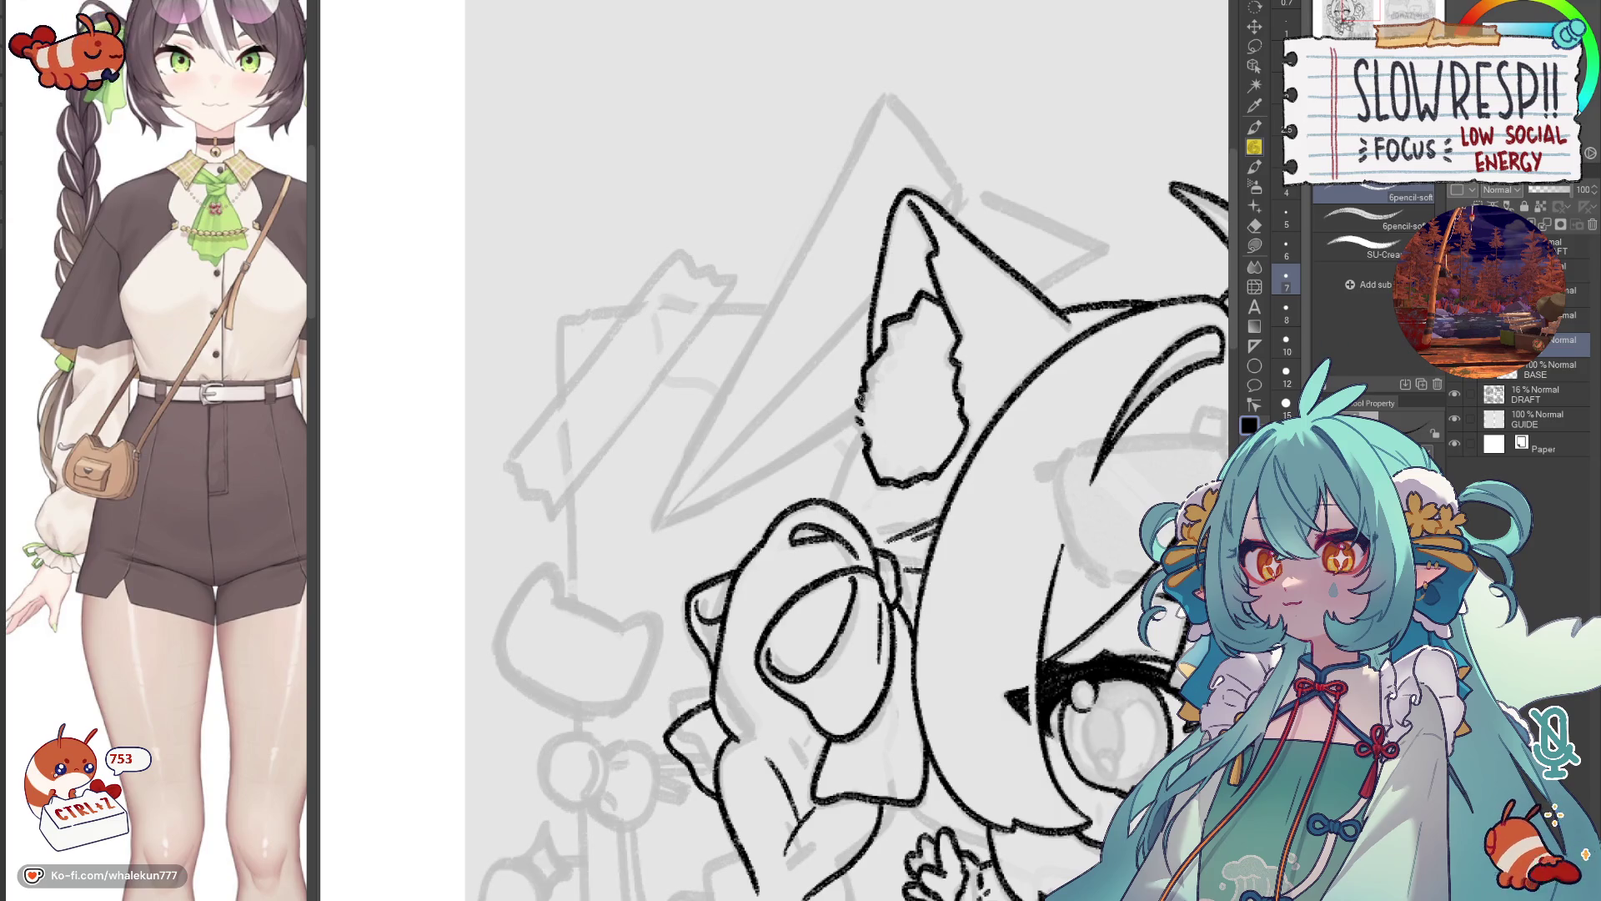
{"action": "key", "text": "ctrl+z"}
{"action": "key", "text": "ctrl+z"}
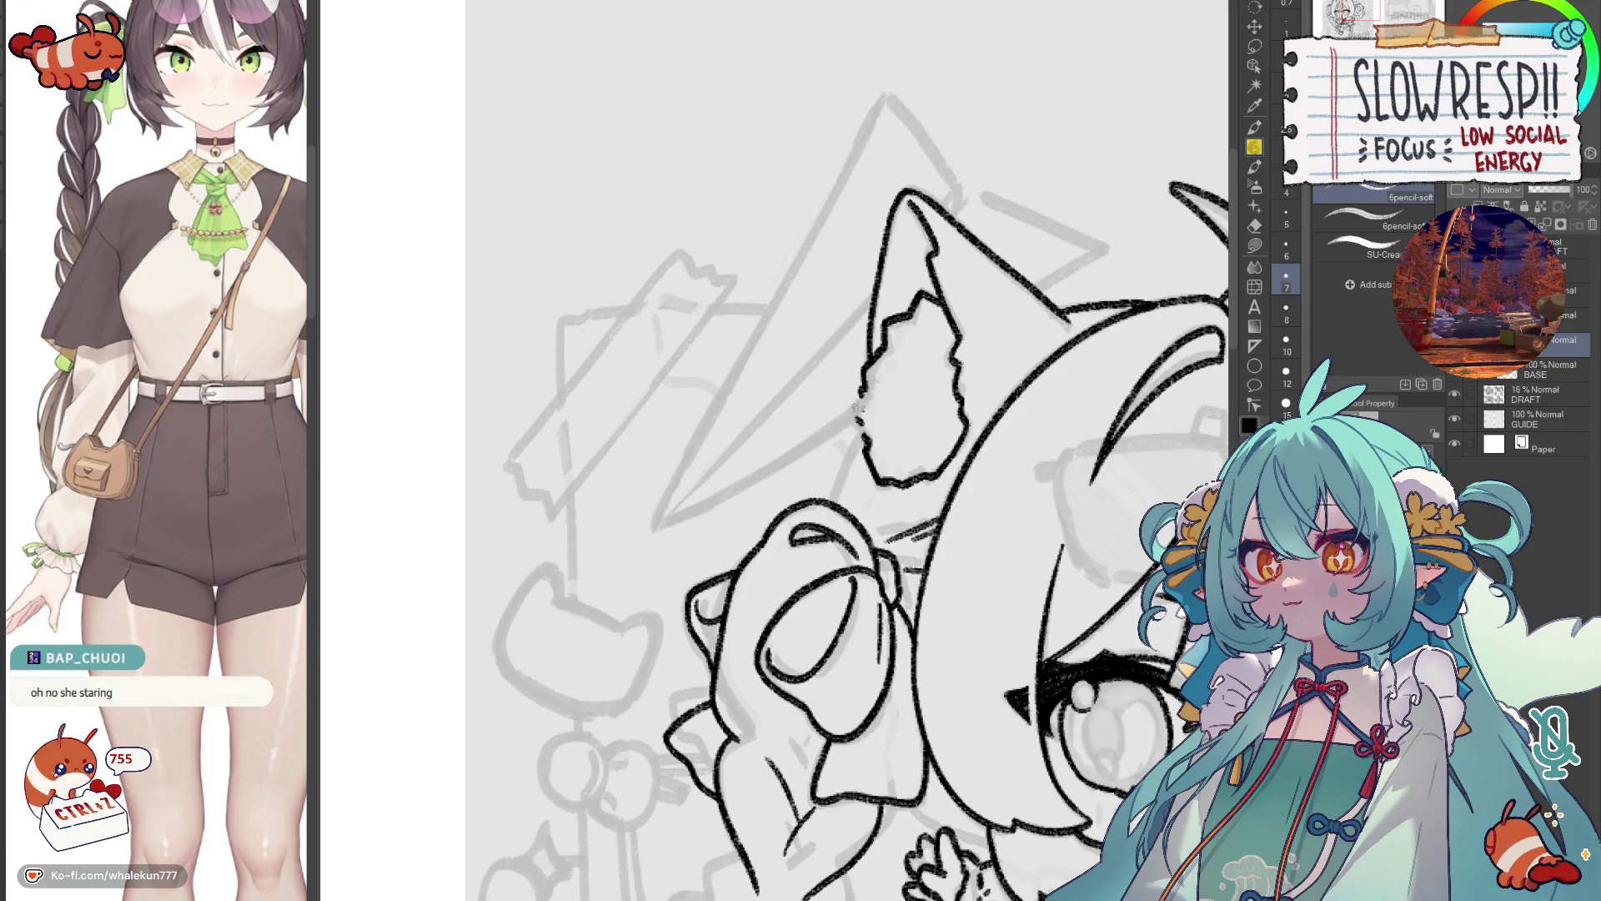
{"action": "left_click_drag", "start_coordinate": [867, 390], "coordinate": [854, 424]}
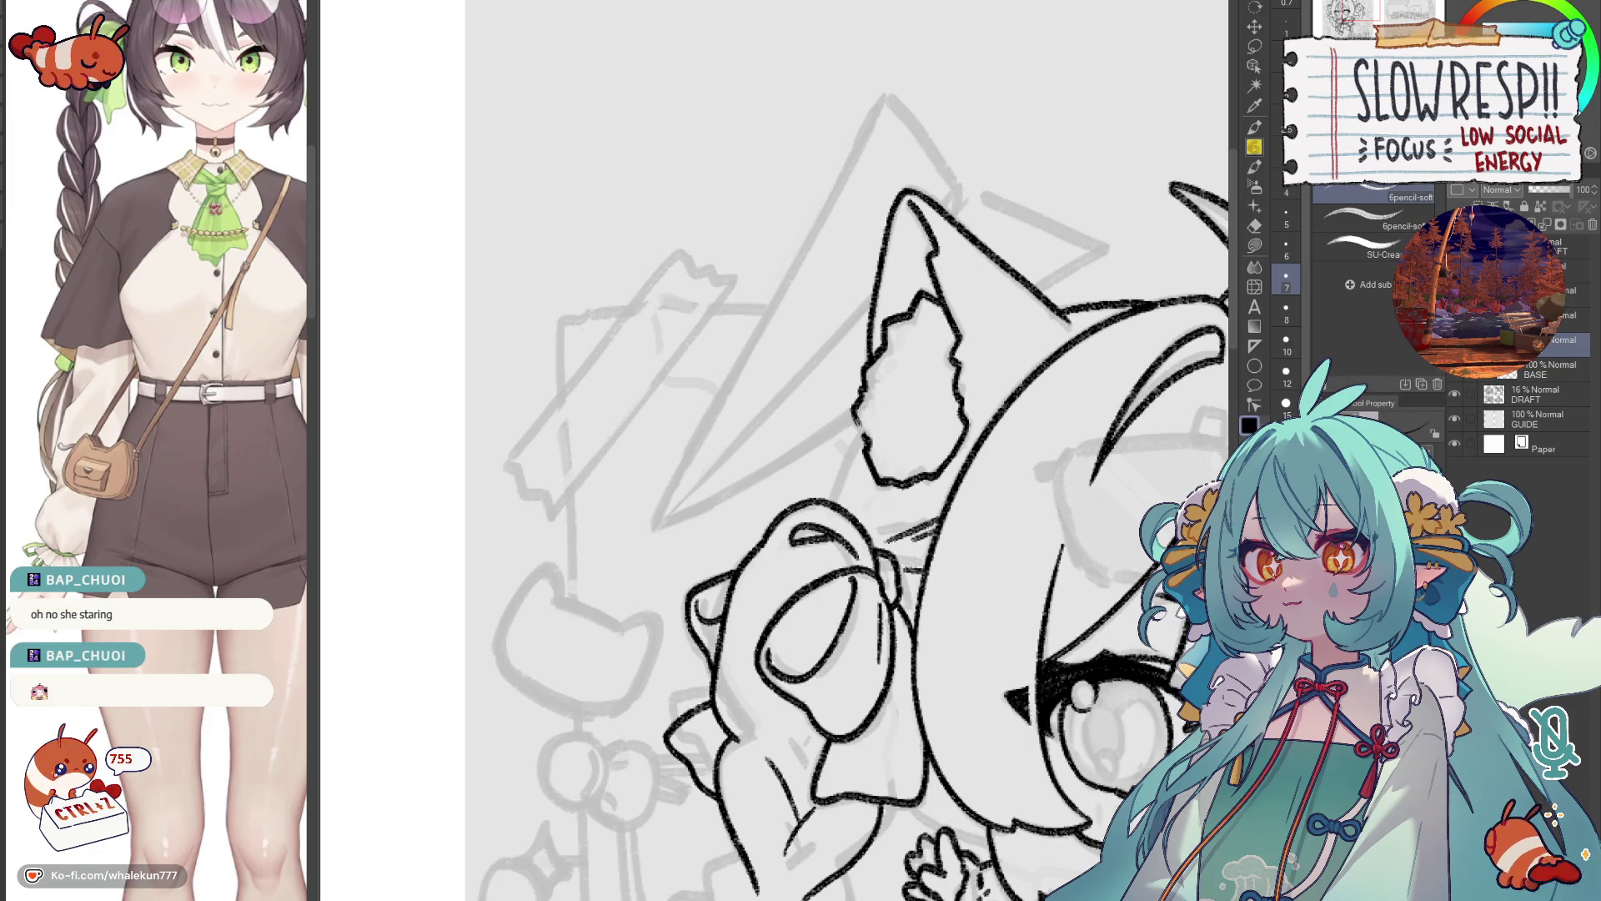
{"action": "scroll", "coordinate": [834, 450], "scroll_direction": "down", "scroll_amount": 2}
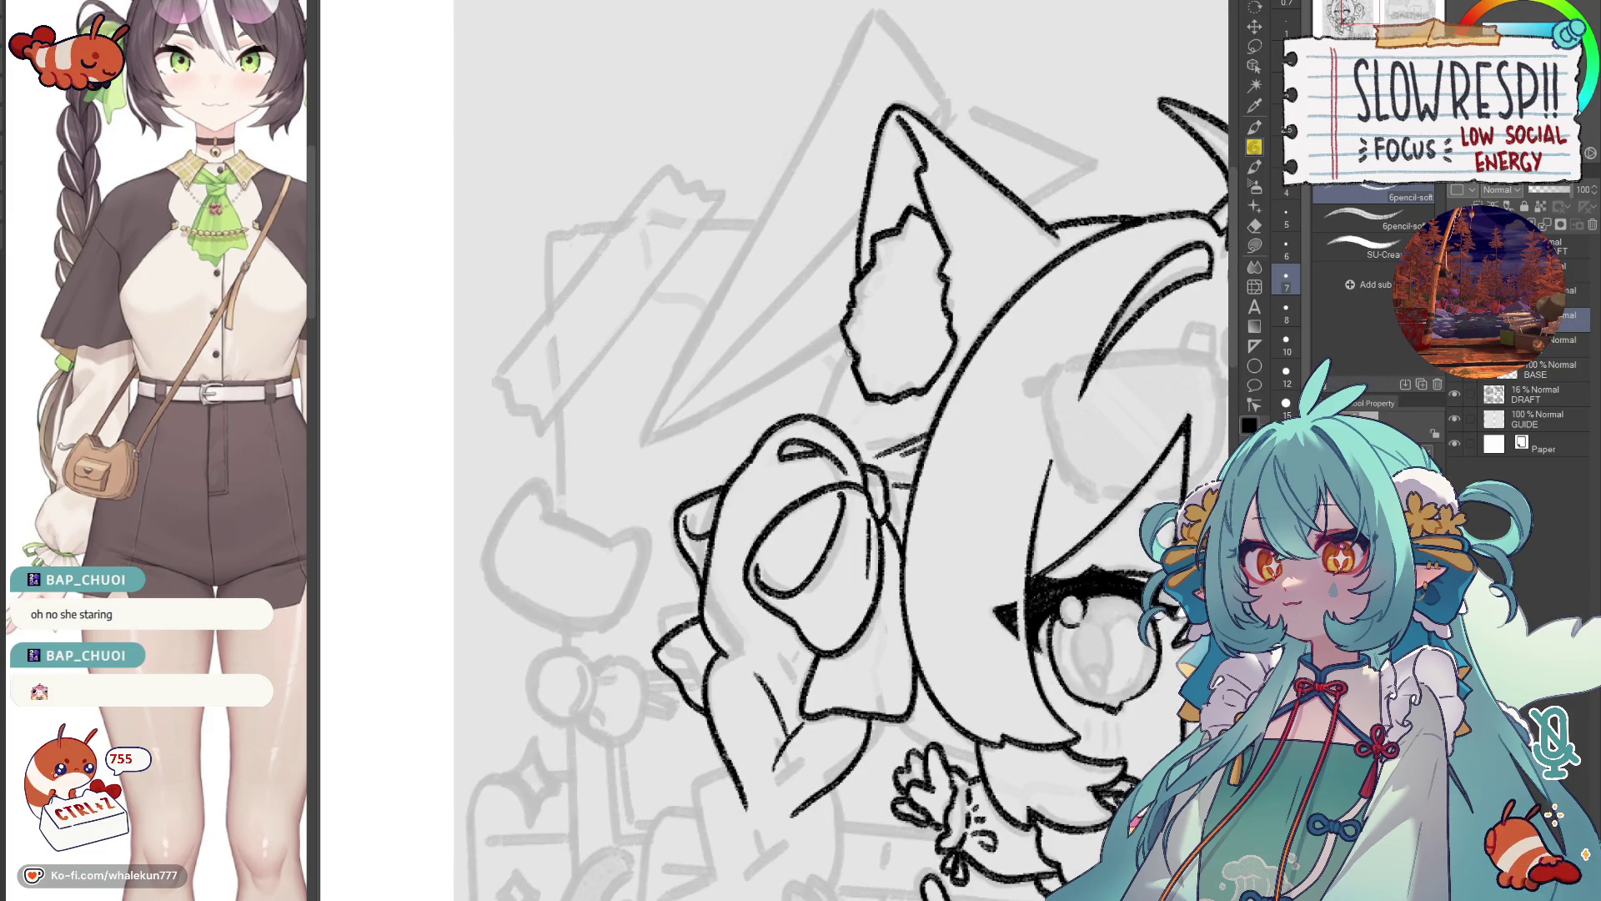
{"action": "key", "text": "ctrl+z"}
{"action": "key", "text": "ctrl+z"}
{"action": "key", "text": "ctrl+z"}
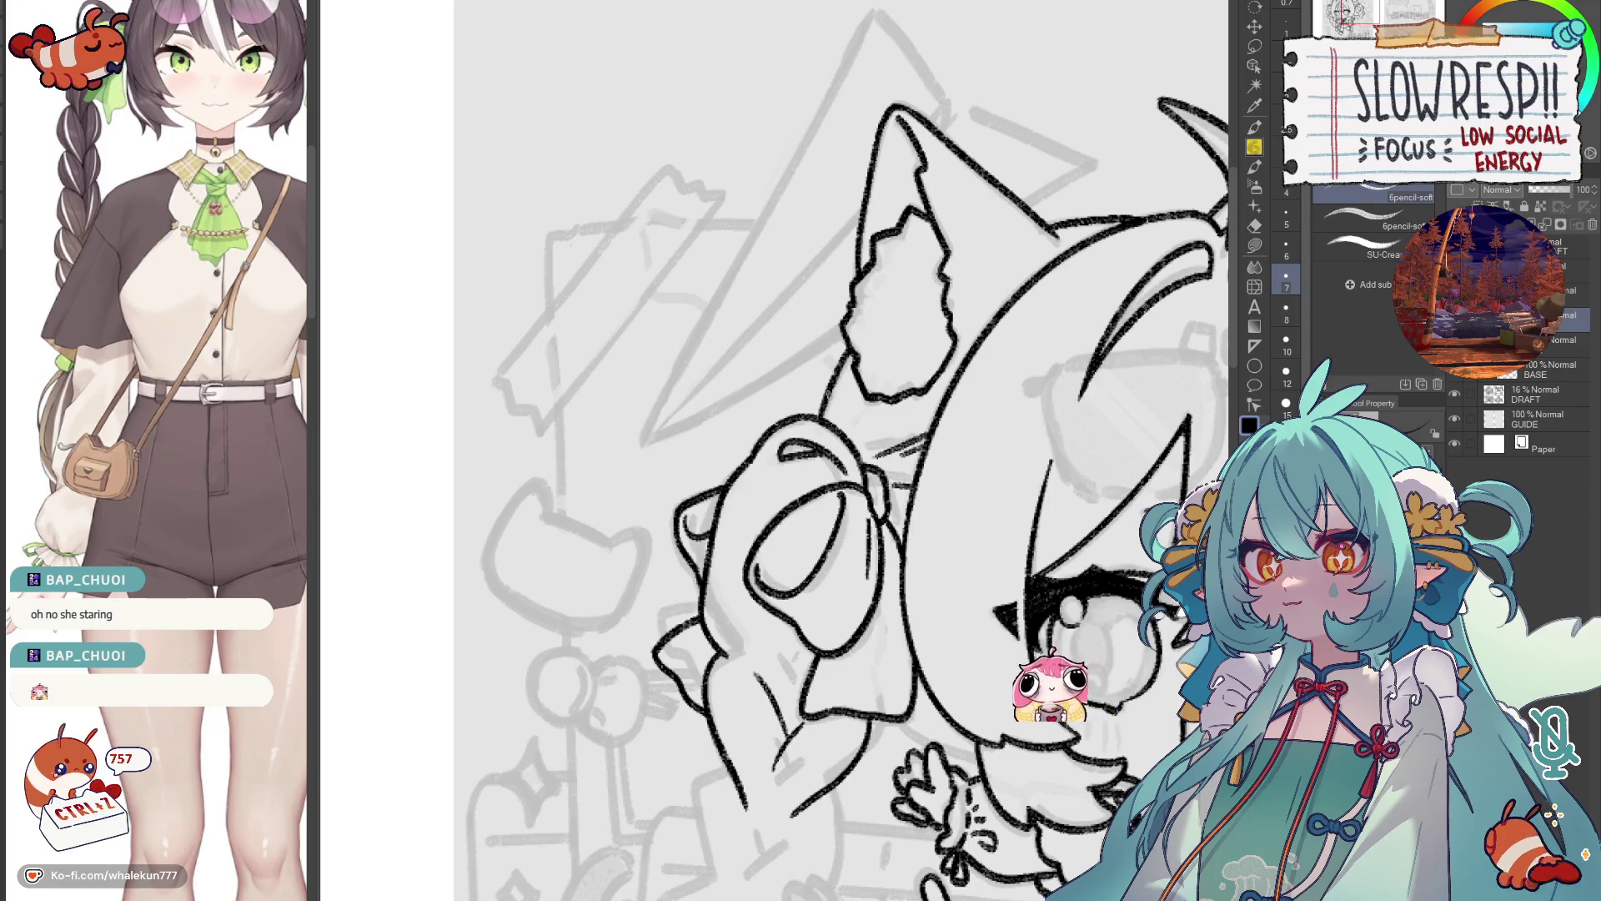
{"action": "key", "text": "ctrl+z"}
{"action": "key", "text": "ctrl+z"}
{"action": "key", "text": "ctrl+z"}
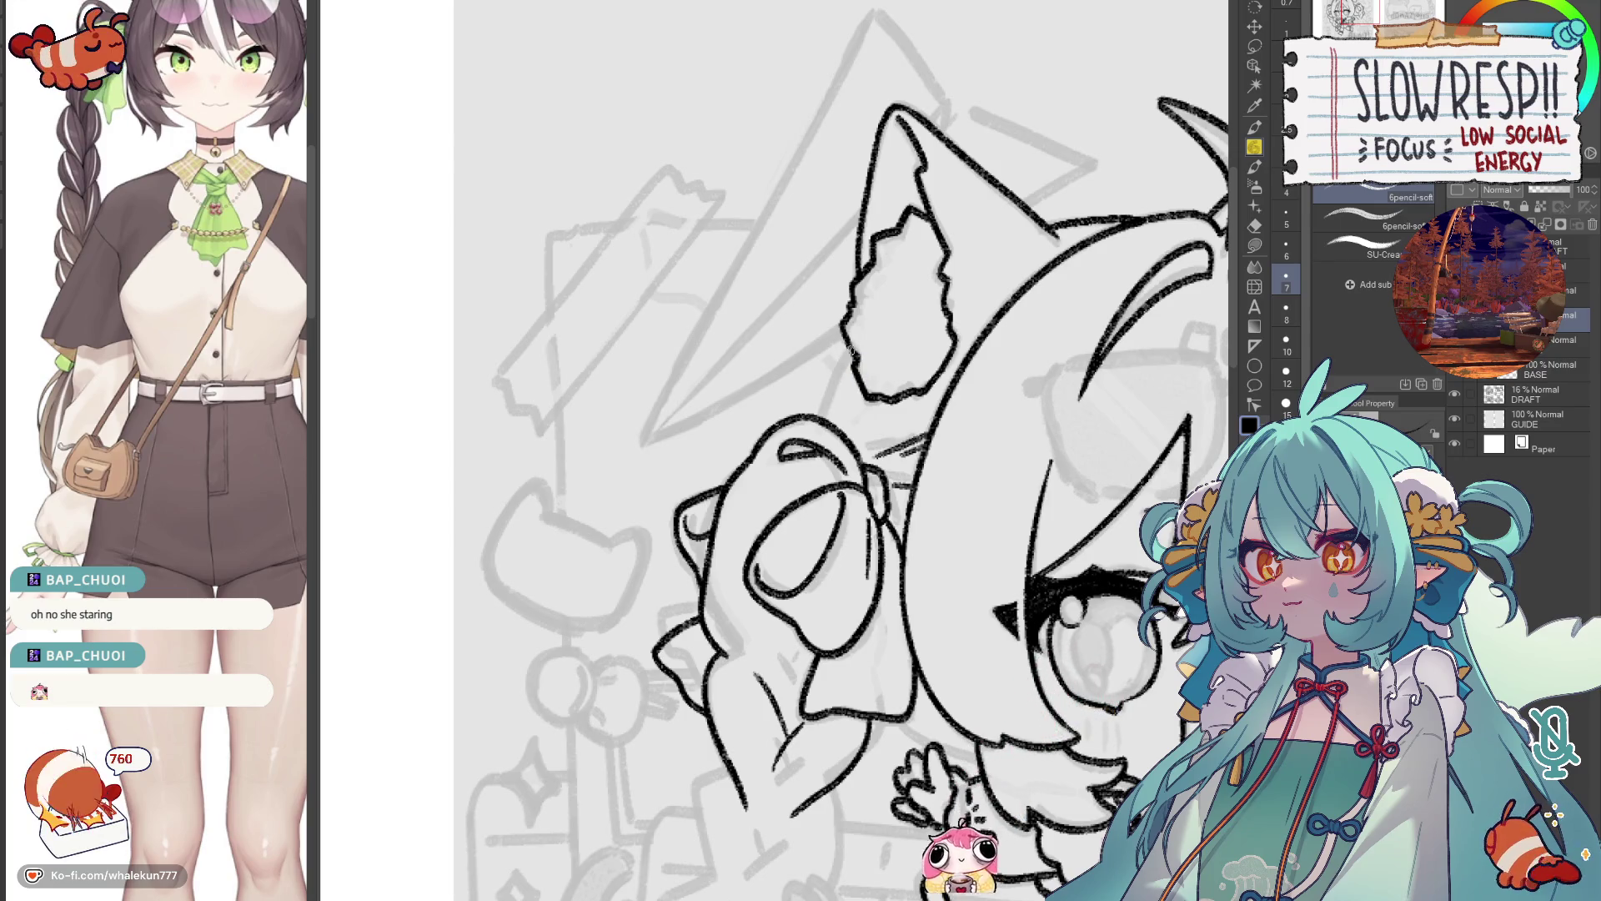
{"action": "key", "text": "ctrl+z"}
{"action": "key", "text": "ctrl+z"}
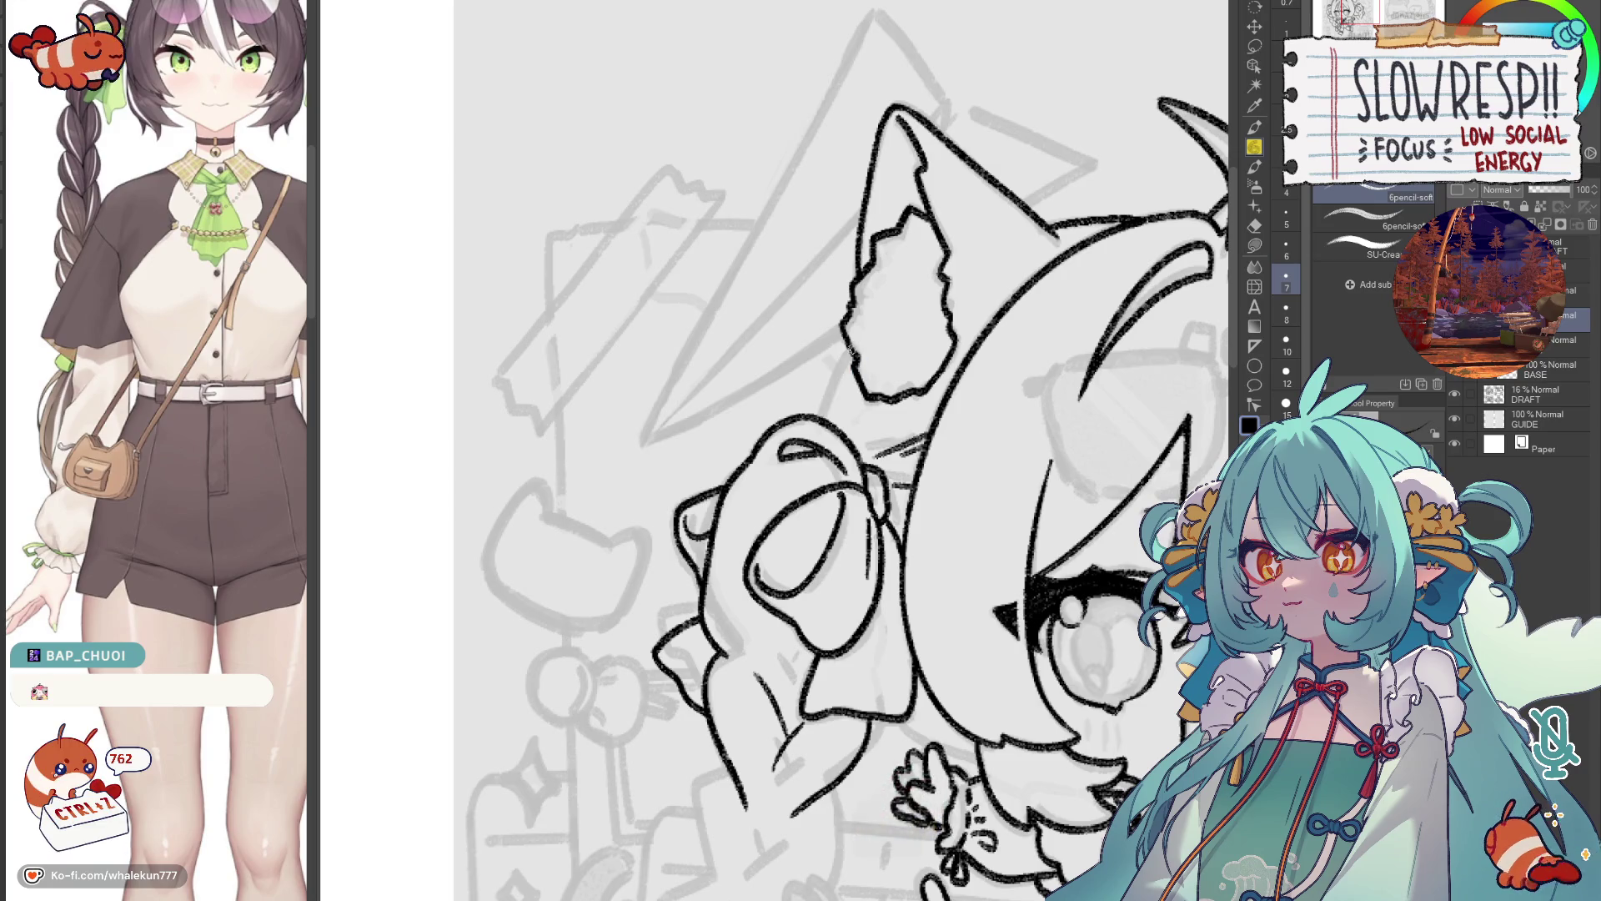
{"action": "key", "text": "ctrl+z"}
{"action": "key", "text": "ctrl+z"}
Ink both sides of the braid below the bow, checking it in mirrored view.
{"action": "left_click_drag", "start_coordinate": [867, 420], "coordinate": [866, 631]}
{"action": "scroll", "coordinate": [865, 631], "scroll_direction": "down", "scroll_amount": 5}
{"action": "key", "text": "h"}
{"action": "scroll", "coordinate": [885, 403], "scroll_direction": "up", "scroll_amount": 3}
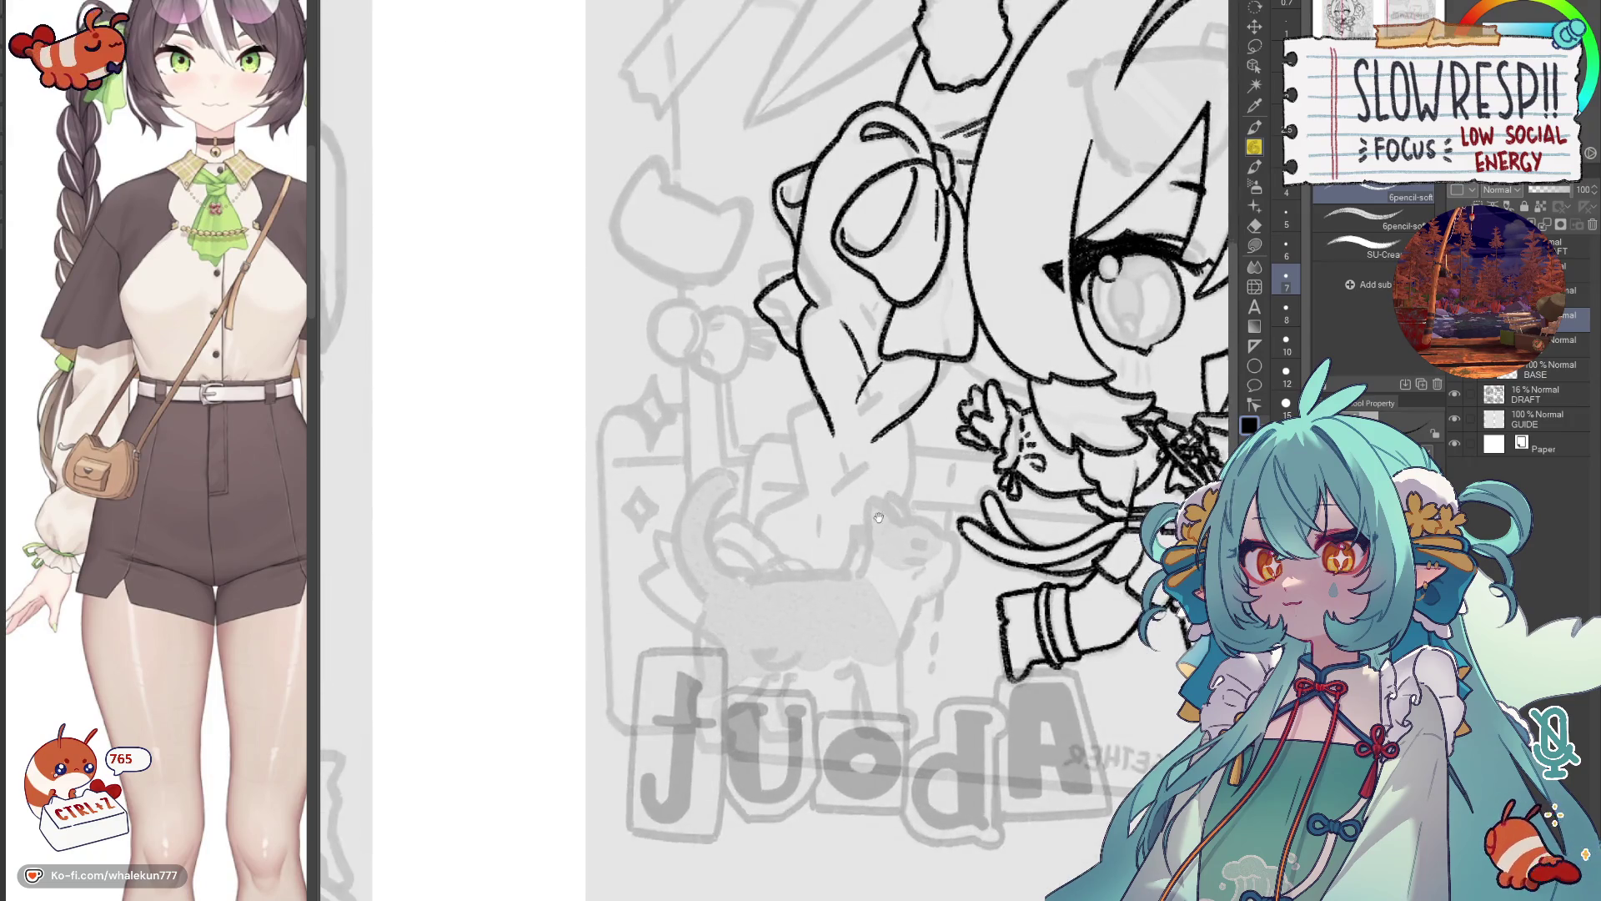
{"action": "scroll", "coordinate": [885, 403], "scroll_direction": "up", "scroll_amount": 1}
{"action": "mouse_move", "coordinate": [874, 367]}
{"action": "left_mouse_down"}
{"action": "mouse_move", "coordinate": [834, 440]}
{"action": "mouse_move", "coordinate": [855, 505]}
{"action": "left_mouse_up"}
{"action": "left_click_drag", "start_coordinate": [992, 391], "coordinate": [1003, 477]}
{"action": "key", "text": "ctrl+z"}
{"action": "key", "text": "ctrl+z"}
{"action": "left_click_drag", "start_coordinate": [992, 395], "coordinate": [1005, 467]}
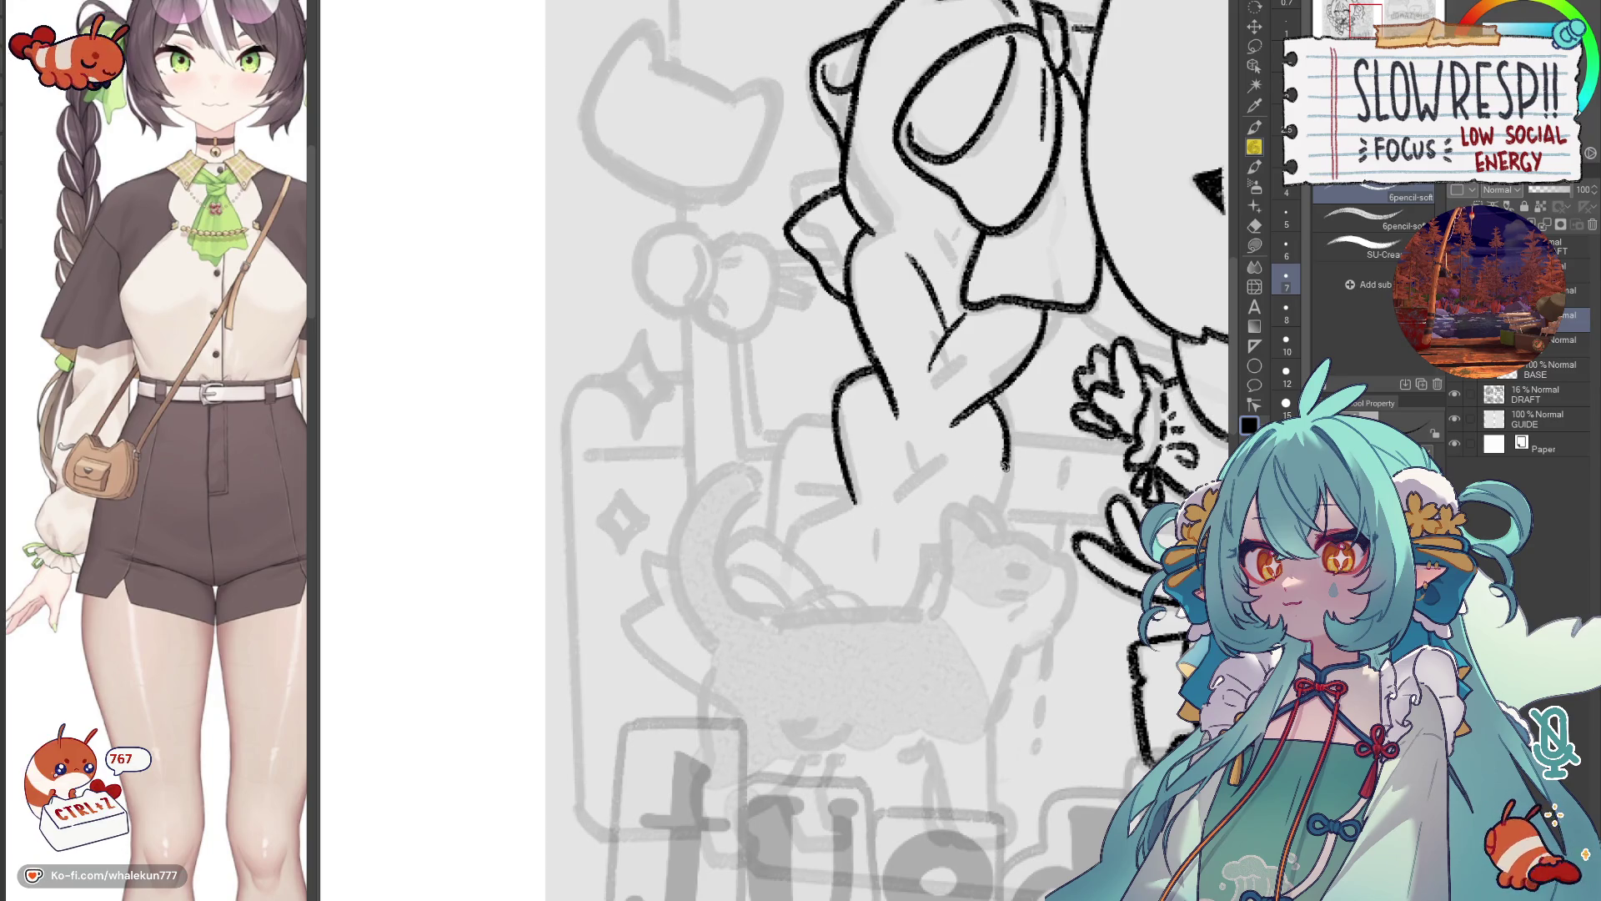
{"action": "scroll", "coordinate": [1001, 468], "scroll_direction": "down", "scroll_amount": 4}
{"action": "key", "text": "h"}
{"action": "key", "text": "h"}
{"action": "scroll", "coordinate": [972, 473], "scroll_direction": "up", "scroll_amount": 3}
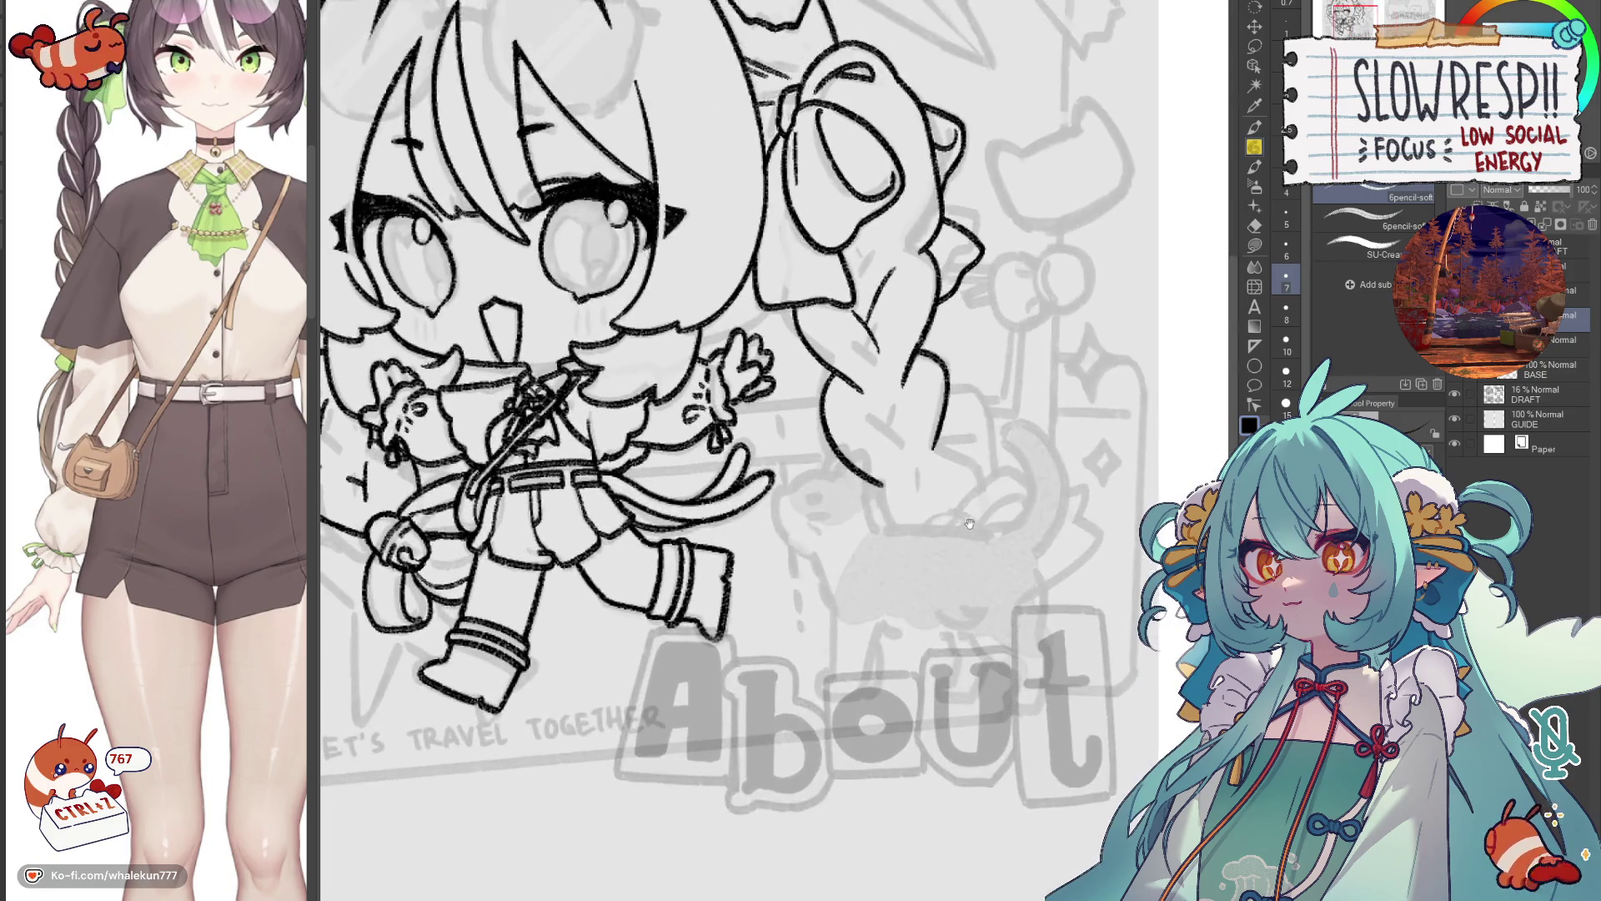
{"action": "scroll", "coordinate": [969, 523], "scroll_direction": "up", "scroll_amount": 2}
{"action": "scroll", "coordinate": [976, 499], "scroll_direction": "down", "scroll_amount": 5}
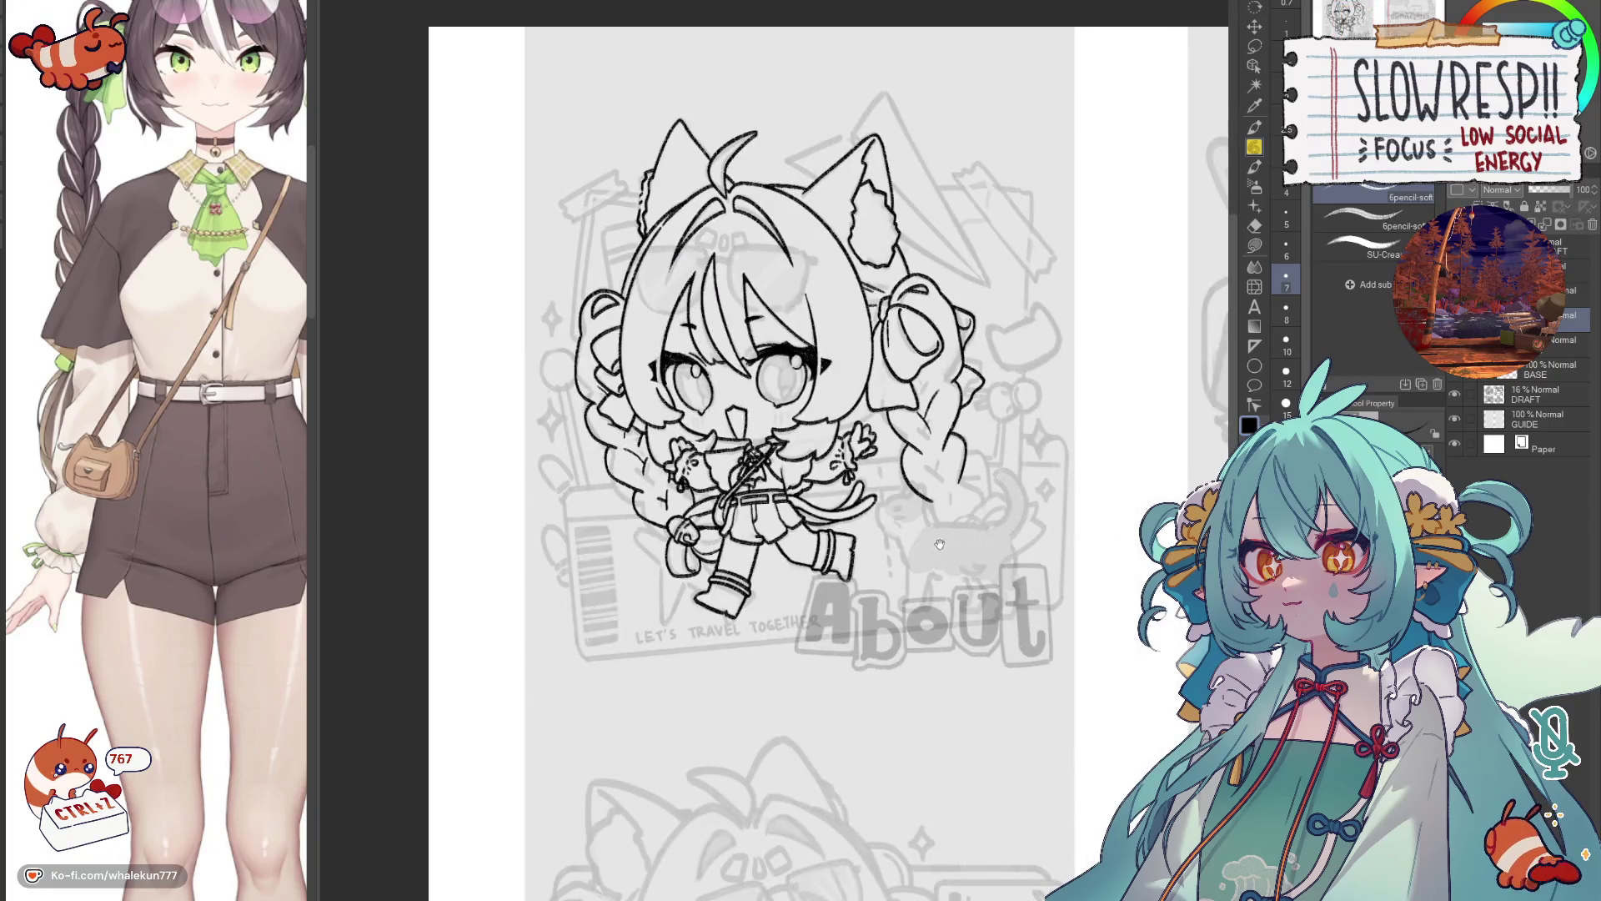
Check the drawing in a mirrored view, then ink the first strokes around the raised hand.
{"action": "key", "text": "h"}
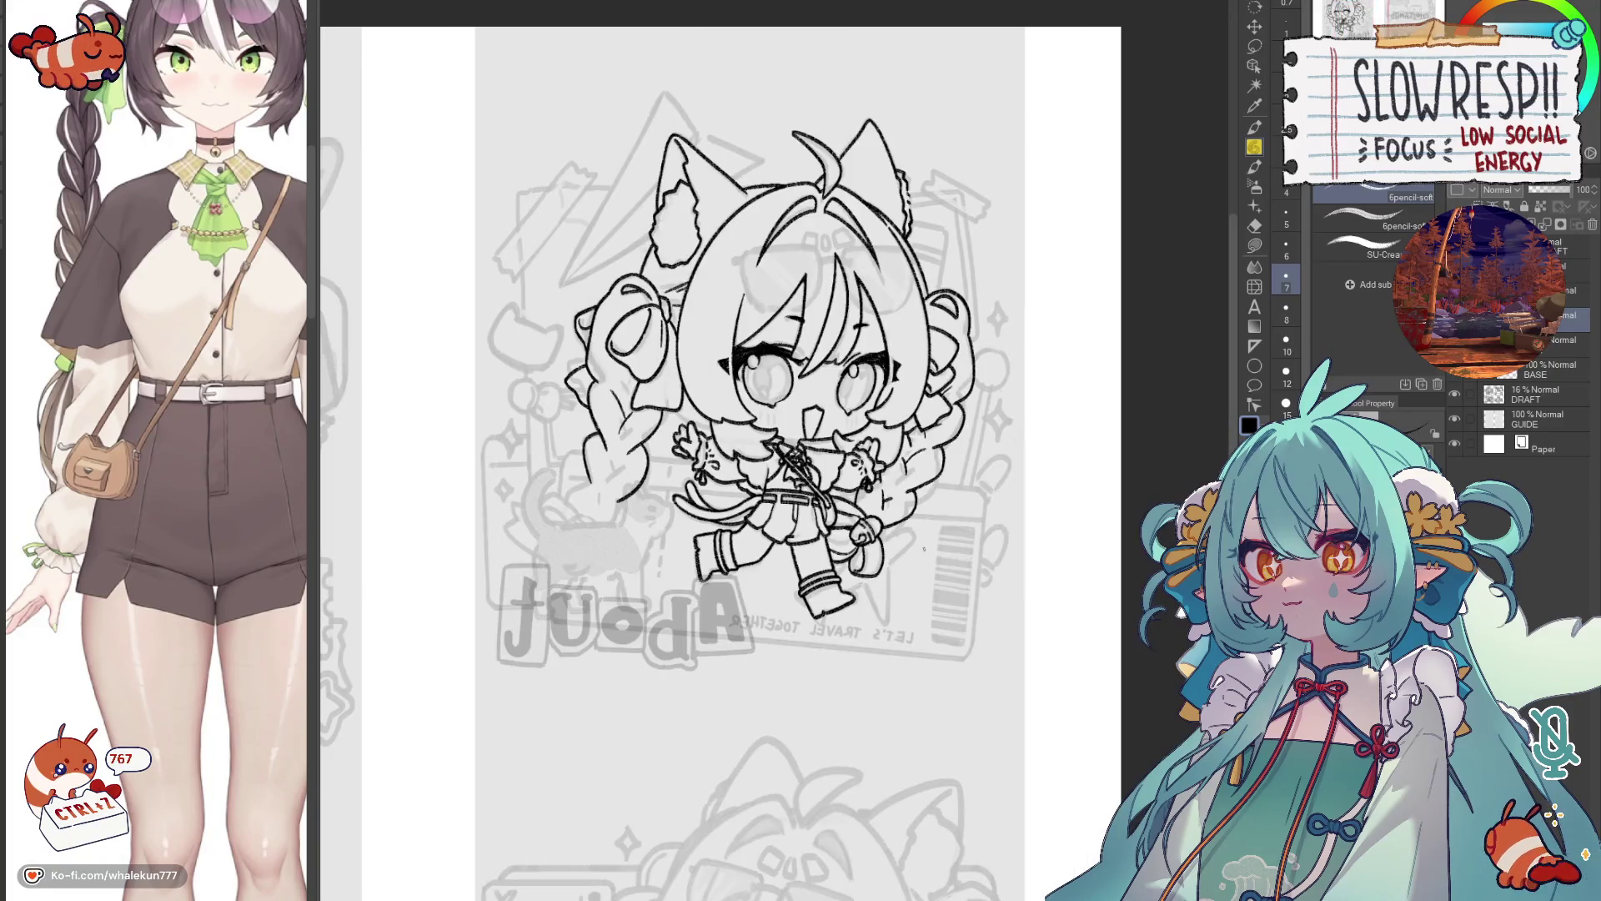
{"action": "key", "text": "h"}
{"action": "scroll", "coordinate": [924, 548], "scroll_direction": "up", "scroll_amount": 5}
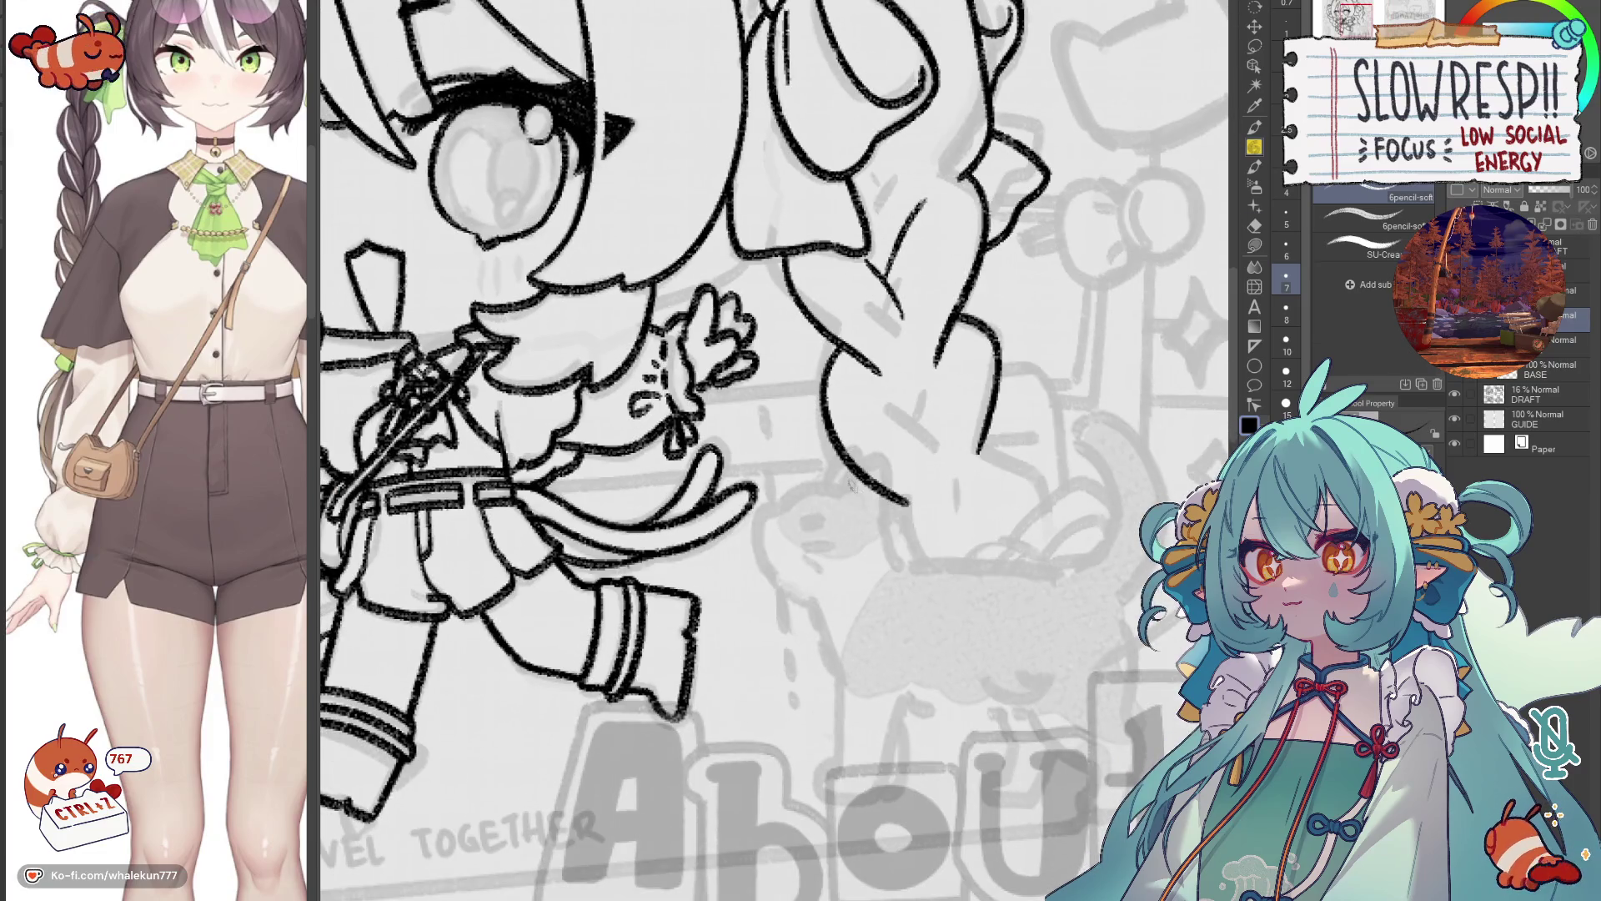
{"action": "key", "text": "e"}
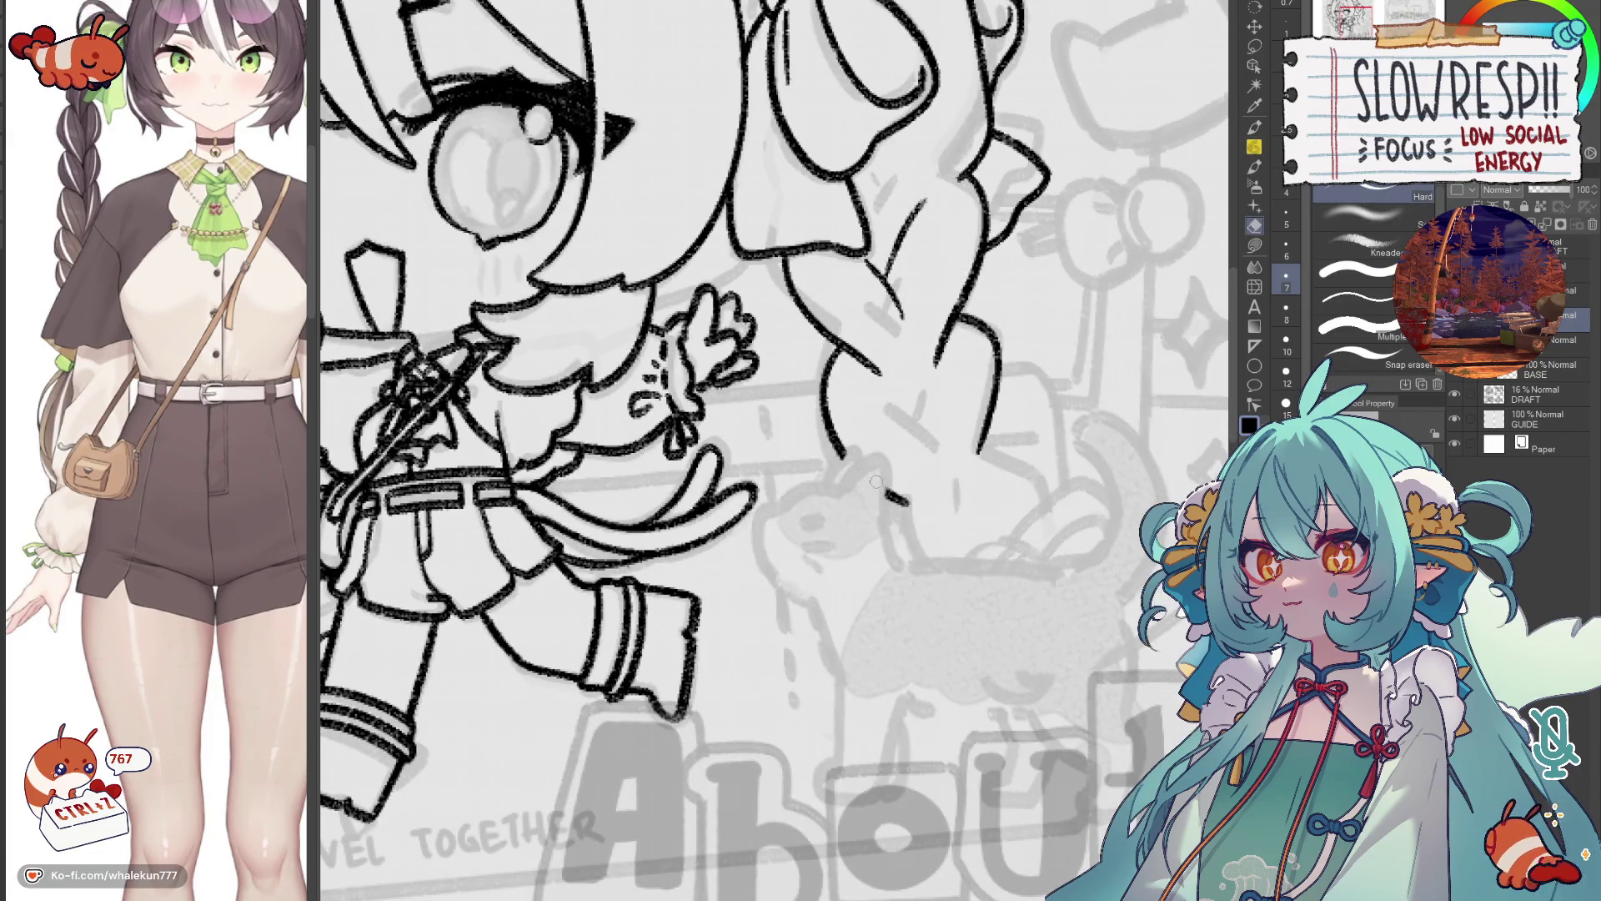
{"action": "key", "text": "p"}
{"action": "mouse_move", "coordinate": [832, 469]}
{"action": "left_mouse_down"}
{"action": "mouse_move", "coordinate": [822, 485]}
{"action": "mouse_move", "coordinate": [866, 448]}
{"action": "mouse_move", "coordinate": [852, 493]}
{"action": "mouse_move", "coordinate": [891, 457]}
{"action": "left_mouse_up"}
Rework the strokes below the hand and at its left end near the braid tip.
{"action": "key", "text": "ctrl+z"}
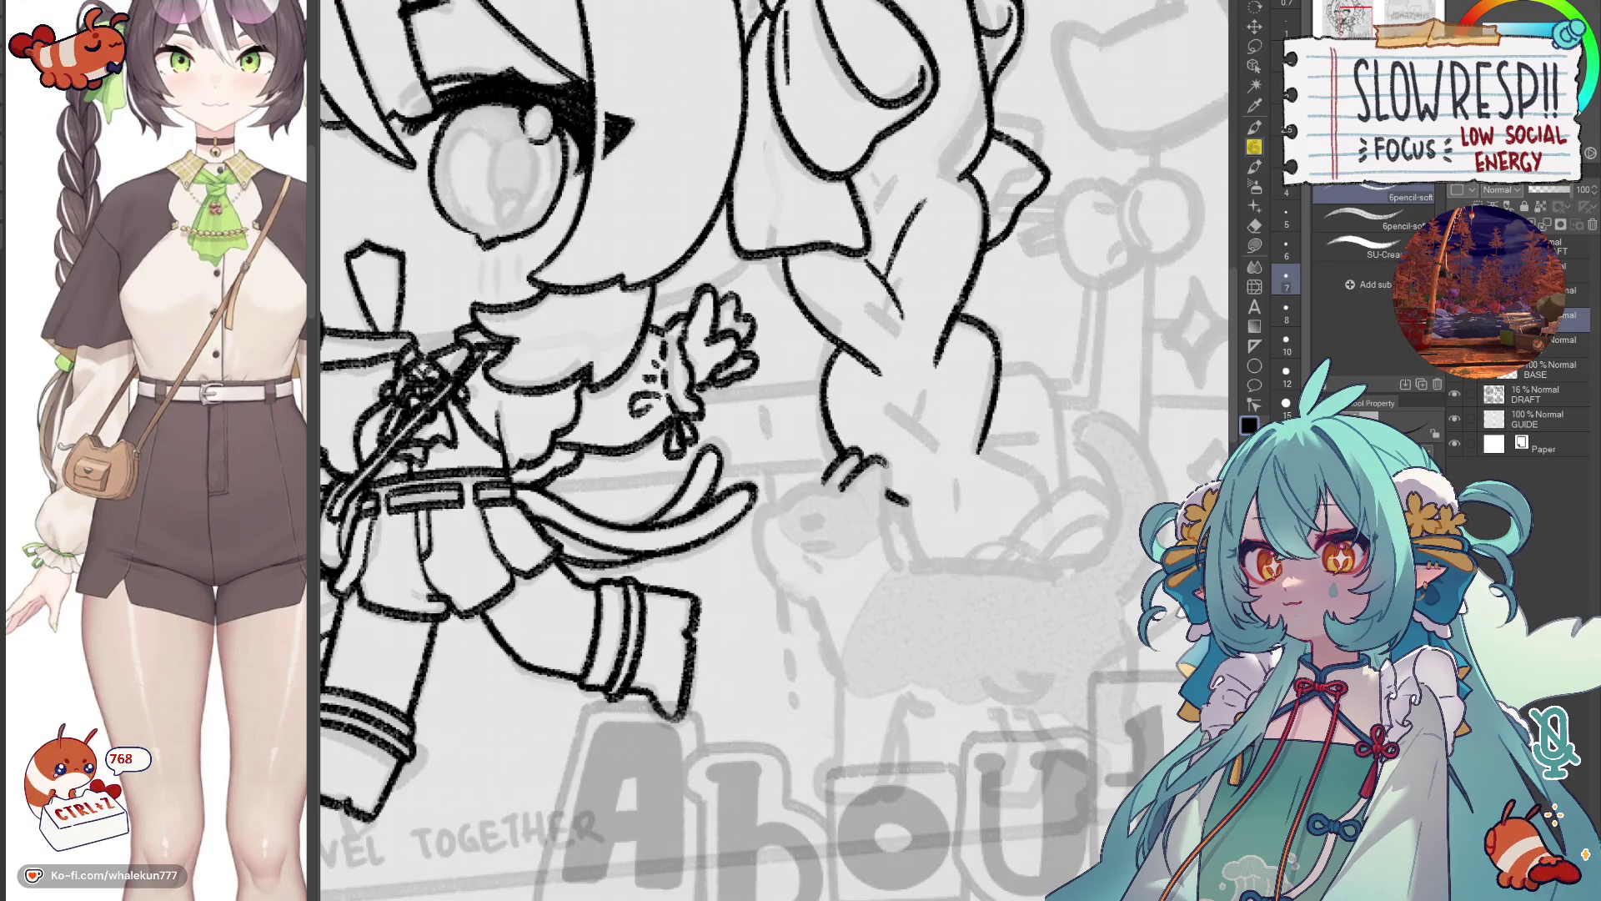
{"action": "key", "text": "ctrl+z"}
{"action": "key", "text": "ctrl+z"}
{"action": "mouse_move", "coordinate": [887, 520]}
{"action": "left_mouse_down"}
{"action": "mouse_move", "coordinate": [904, 470]}
{"action": "mouse_move", "coordinate": [924, 519]}
{"action": "left_mouse_up"}
{"action": "key", "text": "ctrl+z"}
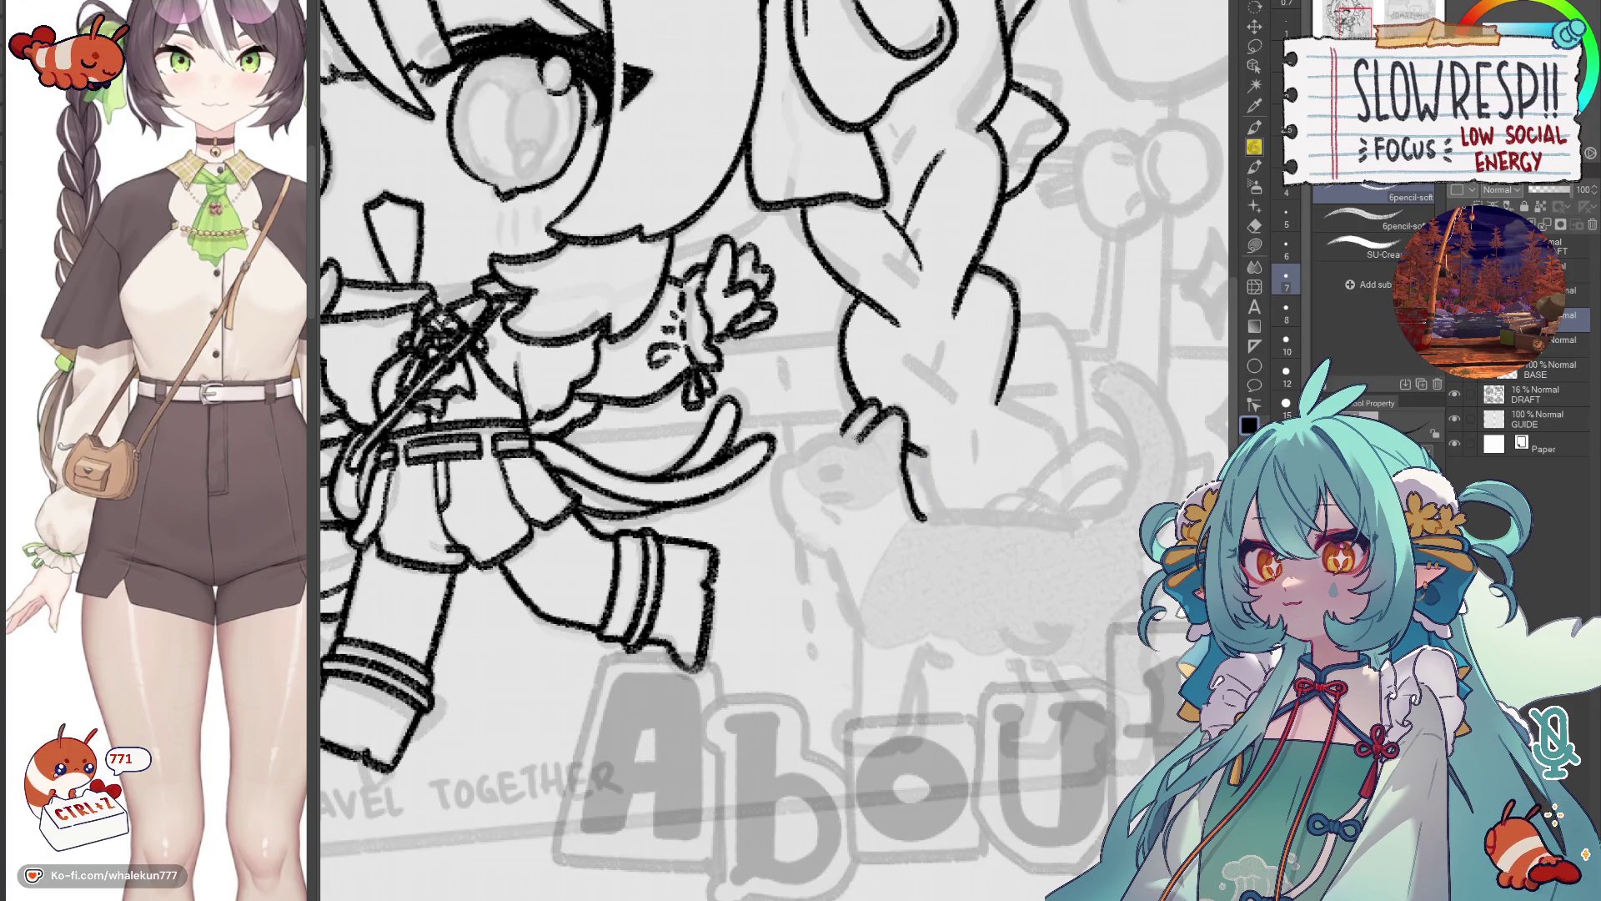
{"action": "mouse_move", "coordinate": [792, 456]}
{"action": "left_mouse_down"}
{"action": "mouse_move", "coordinate": [776, 467]}
{"action": "mouse_move", "coordinate": [834, 550]}
{"action": "left_mouse_up"}
{"action": "key", "text": "ctrl+z"}
{"action": "left_click_drag", "start_coordinate": [846, 450], "coordinate": [859, 435]}
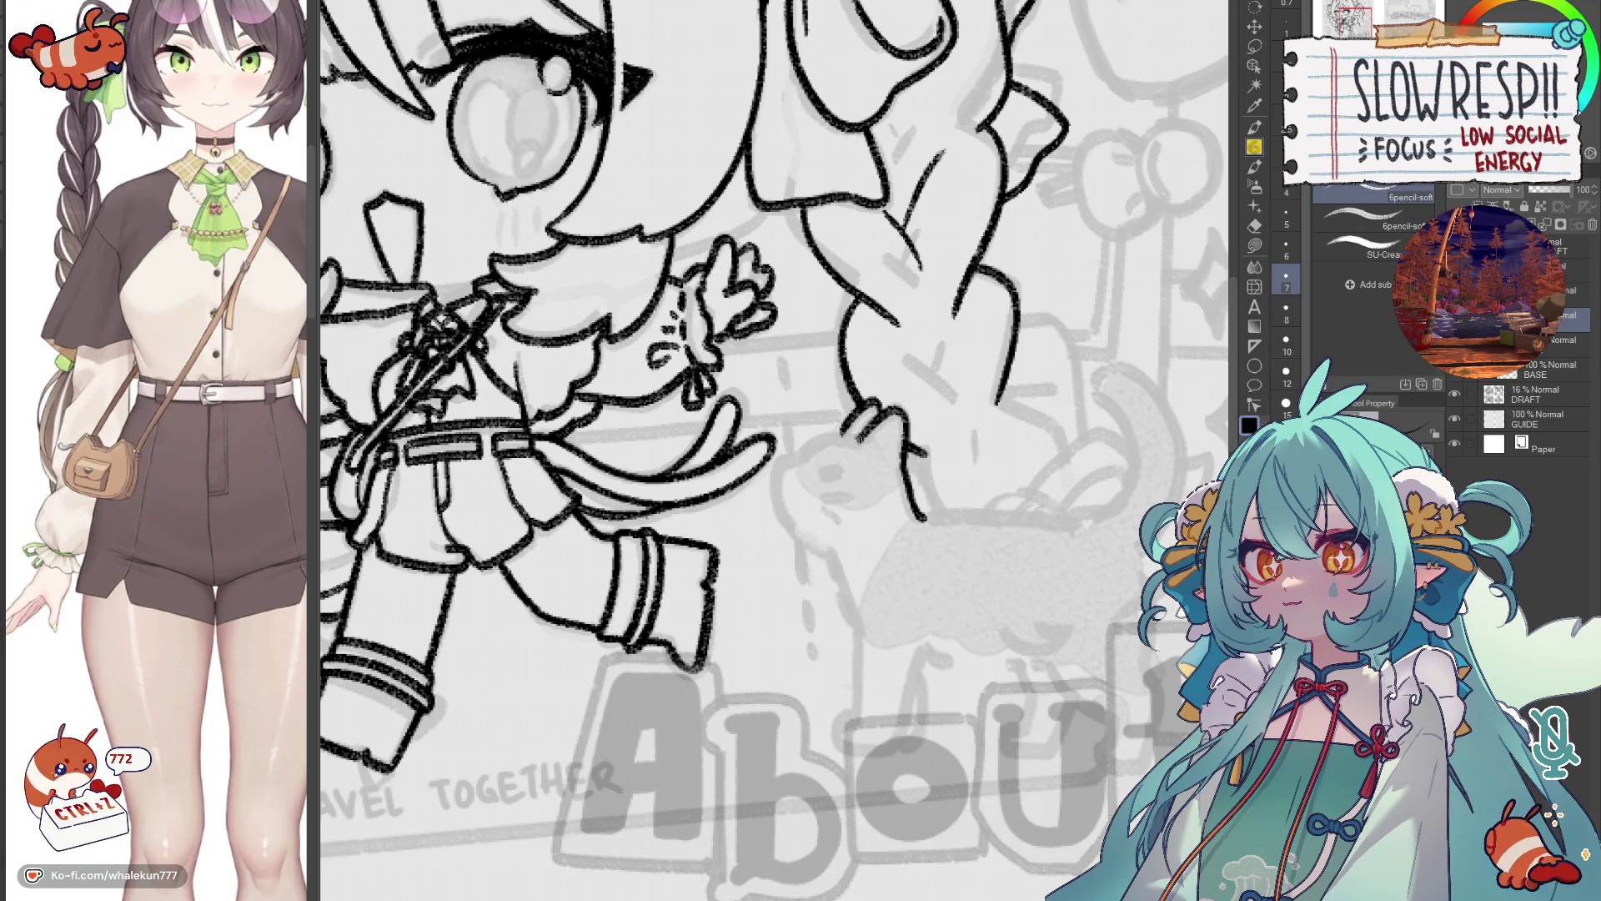
Ink the hand's left side and right edge, checking the lines in a mirrored view.
{"action": "key", "text": "h"}
{"action": "key", "text": "h"}
{"action": "key", "text": "ctrl+z"}
{"action": "mouse_move", "coordinate": [830, 439]}
{"action": "left_mouse_down"}
{"action": "mouse_move", "coordinate": [782, 516]}
{"action": "mouse_move", "coordinate": [834, 558]}
{"action": "left_mouse_up"}
{"action": "key", "text": "ctrl+z"}
{"action": "key", "text": "h"}
{"action": "key", "text": "ctrl+z"}
{"action": "mouse_move", "coordinate": [930, 442]}
{"action": "left_mouse_down"}
{"action": "mouse_move", "coordinate": [939, 500]}
{"action": "mouse_move", "coordinate": [893, 539]}
{"action": "left_mouse_up"}
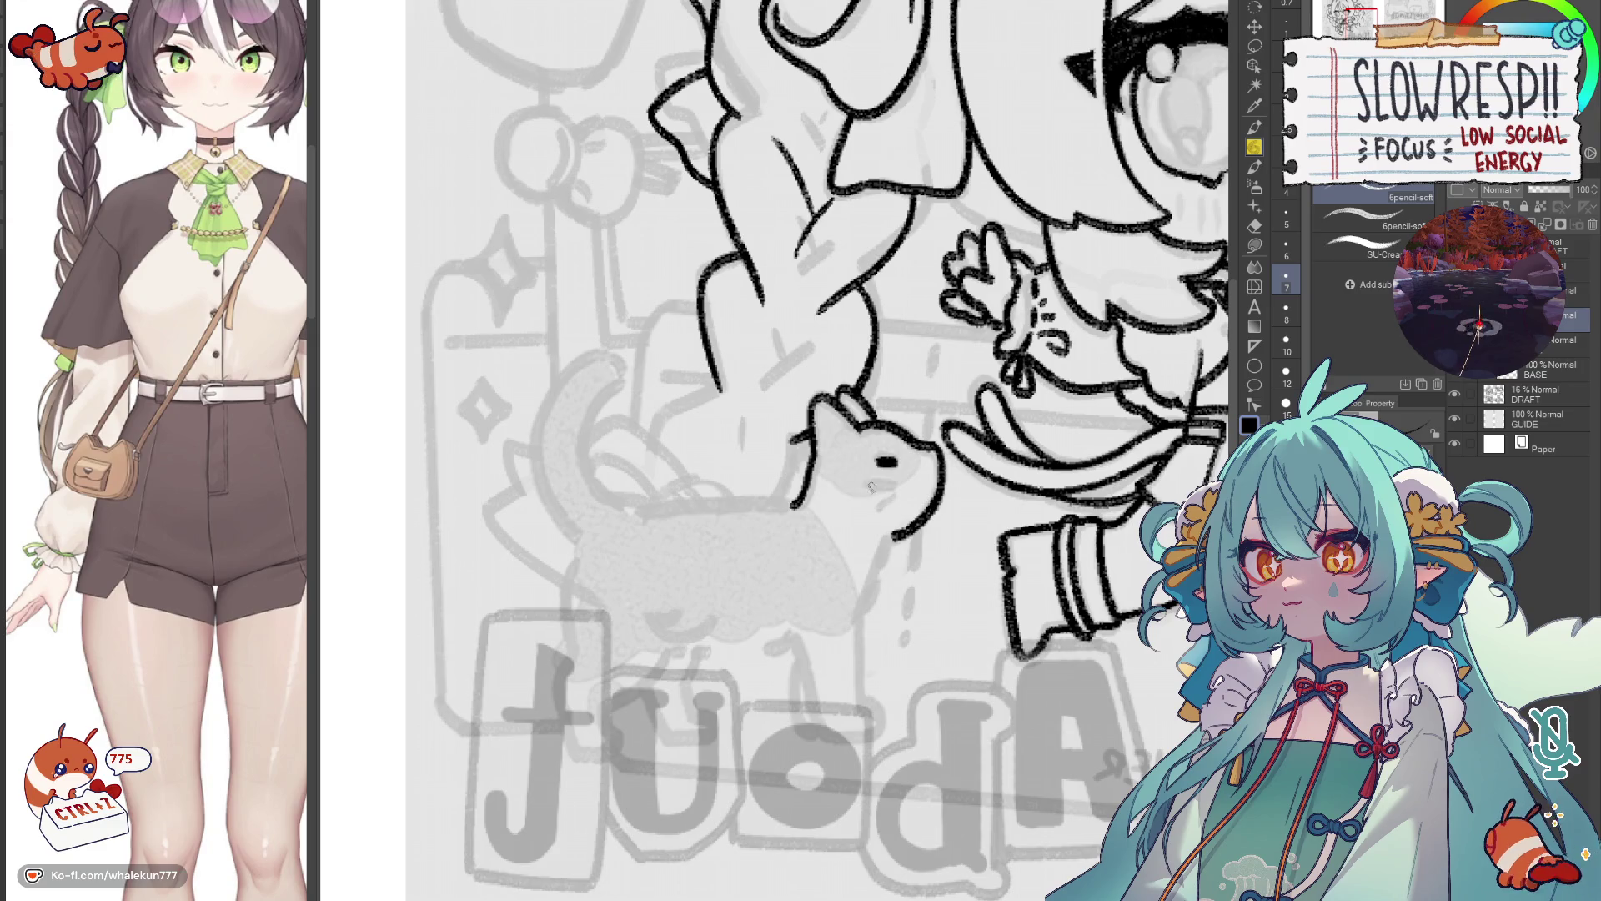
Bring the small cat into view and ink a line down from its chest.
{"action": "key", "text": "h"}
{"action": "left_click_drag", "start_coordinate": [753, 532], "coordinate": [793, 492]}
{"action": "key", "text": "h"}
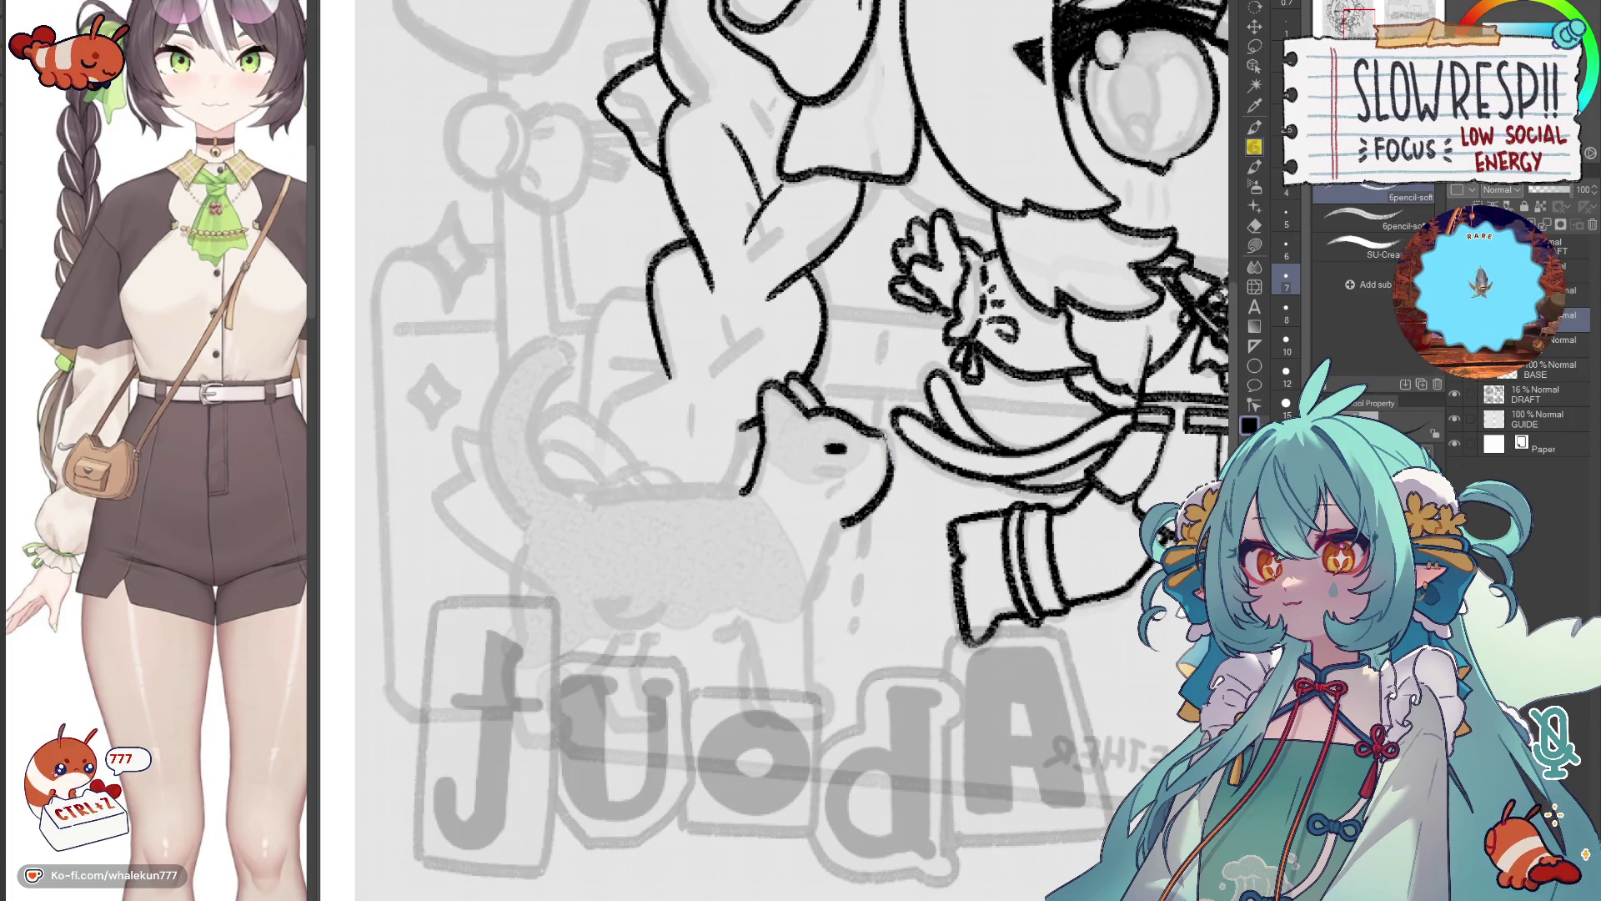
{"action": "key", "text": "h"}
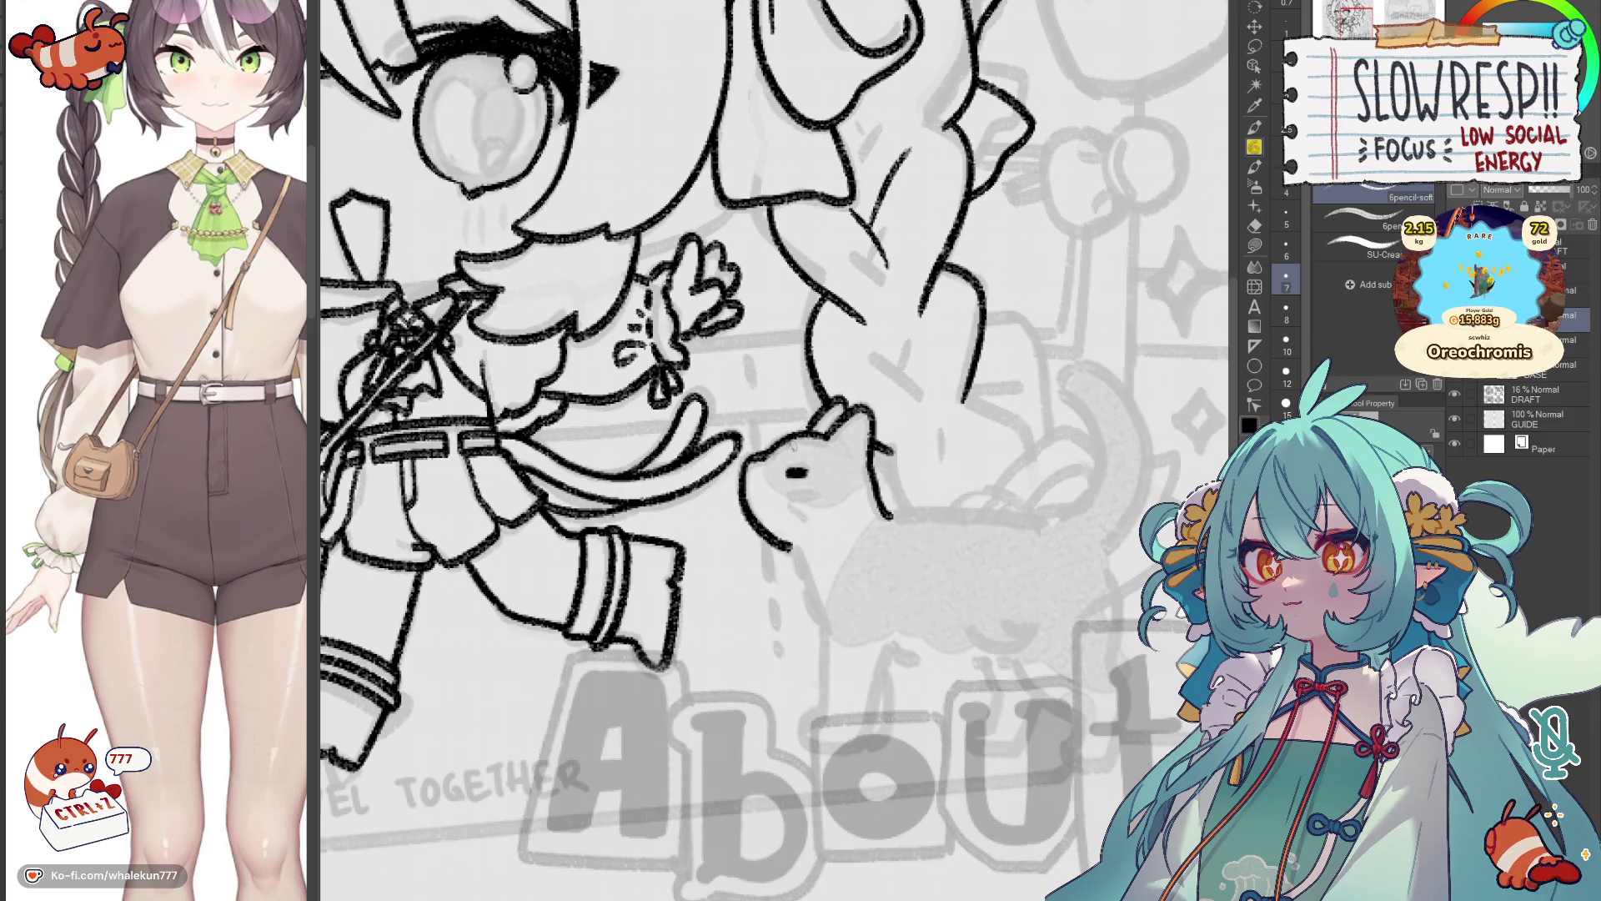
{"action": "left_click_drag", "start_coordinate": [793, 445], "coordinate": [778, 352]}
{"action": "key", "text": "h"}
{"action": "mouse_move", "coordinate": [730, 440]}
{"action": "left_mouse_down"}
{"action": "mouse_move", "coordinate": [870, 457]}
{"action": "mouse_move", "coordinate": [838, 487]}
{"action": "left_mouse_up"}
{"action": "key", "text": "ctrl+z"}
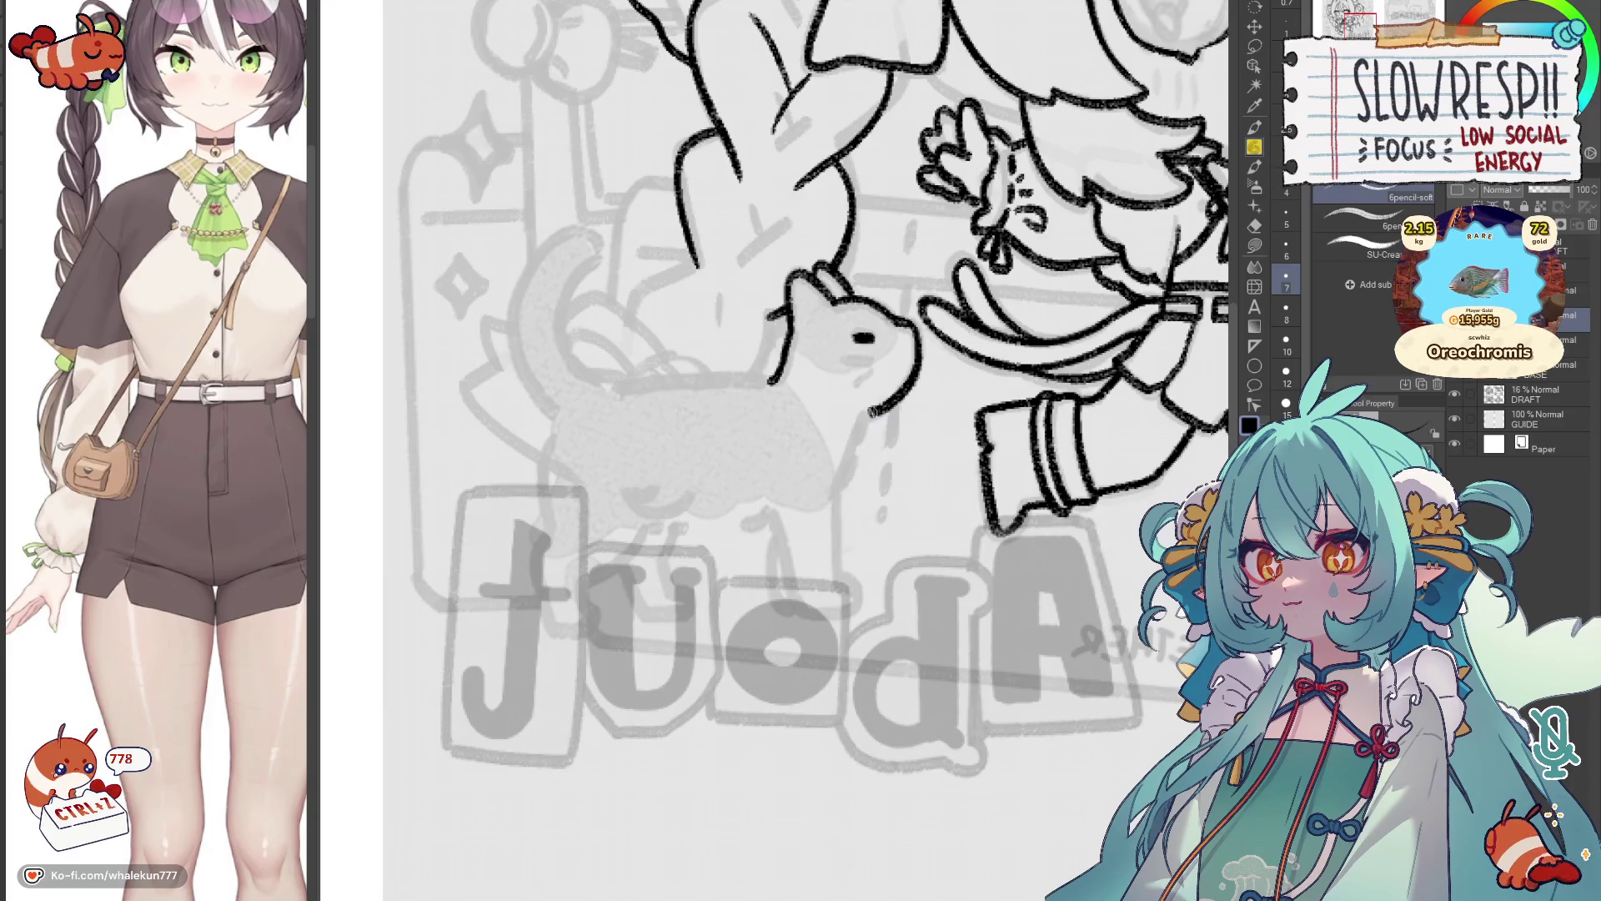
{"action": "left_click_drag", "start_coordinate": [868, 415], "coordinate": [828, 499]}
Redraw the cat's chest line, checking it in a mirrored view.
{"action": "key", "text": "h"}
{"action": "mouse_move", "coordinate": [898, 400]}
{"action": "left_mouse_down"}
{"action": "mouse_move", "coordinate": [954, 461]}
{"action": "mouse_move", "coordinate": [934, 400]}
{"action": "mouse_move", "coordinate": [955, 342]}
{"action": "left_mouse_up"}
{"action": "key", "text": "h"}
{"action": "left_click_drag", "start_coordinate": [864, 397], "coordinate": [815, 543]}
{"action": "key", "text": "ctrl+z"}
{"action": "mouse_move", "coordinate": [867, 388]}
{"action": "left_mouse_down"}
{"action": "mouse_move", "coordinate": [817, 540]}
{"action": "mouse_move", "coordinate": [890, 482]}
{"action": "mouse_move", "coordinate": [861, 368]}
{"action": "mouse_move", "coordinate": [831, 345]}
{"action": "mouse_move", "coordinate": [933, 370]}
{"action": "mouse_move", "coordinate": [916, 448]}
{"action": "mouse_move", "coordinate": [959, 432]}
{"action": "mouse_move", "coordinate": [959, 296]}
{"action": "left_mouse_up"}
{"action": "key", "text": "h"}
{"action": "key", "text": "h"}
{"action": "key", "text": "ctrl+z"}
{"action": "key", "text": "h"}
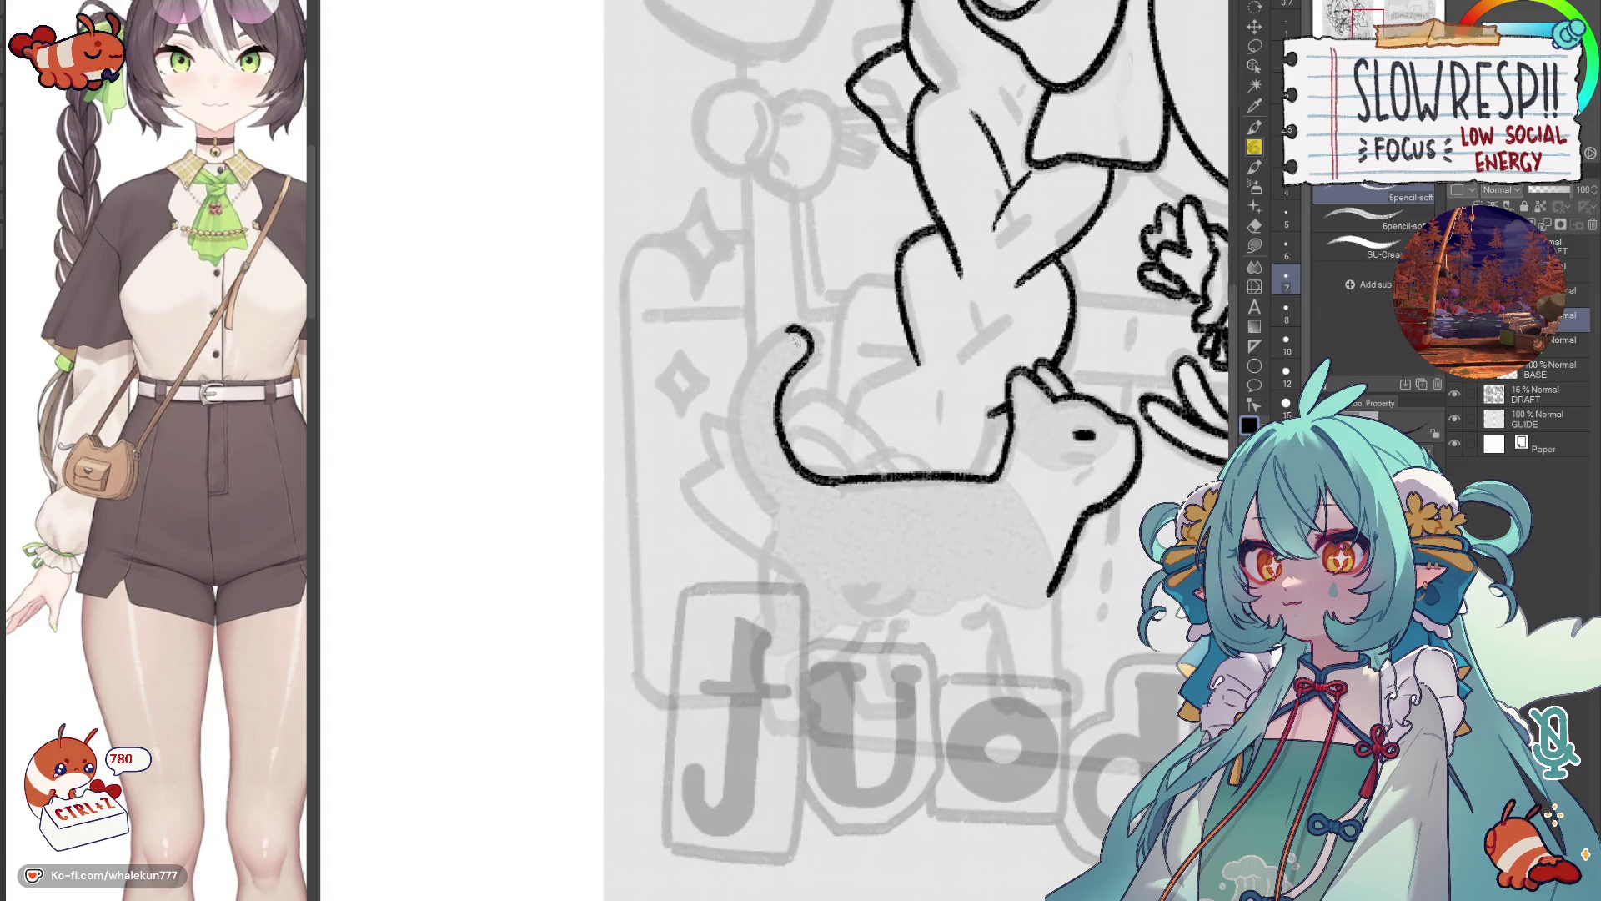
Ink the cat's back line and the outer curve of its upward-curling tail.
{"action": "mouse_move", "coordinate": [792, 327]}
{"action": "left_mouse_down"}
{"action": "mouse_move", "coordinate": [744, 371]}
{"action": "mouse_move", "coordinate": [734, 457]}
{"action": "mouse_move", "coordinate": [766, 487]}
{"action": "left_mouse_up"}
{"action": "key", "text": "ctrl+z"}
{"action": "mouse_move", "coordinate": [788, 328]}
{"action": "left_mouse_down"}
{"action": "mouse_move", "coordinate": [738, 375]}
{"action": "mouse_move", "coordinate": [734, 476]}
{"action": "mouse_move", "coordinate": [767, 505]}
{"action": "left_mouse_up"}
{"action": "key", "text": "ctrl+z"}
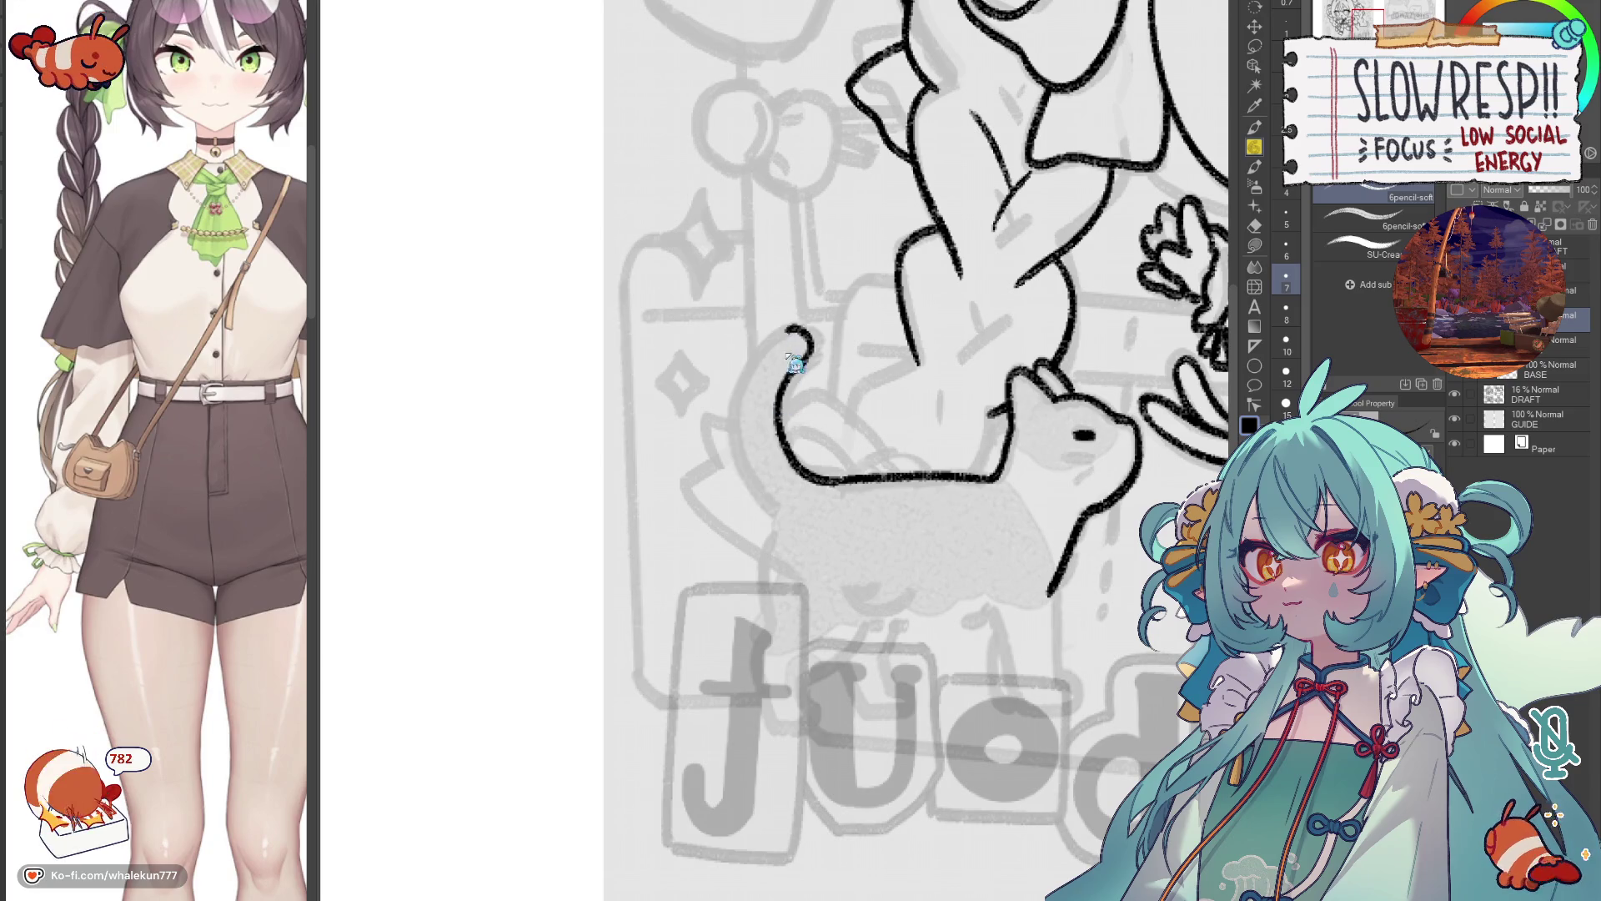
{"action": "mouse_move", "coordinate": [787, 329]}
{"action": "left_mouse_down"}
{"action": "mouse_move", "coordinate": [738, 400]}
{"action": "mouse_move", "coordinate": [776, 505]}
{"action": "left_mouse_up"}
{"action": "key", "text": "h"}
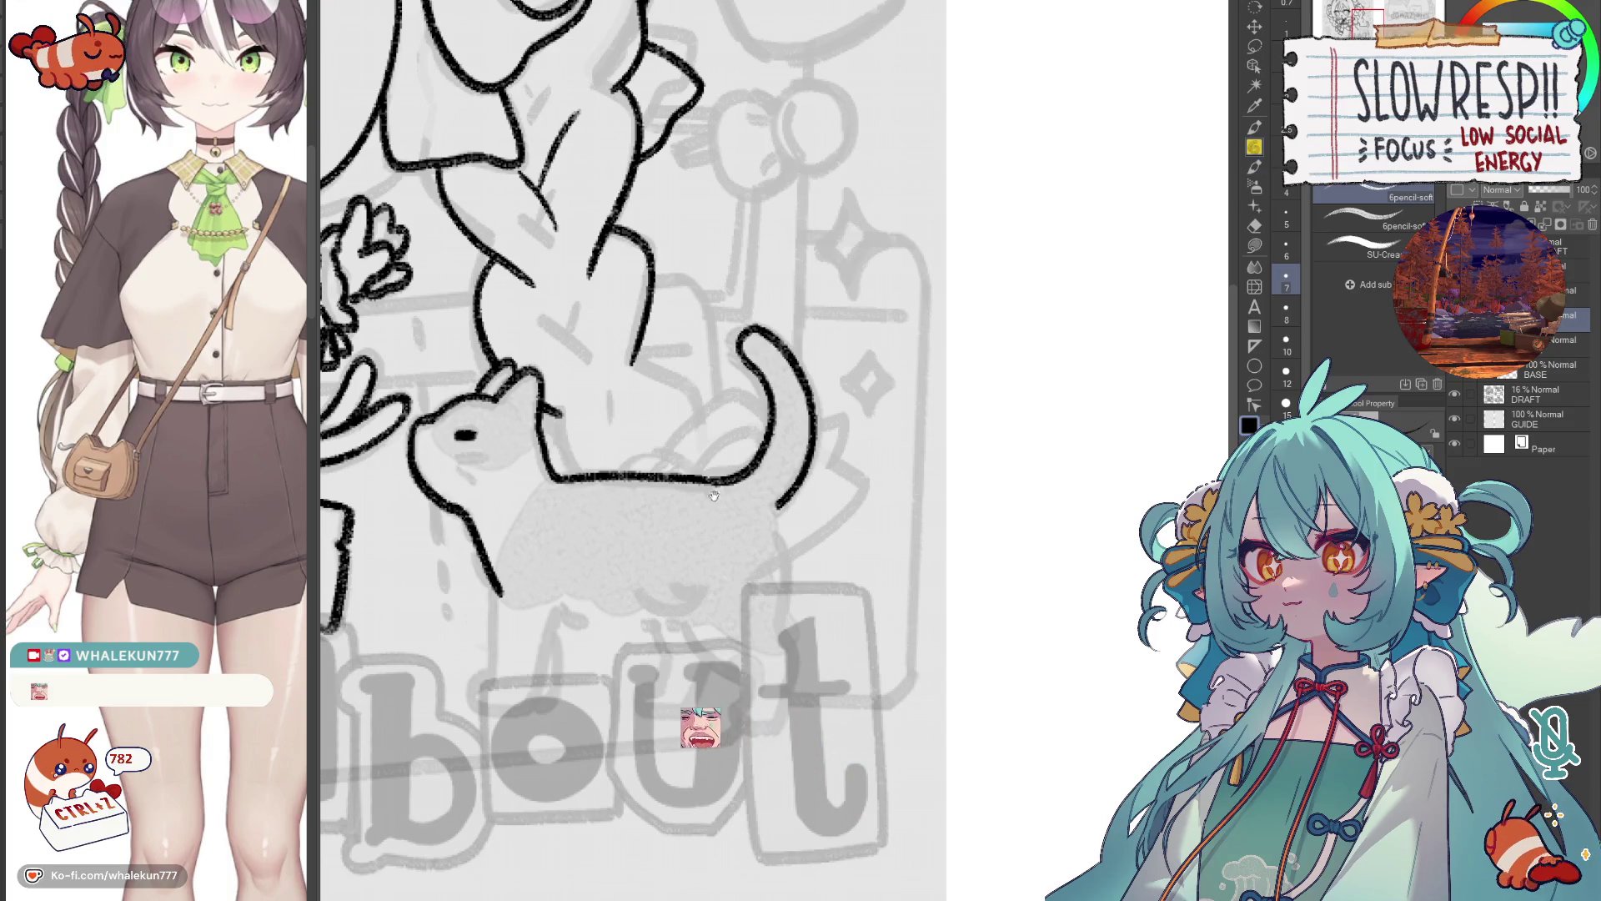
Redraw the longer line and the stroke near the cat's head.
{"action": "left_click_drag", "start_coordinate": [634, 418], "coordinate": [830, 470]}
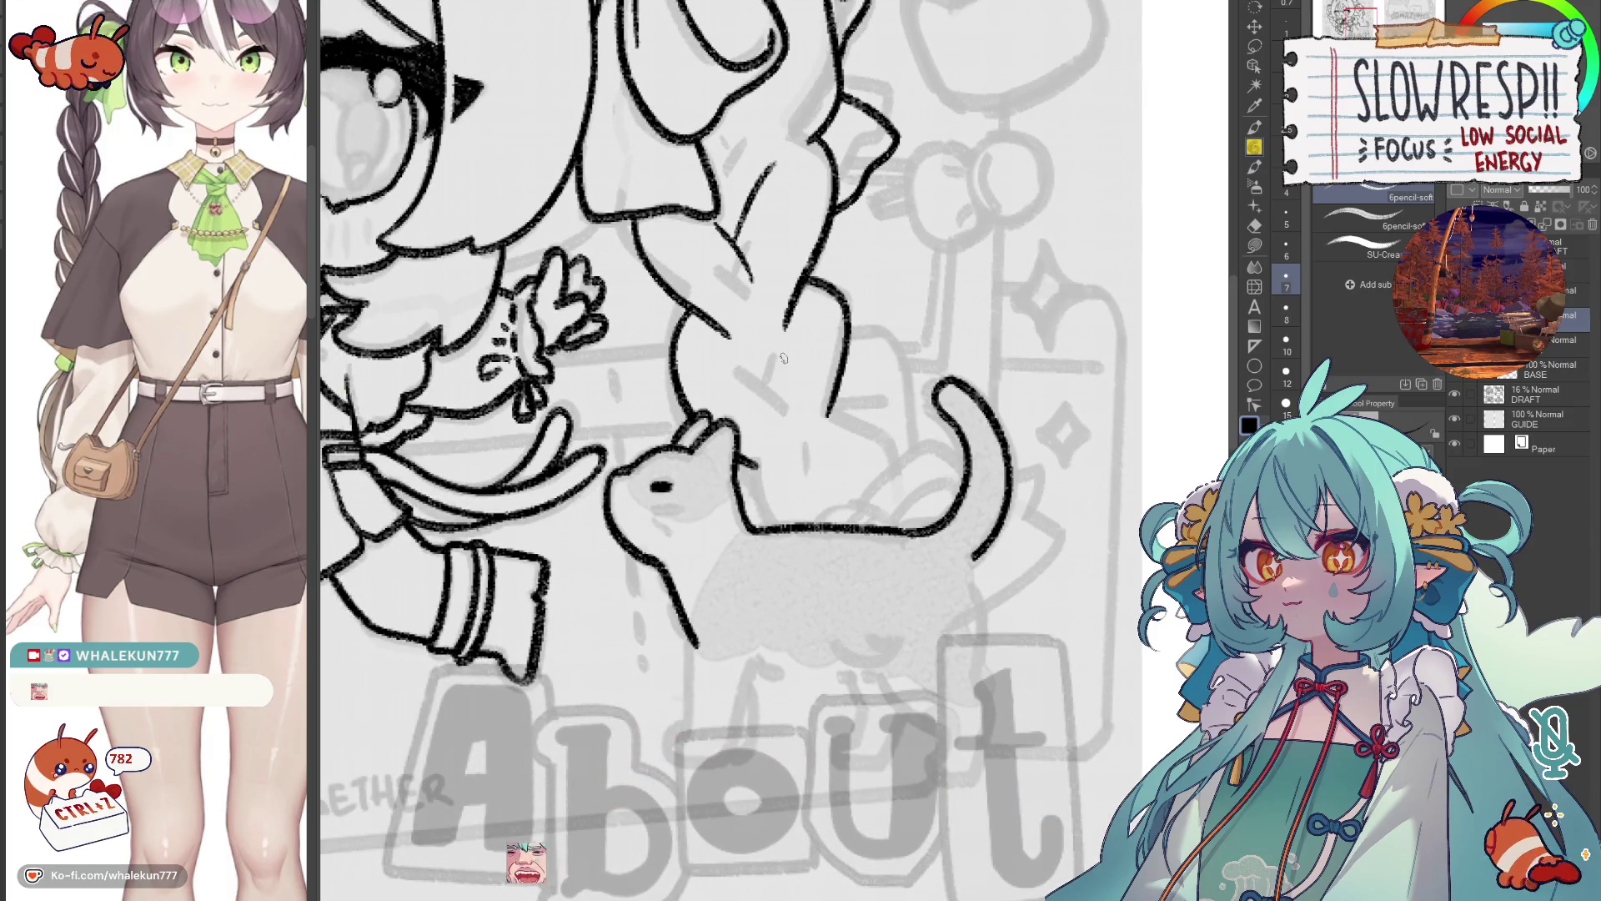
{"action": "key", "text": "ctrl+z"}
{"action": "left_click_drag", "start_coordinate": [776, 367], "coordinate": [762, 408]}
{"action": "key", "text": "ctrl+z"}
{"action": "left_click_drag", "start_coordinate": [786, 339], "coordinate": [751, 446]}
{"action": "key", "text": "ctrl+z"}
{"action": "mouse_move", "coordinate": [801, 380]}
{"action": "left_mouse_down"}
{"action": "mouse_move", "coordinate": [751, 433]}
{"action": "mouse_move", "coordinate": [955, 388]}
{"action": "mouse_move", "coordinate": [871, 408]}
{"action": "mouse_move", "coordinate": [863, 454]}
{"action": "left_mouse_up"}
{"action": "key", "text": "h"}
Rework the line along the cat's back and the short vertical stroke below it.
{"action": "key", "text": "ctrl+z"}
{"action": "mouse_move", "coordinate": [922, 375]}
{"action": "left_mouse_down"}
{"action": "mouse_move", "coordinate": [876, 407]}
{"action": "mouse_move", "coordinate": [873, 492]}
{"action": "mouse_move", "coordinate": [867, 408]}
{"action": "mouse_move", "coordinate": [871, 481]}
{"action": "mouse_move", "coordinate": [890, 390]}
{"action": "mouse_move", "coordinate": [873, 485]}
{"action": "left_mouse_up"}
{"action": "key", "text": "ctrl+z"}
{"action": "key", "text": "ctrl+z"}
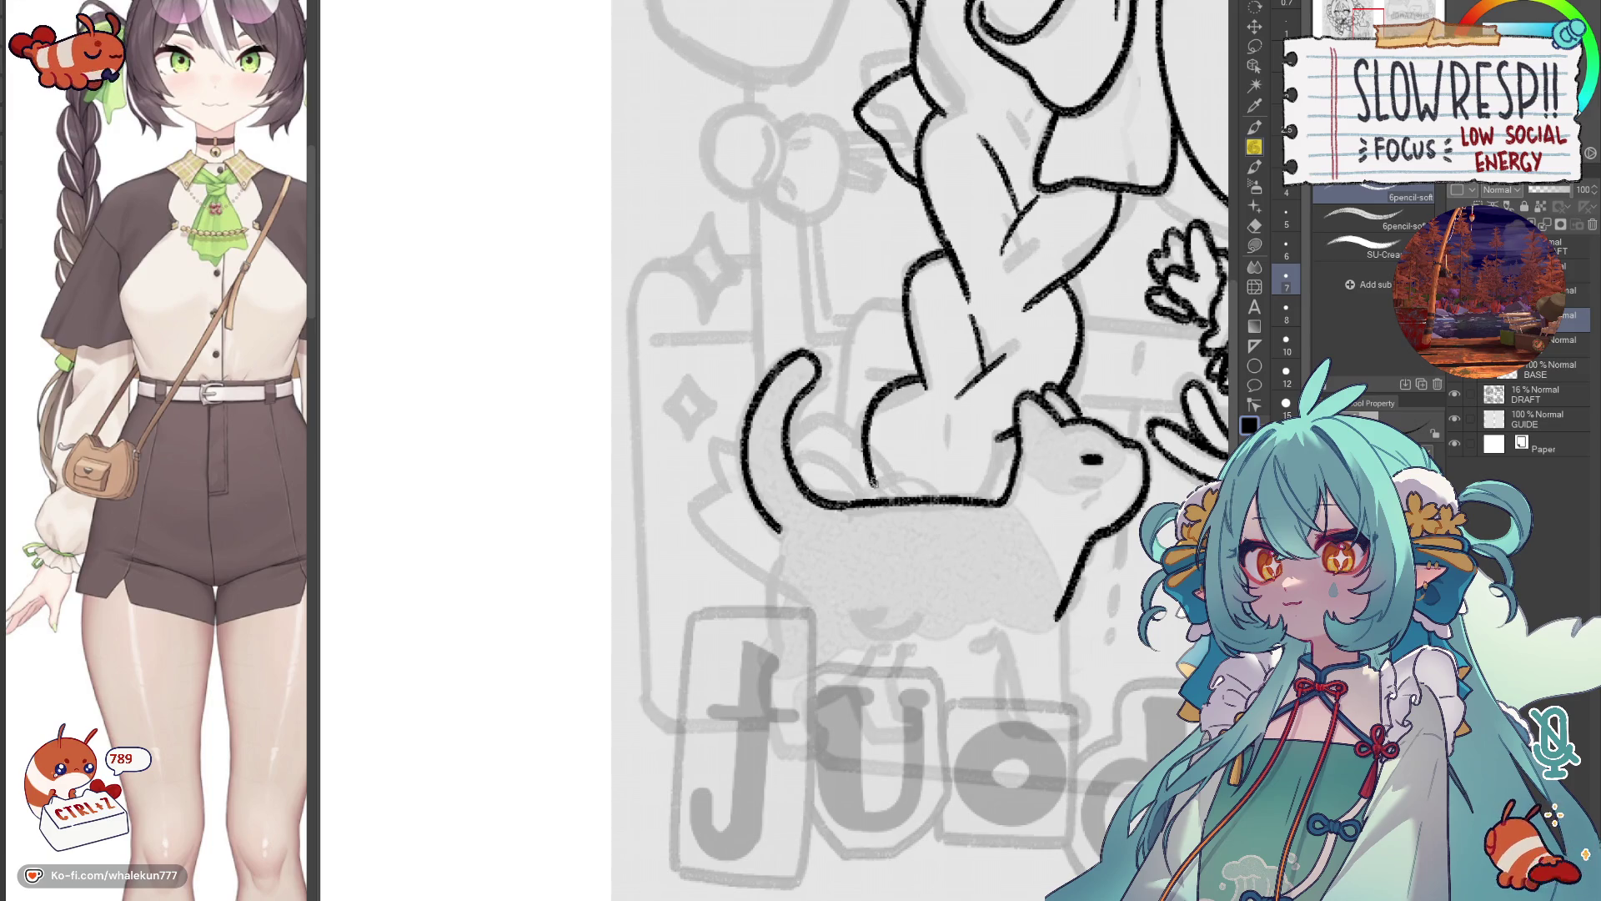
{"action": "key", "text": "h"}
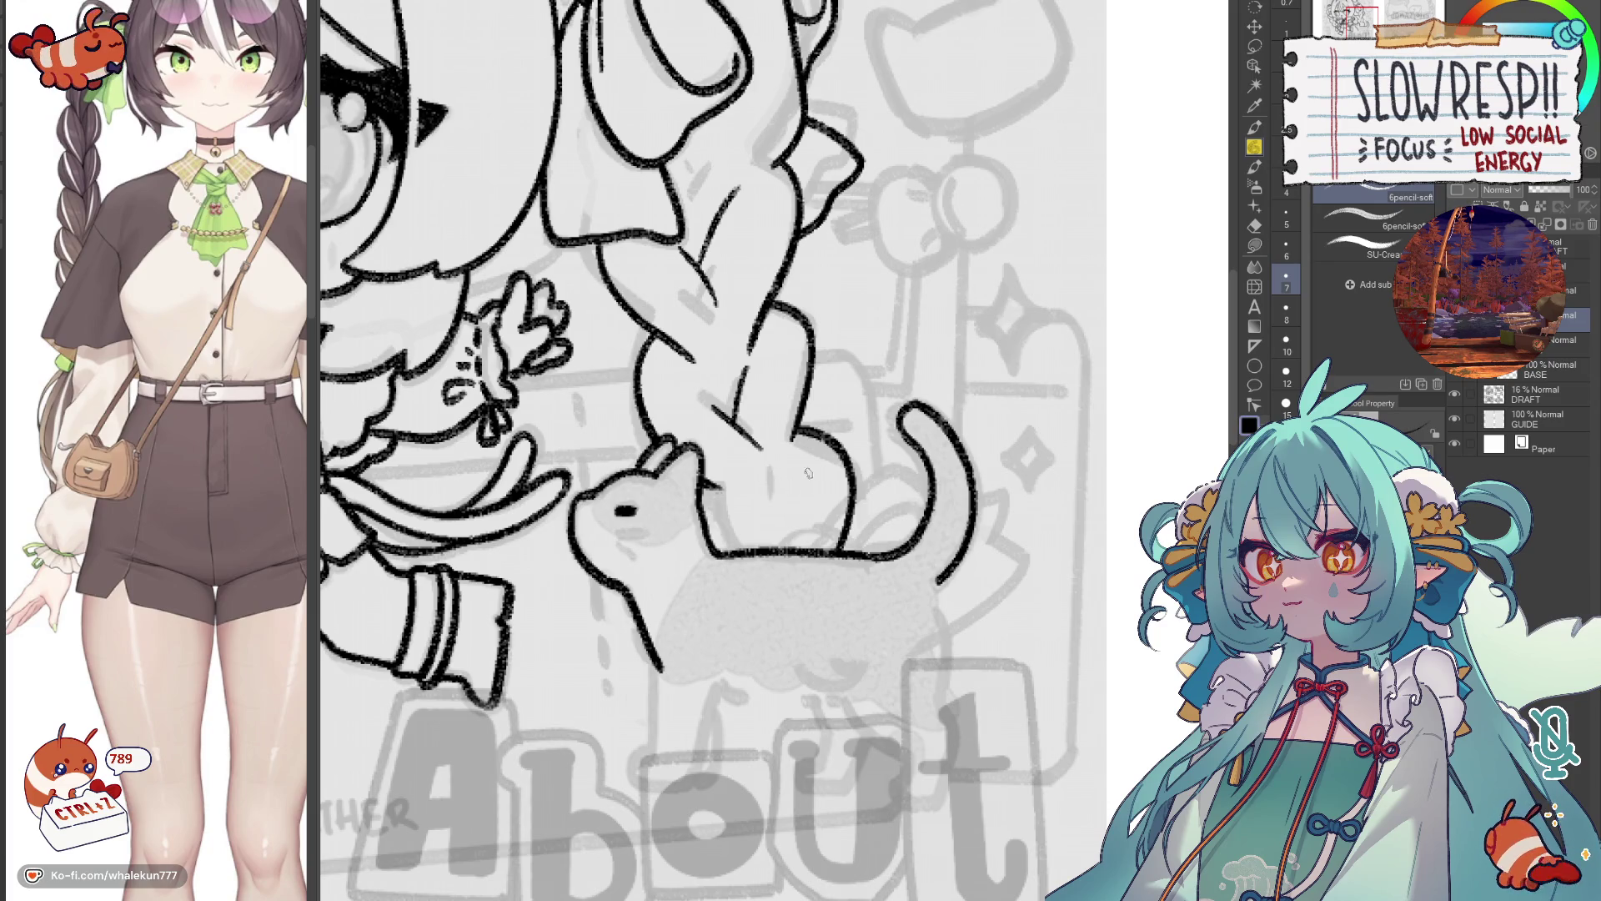
{"action": "key", "text": "ctrl+z"}
{"action": "mouse_move", "coordinate": [785, 477]}
{"action": "left_mouse_down"}
{"action": "mouse_move", "coordinate": [775, 546]}
{"action": "mouse_move", "coordinate": [779, 517]}
{"action": "left_mouse_up"}
{"action": "key", "text": "ctrl+z"}
Retry the stroke along the cat's back several times until it sits right.
{"action": "key", "text": "ctrl+z"}
{"action": "key", "text": "ctrl+z"}
{"action": "left_click_drag", "start_coordinate": [716, 488], "coordinate": [745, 555]}
{"action": "key", "text": "ctrl+z"}
{"action": "left_click_drag", "start_coordinate": [714, 489], "coordinate": [744, 551]}
{"action": "key", "text": "ctrl+z"}
{"action": "left_click_drag", "start_coordinate": [715, 485], "coordinate": [745, 552]}
{"action": "key", "text": "ctrl+z"}
{"action": "left_click_drag", "start_coordinate": [715, 488], "coordinate": [753, 546]}
{"action": "key", "text": "ctrl+z"}
{"action": "key", "text": "ctrl+z"}
{"action": "key", "text": "ctrl+z"}
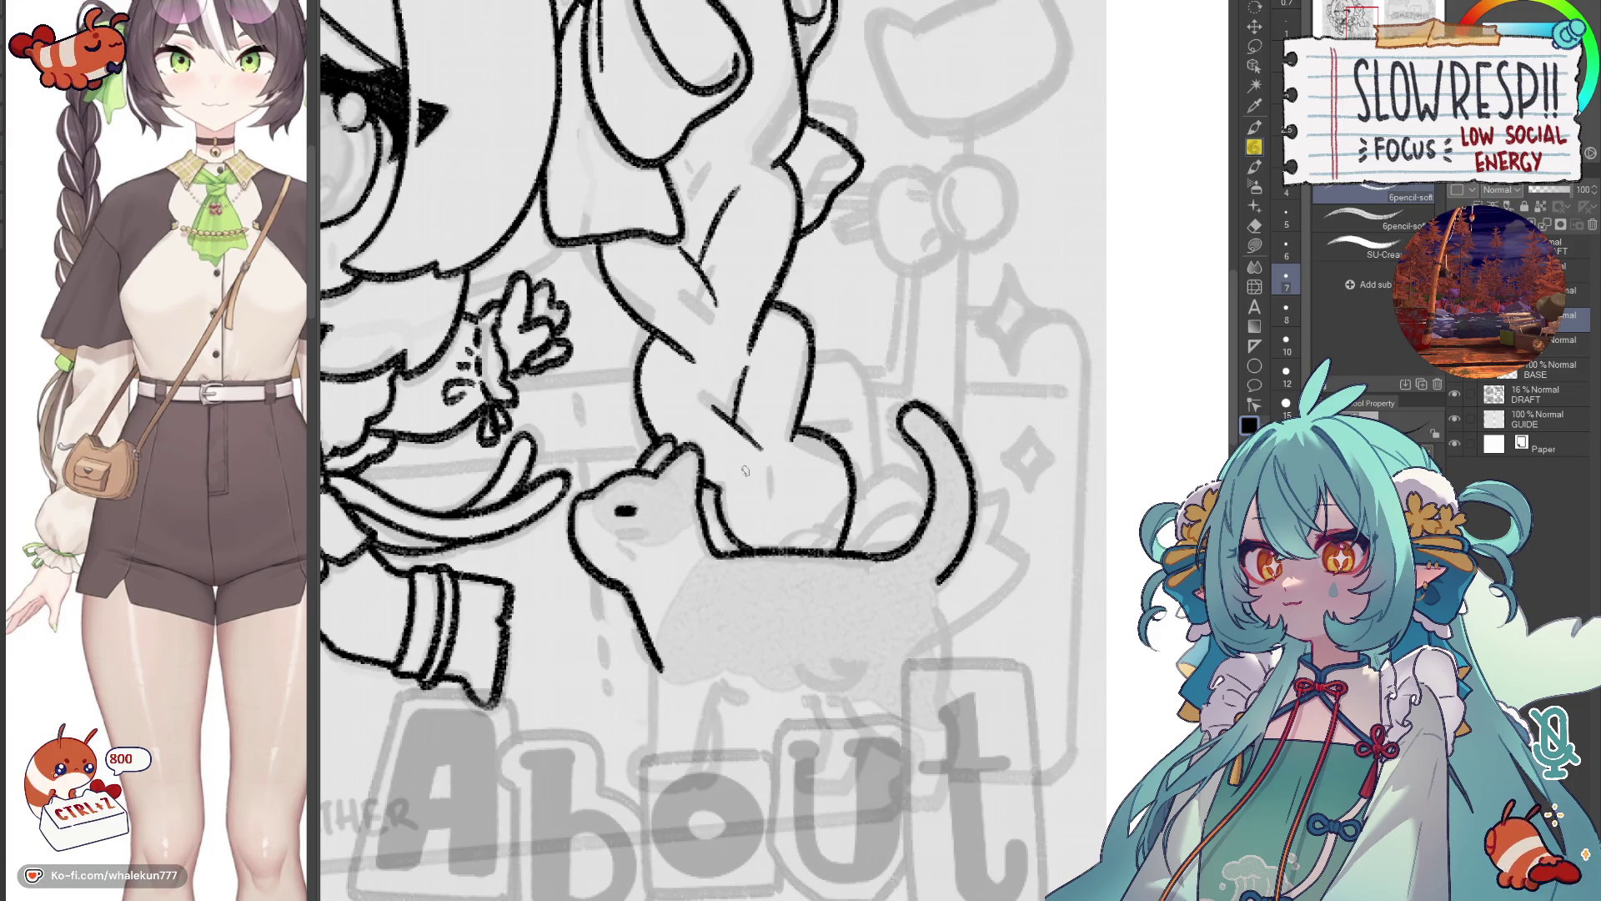
{"action": "key", "text": "ctrl+z"}
{"action": "mouse_move", "coordinate": [745, 470]}
{"action": "left_mouse_down"}
{"action": "mouse_move", "coordinate": [772, 455]}
{"action": "mouse_move", "coordinate": [759, 517]}
{"action": "mouse_move", "coordinate": [754, 499]}
{"action": "mouse_move", "coordinate": [771, 534]}
{"action": "mouse_move", "coordinate": [781, 512]}
{"action": "left_mouse_up"}
{"action": "key", "text": "ctrl+z"}
{"action": "key", "text": "ctrl+z"}
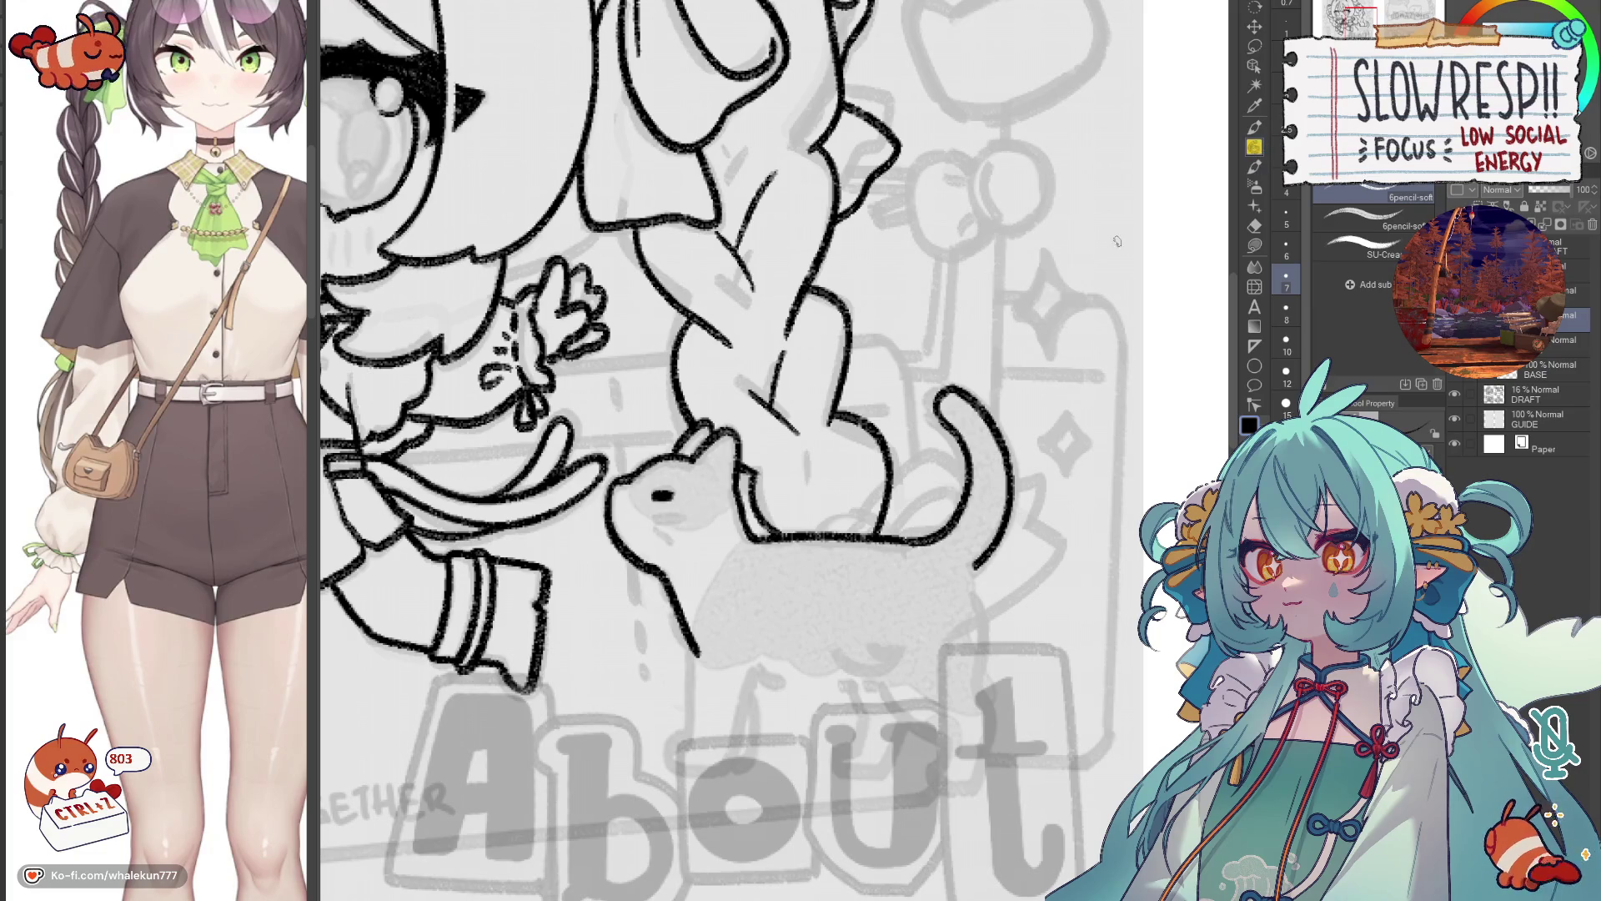
Try a short vertical line by the leg, zooming out and back in to check the page.
{"action": "left_click_drag", "start_coordinate": [1117, 241], "coordinate": [1122, 267]}
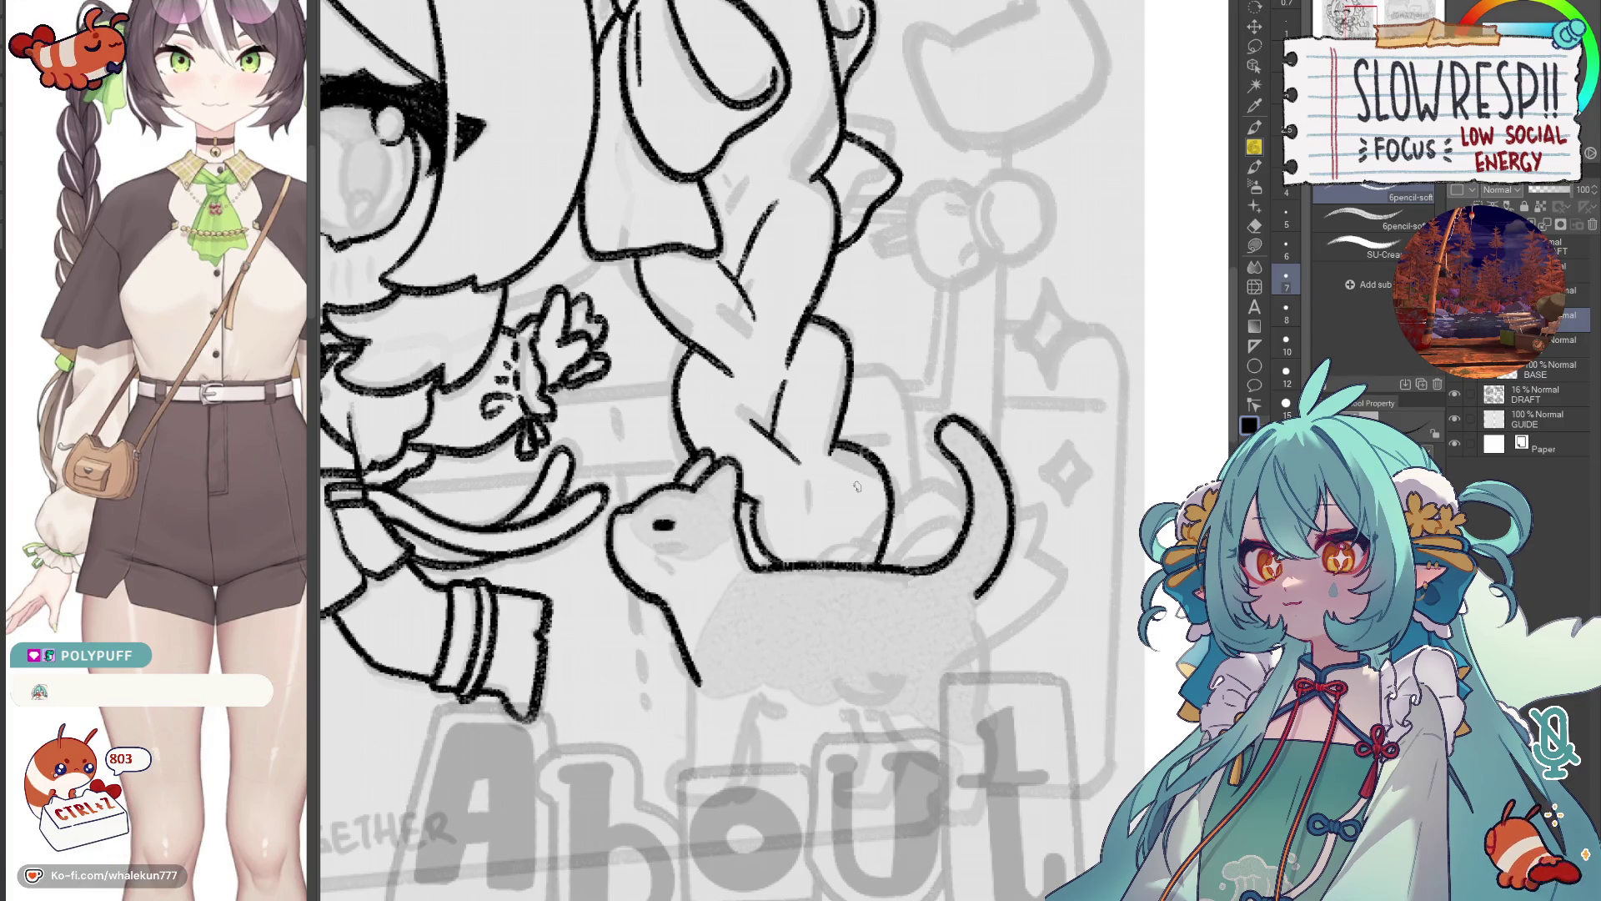
{"action": "left_click_drag", "start_coordinate": [827, 508], "coordinate": [822, 559]}
{"action": "key", "text": "ctrl+z"}
{"action": "key", "text": "ctrl+z"}
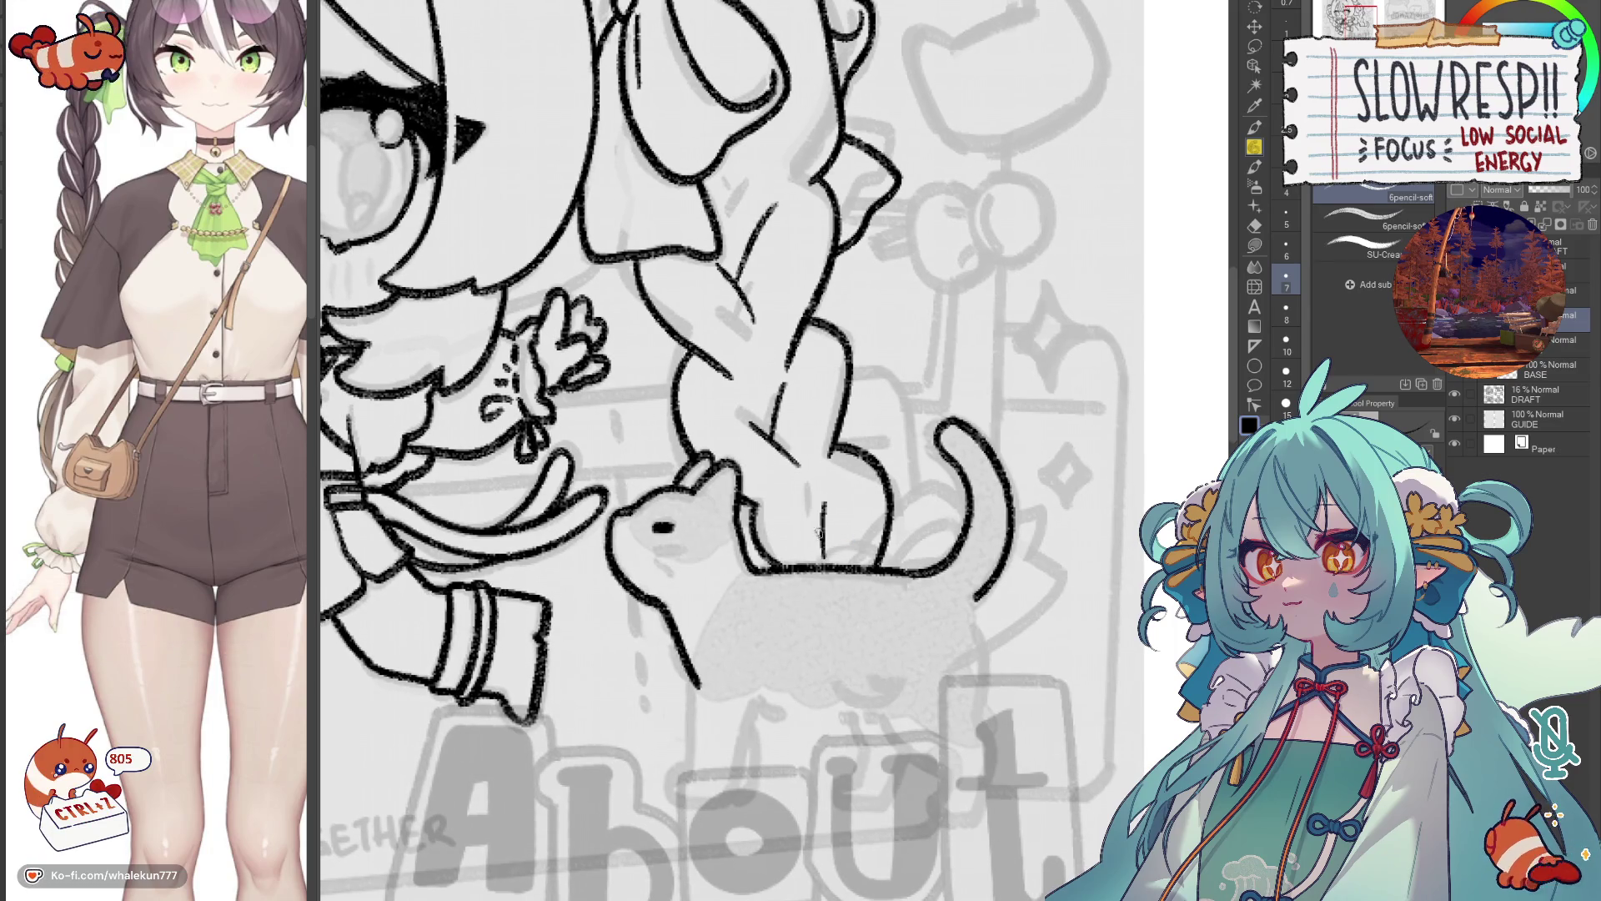
{"action": "key", "text": "ctrl+z"}
{"action": "key", "text": "ctrl+z"}
{"action": "key", "text": "ctrl+minus"}
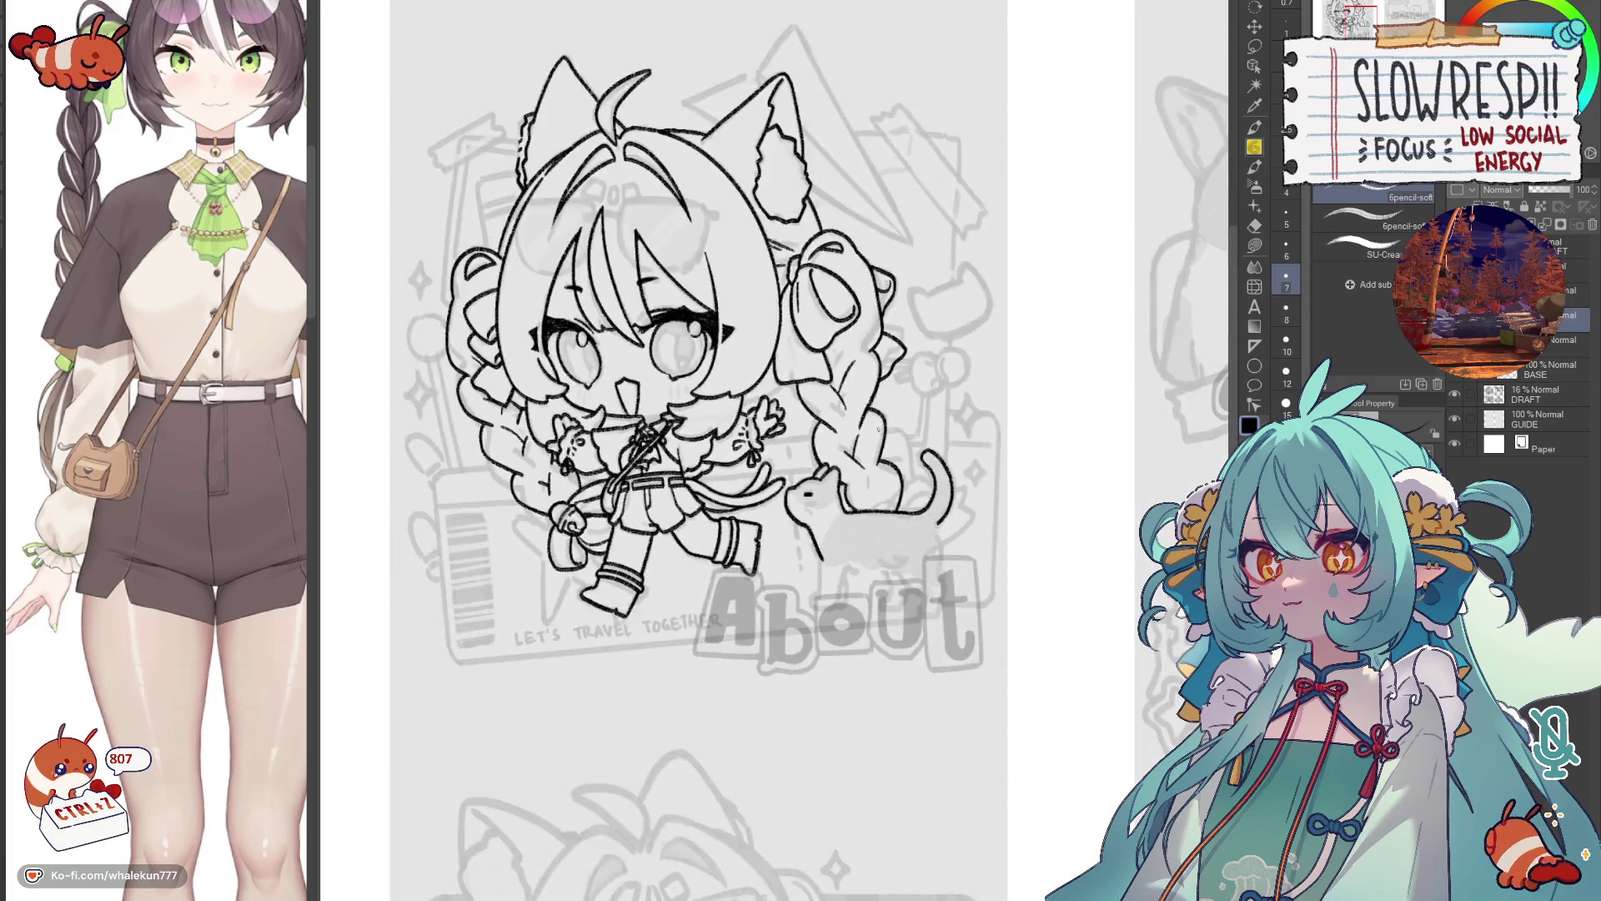
{"action": "key", "text": "ctrl+plus"}
{"action": "key", "text": "ctrl+plus"}
{"action": "key", "text": "ctrl+plus"}
{"action": "key", "text": "h"}
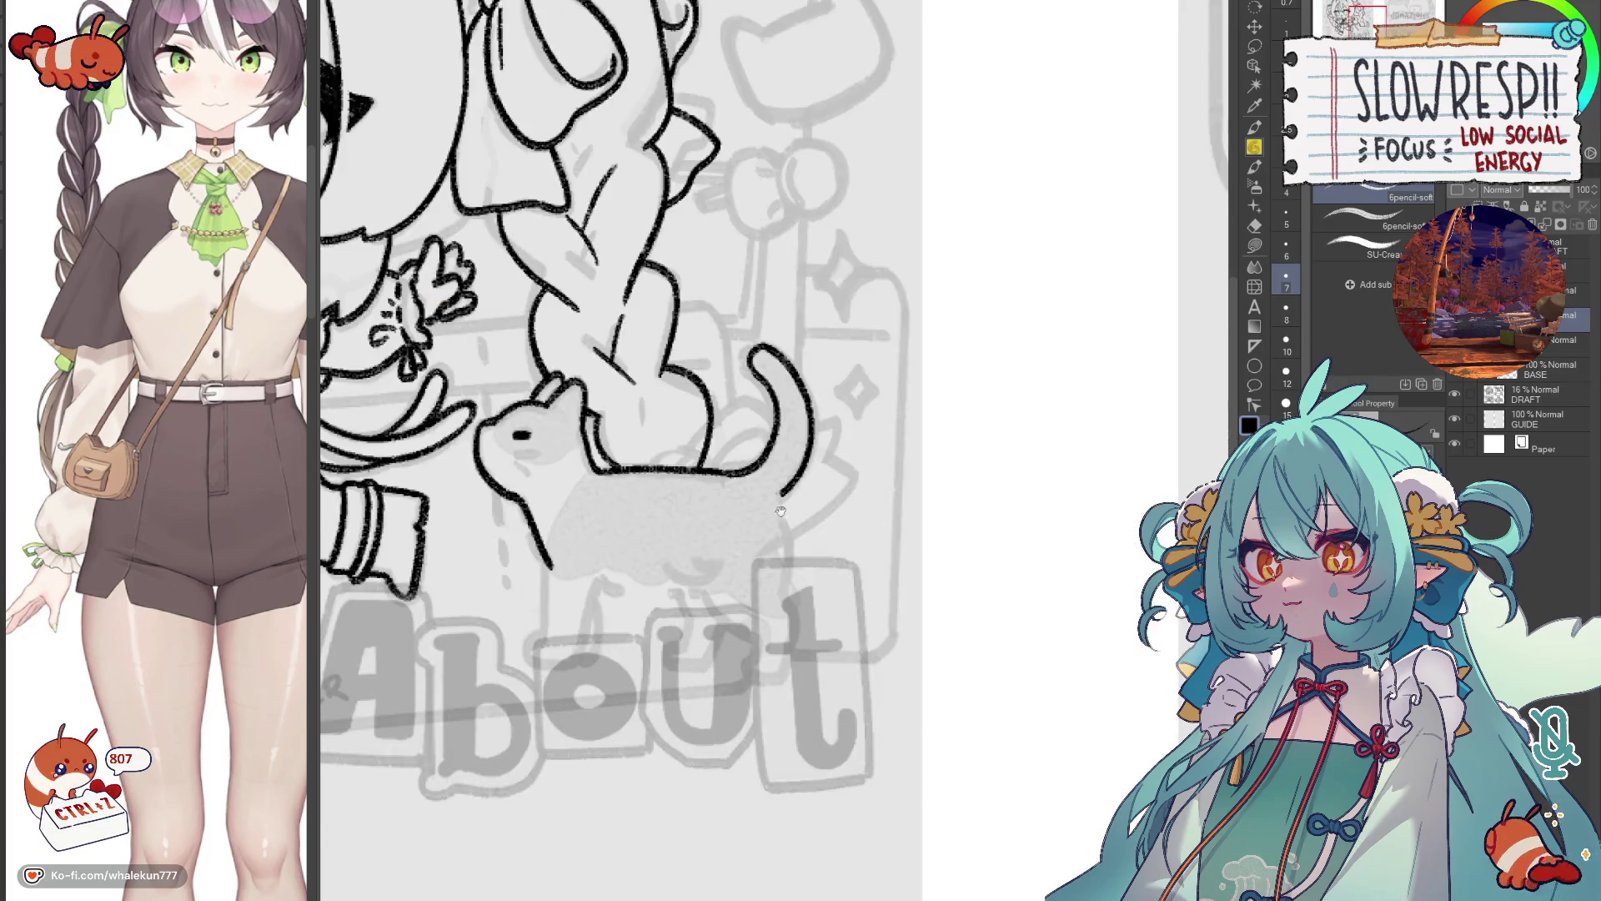
{"action": "key", "text": "ctrl+plus"}
{"action": "key", "text": "ctrl+z"}
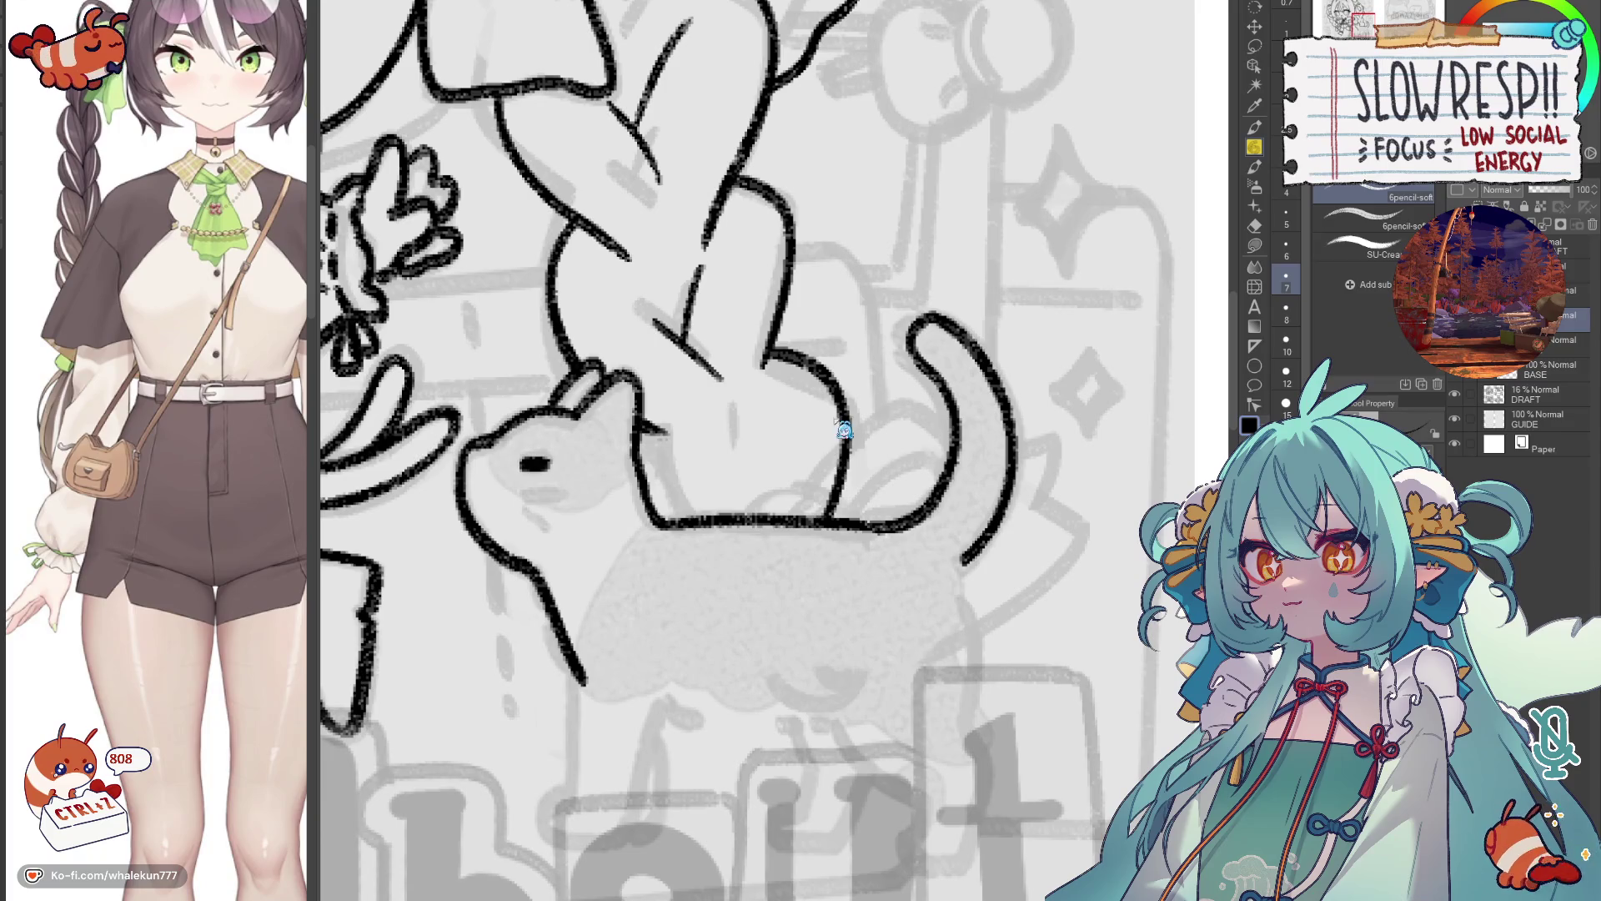
Erase the lower part of the stray leg line and start an arch over the cat's back.
{"action": "key", "text": "e"}
{"action": "left_click_drag", "start_coordinate": [847, 442], "coordinate": [859, 502]}
{"action": "key", "text": "p"}
{"action": "mouse_move", "coordinate": [756, 517]}
{"action": "left_mouse_down"}
{"action": "mouse_move", "coordinate": [814, 457]}
{"action": "mouse_move", "coordinate": [884, 471]}
{"action": "mouse_move", "coordinate": [896, 497]}
{"action": "left_mouse_up"}
{"action": "key", "text": "ctrl+z"}
{"action": "mouse_move", "coordinate": [784, 492]}
{"action": "left_mouse_down"}
{"action": "mouse_move", "coordinate": [788, 467]}
{"action": "mouse_move", "coordinate": [867, 471]}
{"action": "mouse_move", "coordinate": [892, 496]}
{"action": "mouse_move", "coordinate": [813, 459]}
{"action": "mouse_move", "coordinate": [839, 455]}
{"action": "mouse_move", "coordinate": [901, 501]}
{"action": "left_mouse_up"}
{"action": "key", "text": "ctrl+z"}
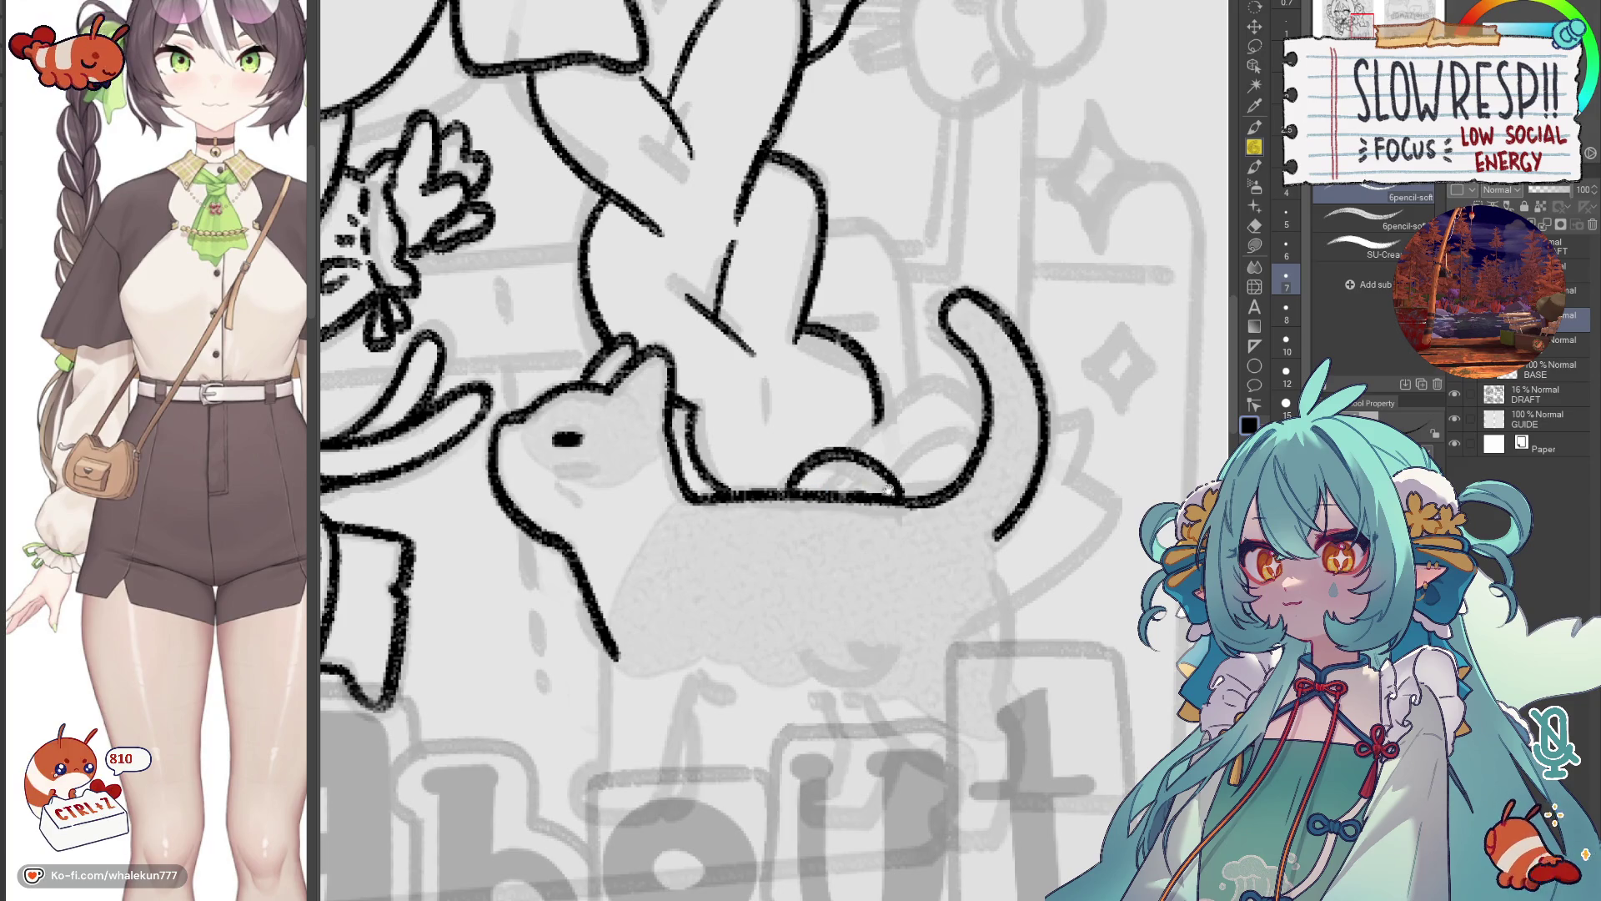
Redraw the inner arch across the cat's back, checking it in a mirrored view.
{"action": "key", "text": "h"}
{"action": "key", "text": "h"}
{"action": "key", "text": "ctrl+z"}
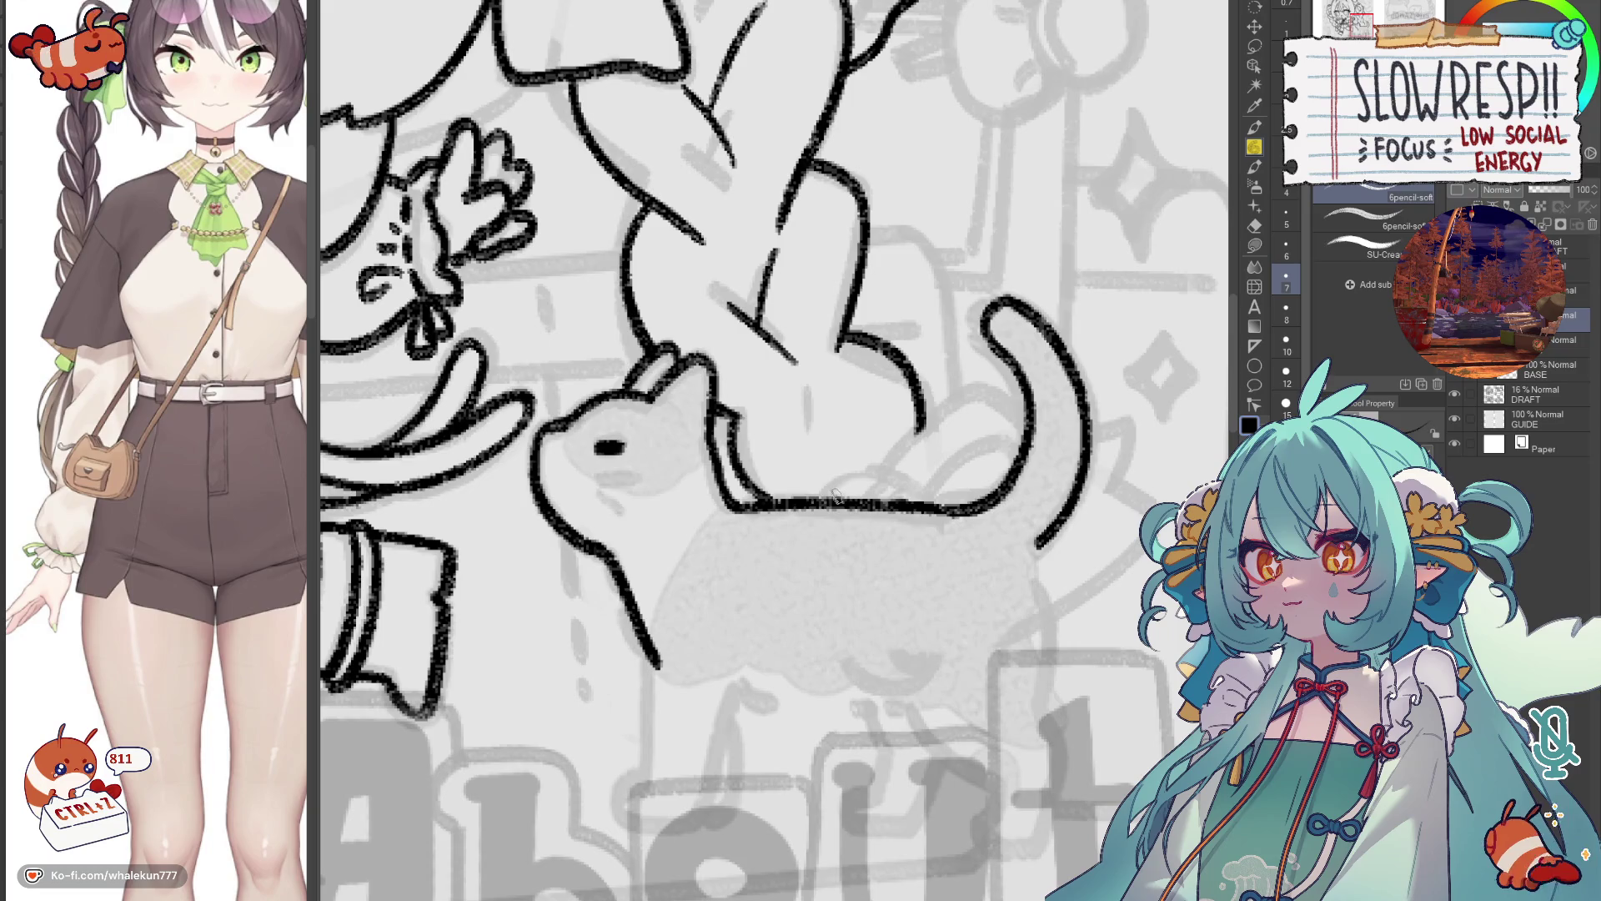
{"action": "mouse_move", "coordinate": [884, 469]}
{"action": "left_mouse_down"}
{"action": "mouse_move", "coordinate": [947, 503]}
{"action": "mouse_move", "coordinate": [925, 450]}
{"action": "mouse_move", "coordinate": [901, 478]}
{"action": "mouse_move", "coordinate": [924, 442]}
{"action": "left_mouse_up"}
{"action": "key", "text": "ctrl+z"}
{"action": "scroll", "coordinate": [909, 467], "scroll_direction": "down", "scroll_amount": 1}
{"action": "key", "text": "ctrl+z"}
{"action": "key", "text": "ctrl+z"}
{"action": "key", "text": "ctrl+z"}
{"action": "left_click", "coordinate": [858, 469]}
{"action": "key", "text": "ctrl+z"}
{"action": "mouse_move", "coordinate": [824, 479]}
{"action": "left_mouse_down"}
{"action": "mouse_move", "coordinate": [884, 430]}
{"action": "mouse_move", "coordinate": [955, 484]}
{"action": "mouse_move", "coordinate": [932, 444]}
{"action": "mouse_move", "coordinate": [924, 467]}
{"action": "left_mouse_up"}
Add a diagonal line and the rear-back curve over the cat, then view the whole page.
{"action": "key", "text": "h"}
{"action": "key", "text": "h"}
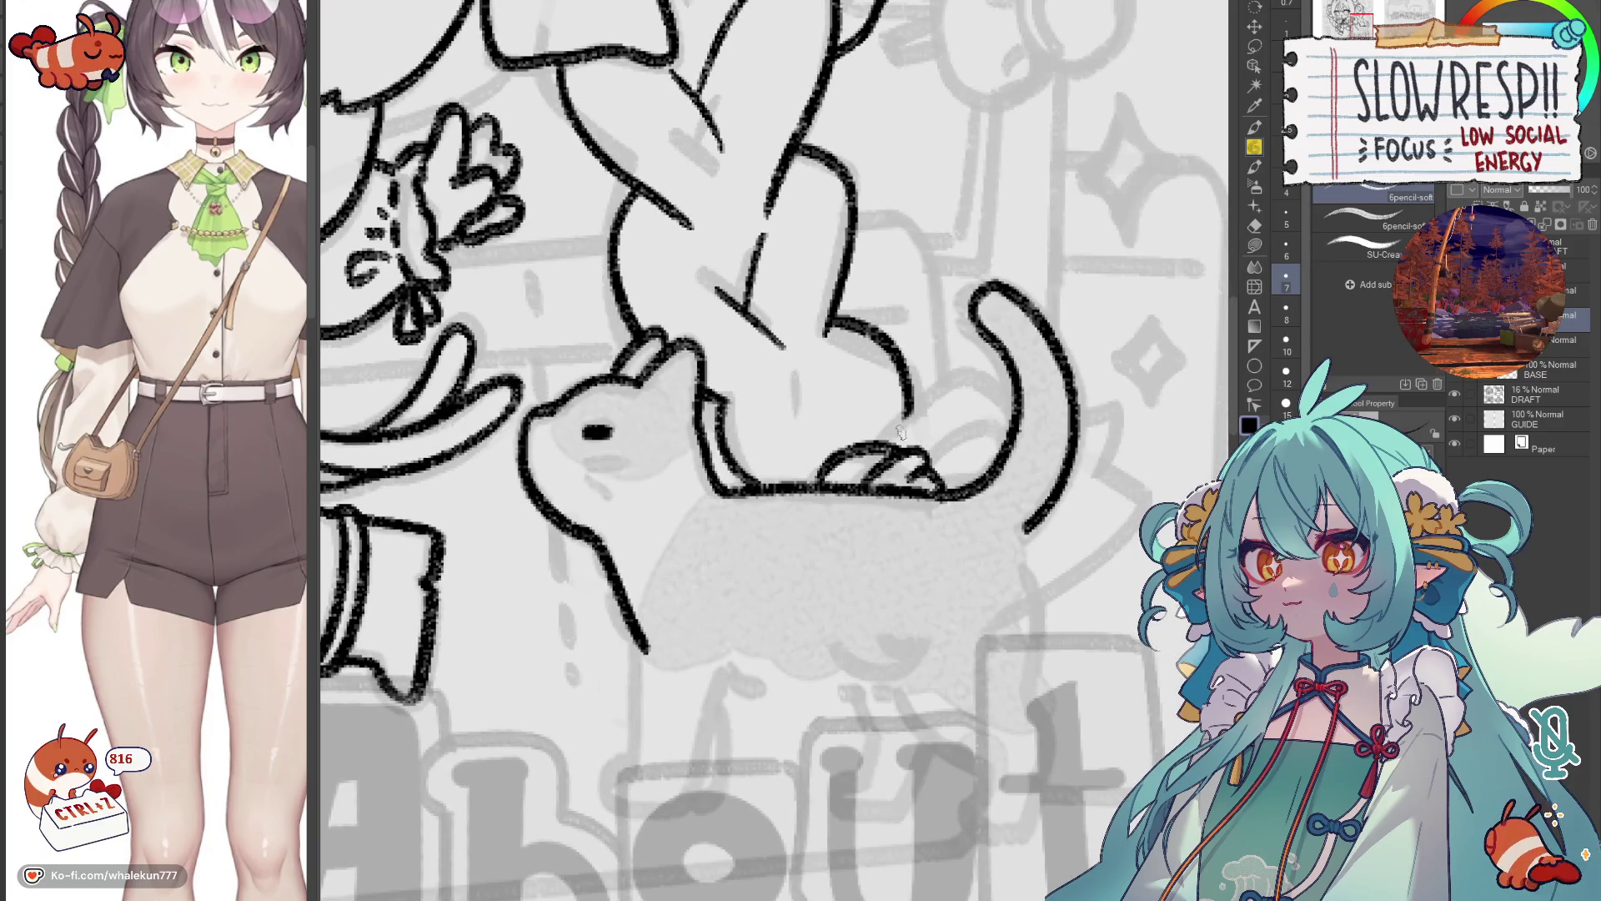
{"action": "mouse_move", "coordinate": [886, 435]}
{"action": "left_mouse_down"}
{"action": "mouse_move", "coordinate": [966, 375]}
{"action": "mouse_move", "coordinate": [1003, 386]}
{"action": "left_mouse_up"}
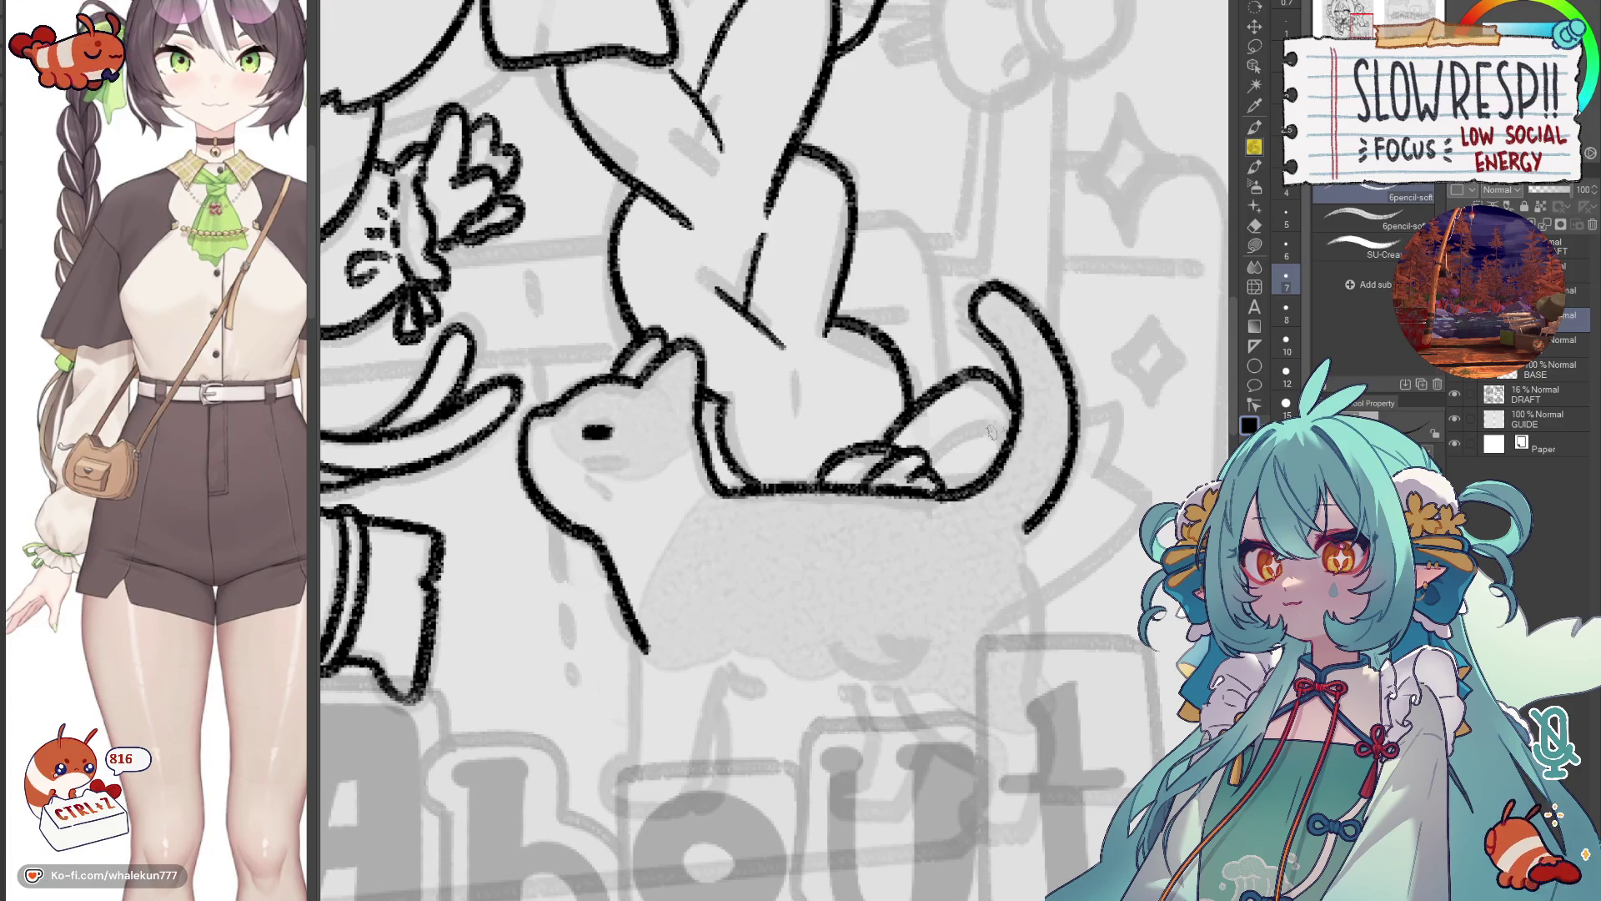
{"action": "left_click_drag", "start_coordinate": [947, 467], "coordinate": [1013, 432]}
{"action": "key", "text": "ctrl+z"}
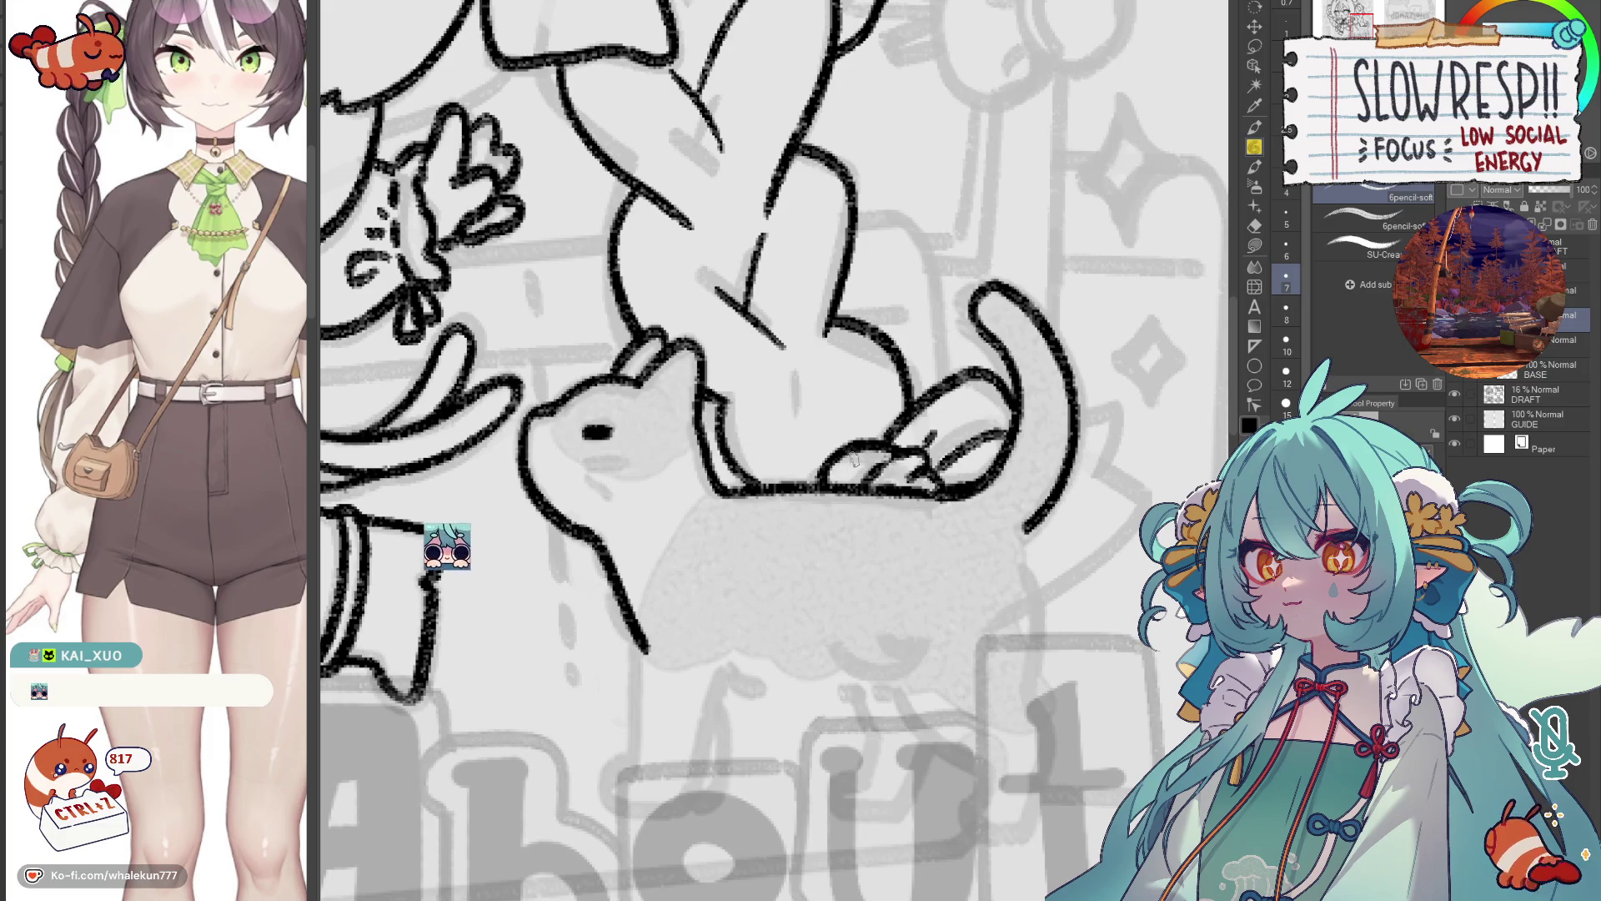
{"action": "key", "text": "ctrl+0"}
Ink the first leg lines down from the cat's chest, mirroring the view to compare.
{"action": "key", "text": "h"}
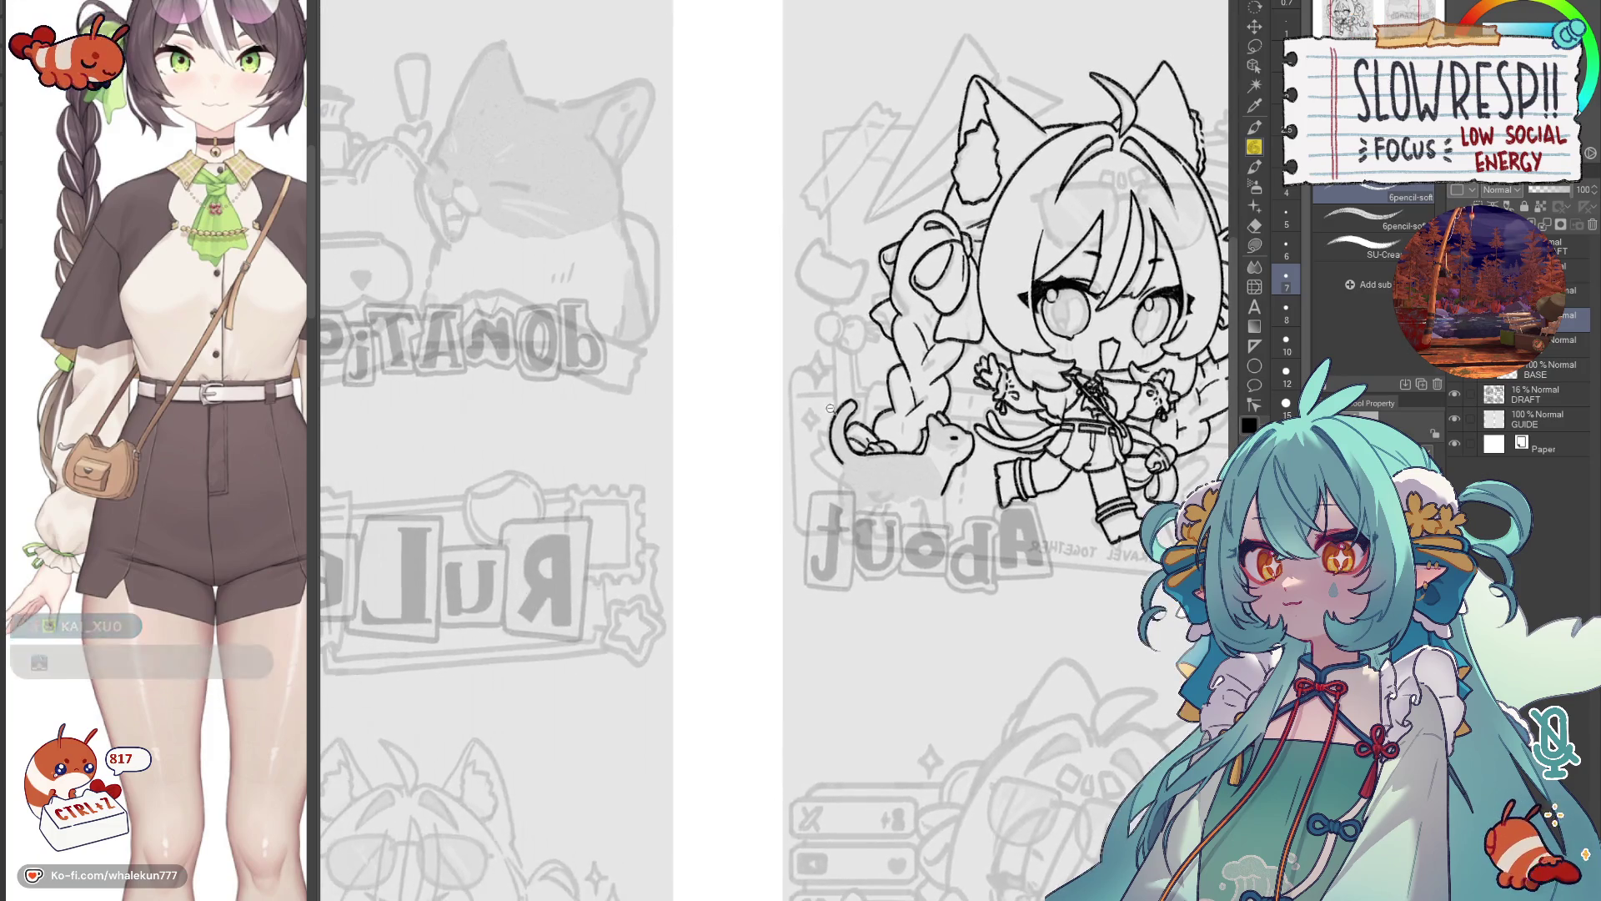
{"action": "scroll", "coordinate": [830, 408], "scroll_direction": "up", "scroll_amount": 3}
{"action": "left_click_drag", "start_coordinate": [812, 445], "coordinate": [816, 533]}
{"action": "key", "text": "h"}
{"action": "scroll", "coordinate": [876, 467], "scroll_direction": "left", "scroll_amount": 3}
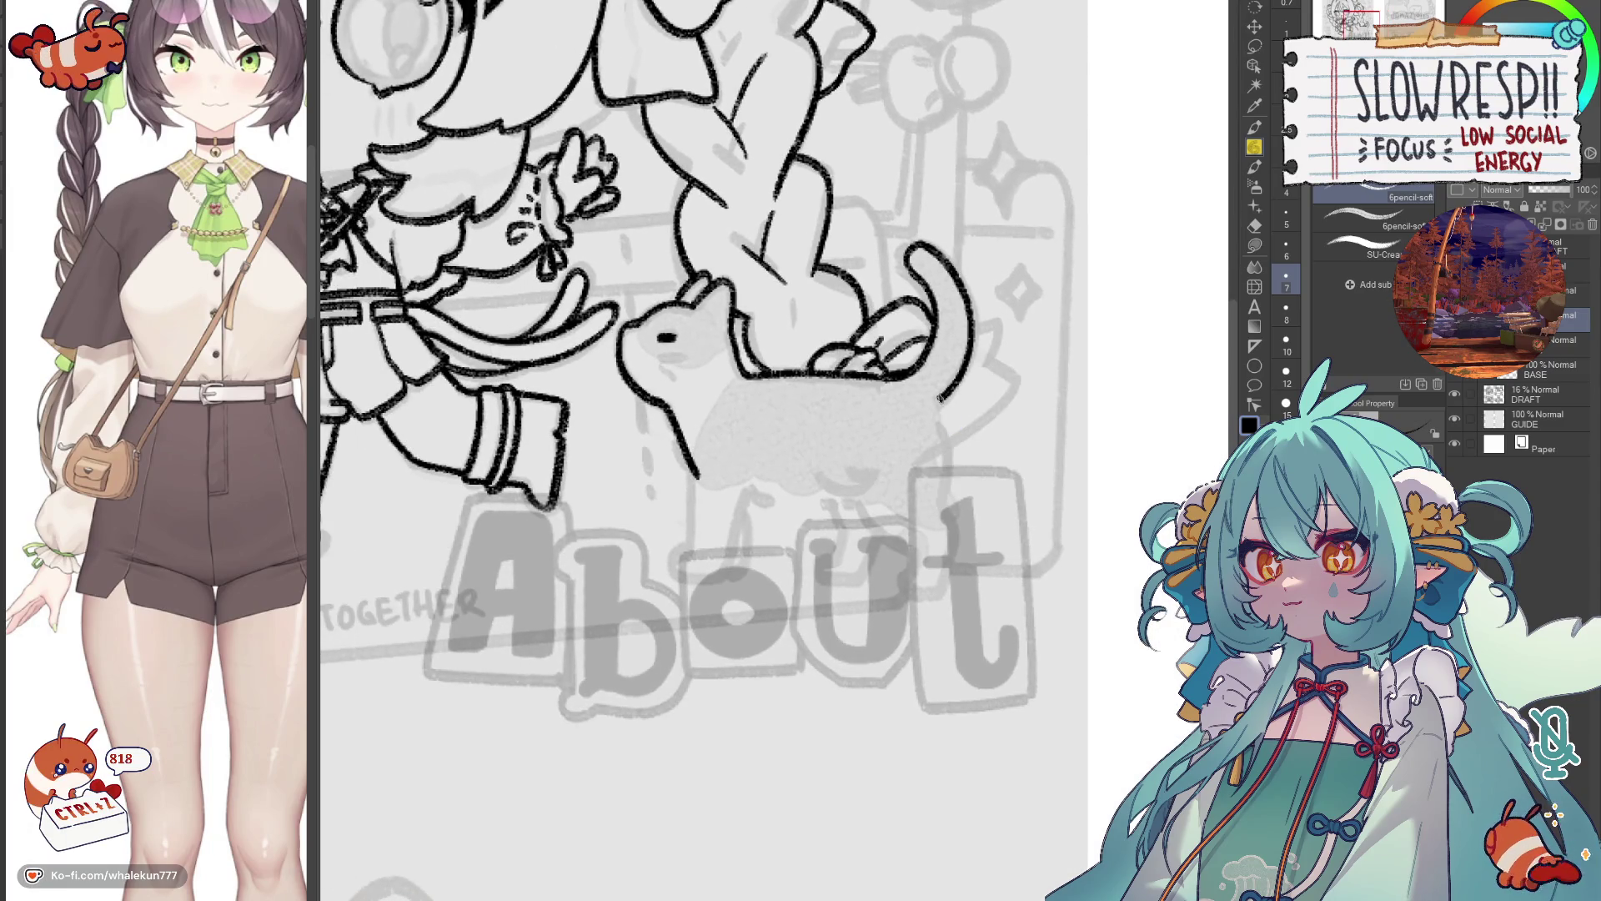
{"action": "left_click_drag", "start_coordinate": [940, 432], "coordinate": [947, 502]}
{"action": "key", "text": "ctrl+z"}
{"action": "left_click_drag", "start_coordinate": [955, 436], "coordinate": [953, 513]}
Redraw the cat's two front legs as longer, cleaner lines.
{"action": "key", "text": "h"}
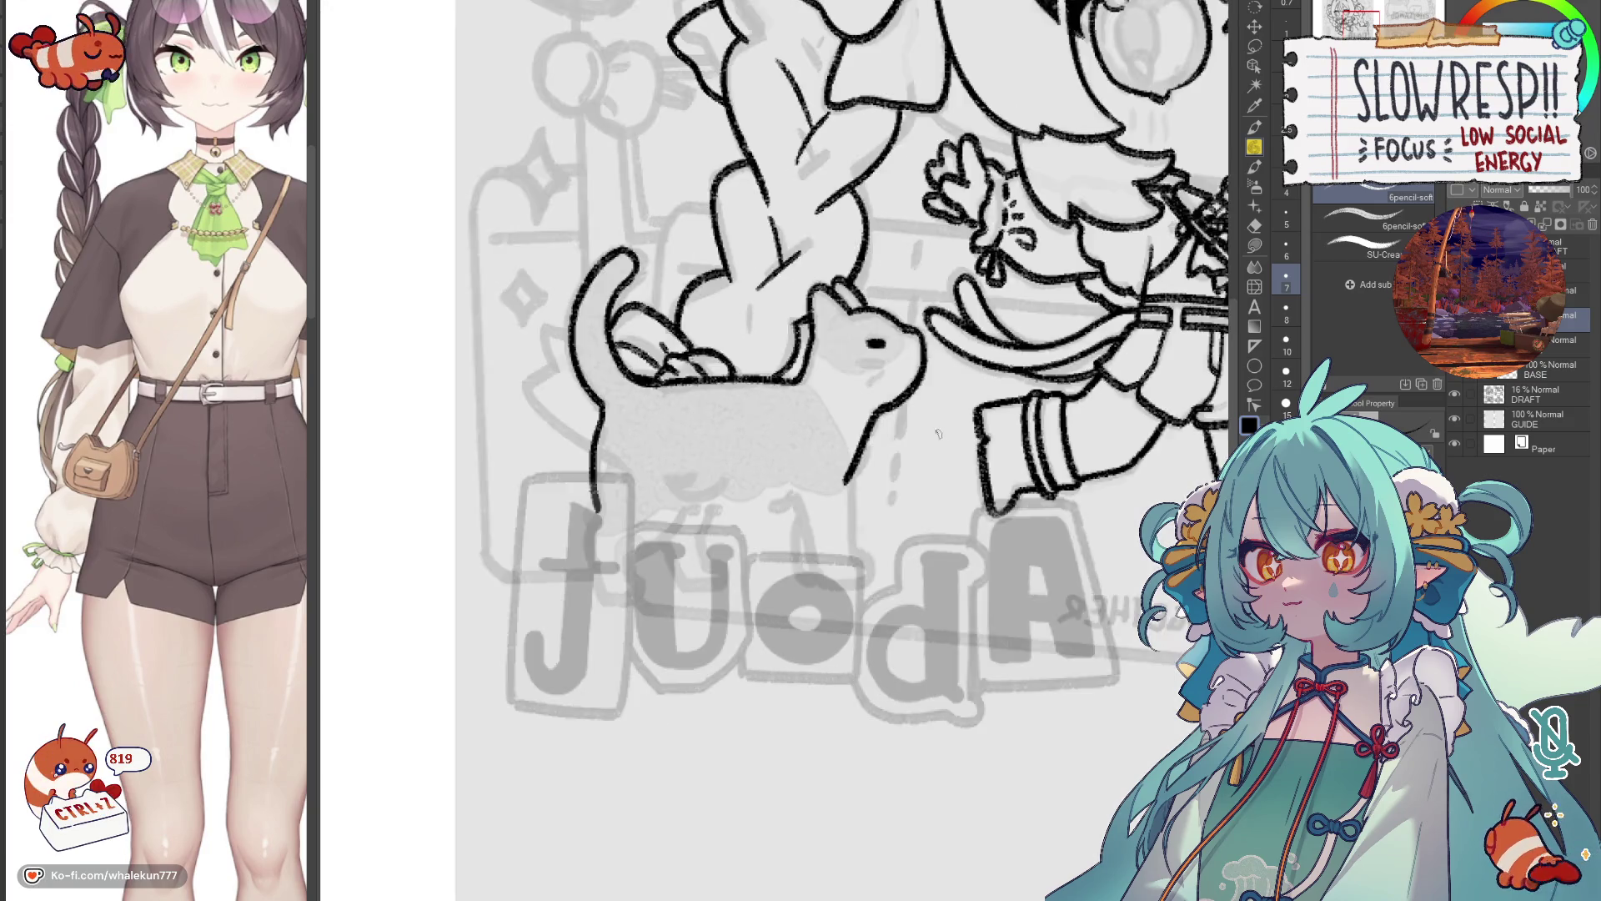
{"action": "left_click_drag", "start_coordinate": [784, 458], "coordinate": [962, 387]}
{"action": "key", "text": "h"}
{"action": "left_click_drag", "start_coordinate": [850, 465], "coordinate": [1096, 514]}
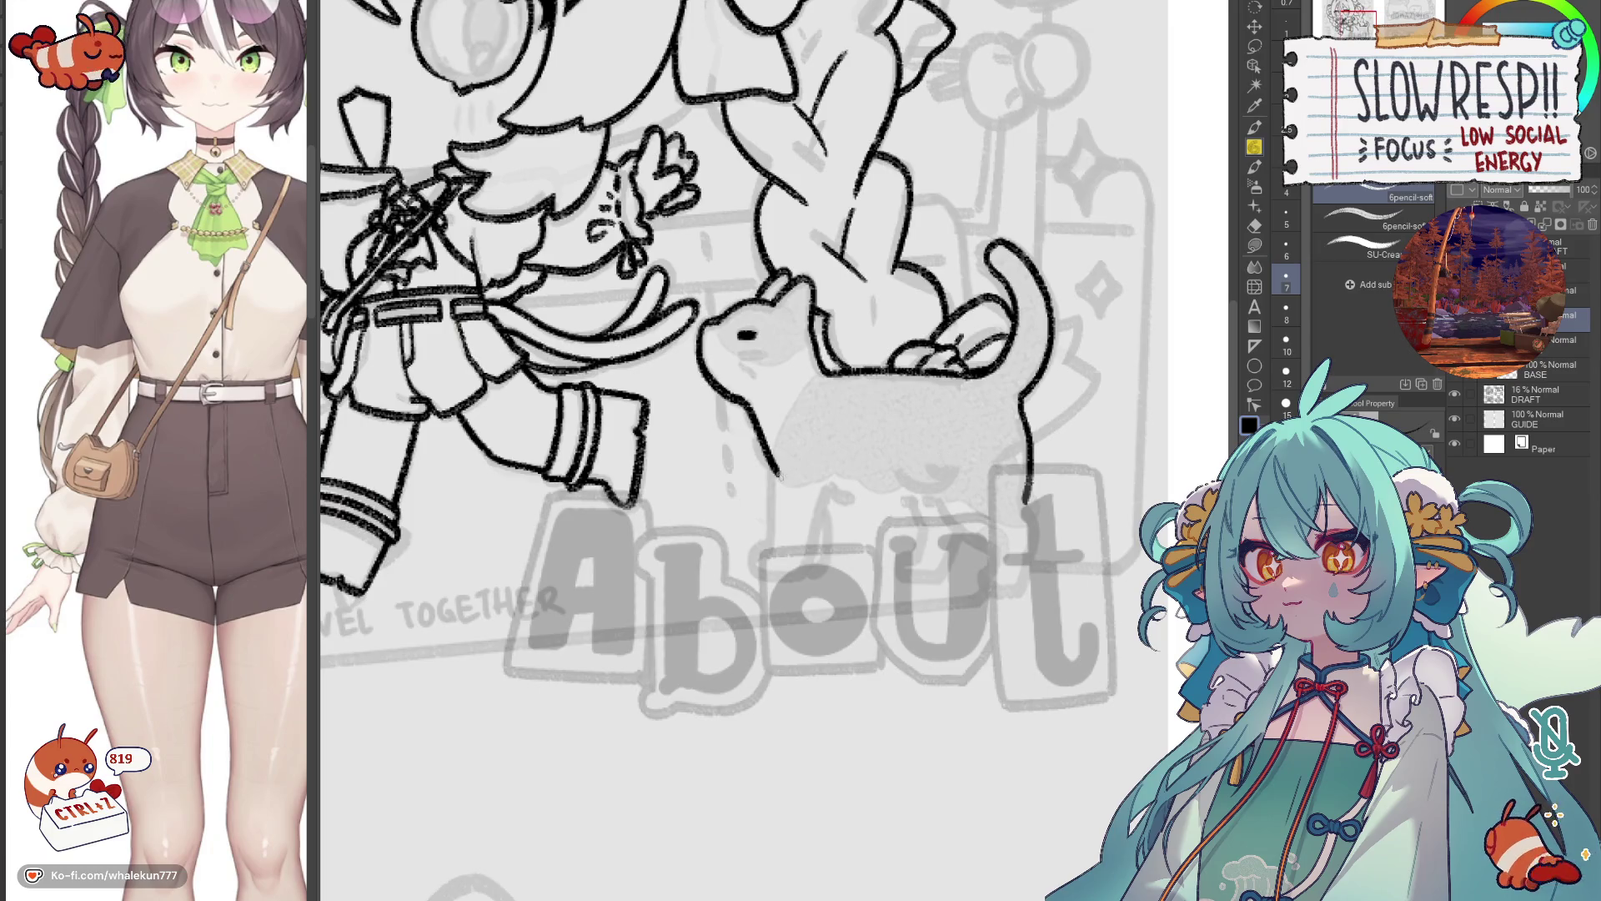
{"action": "key", "text": "ctrl+z"}
{"action": "left_click_drag", "start_coordinate": [781, 488], "coordinate": [767, 544]}
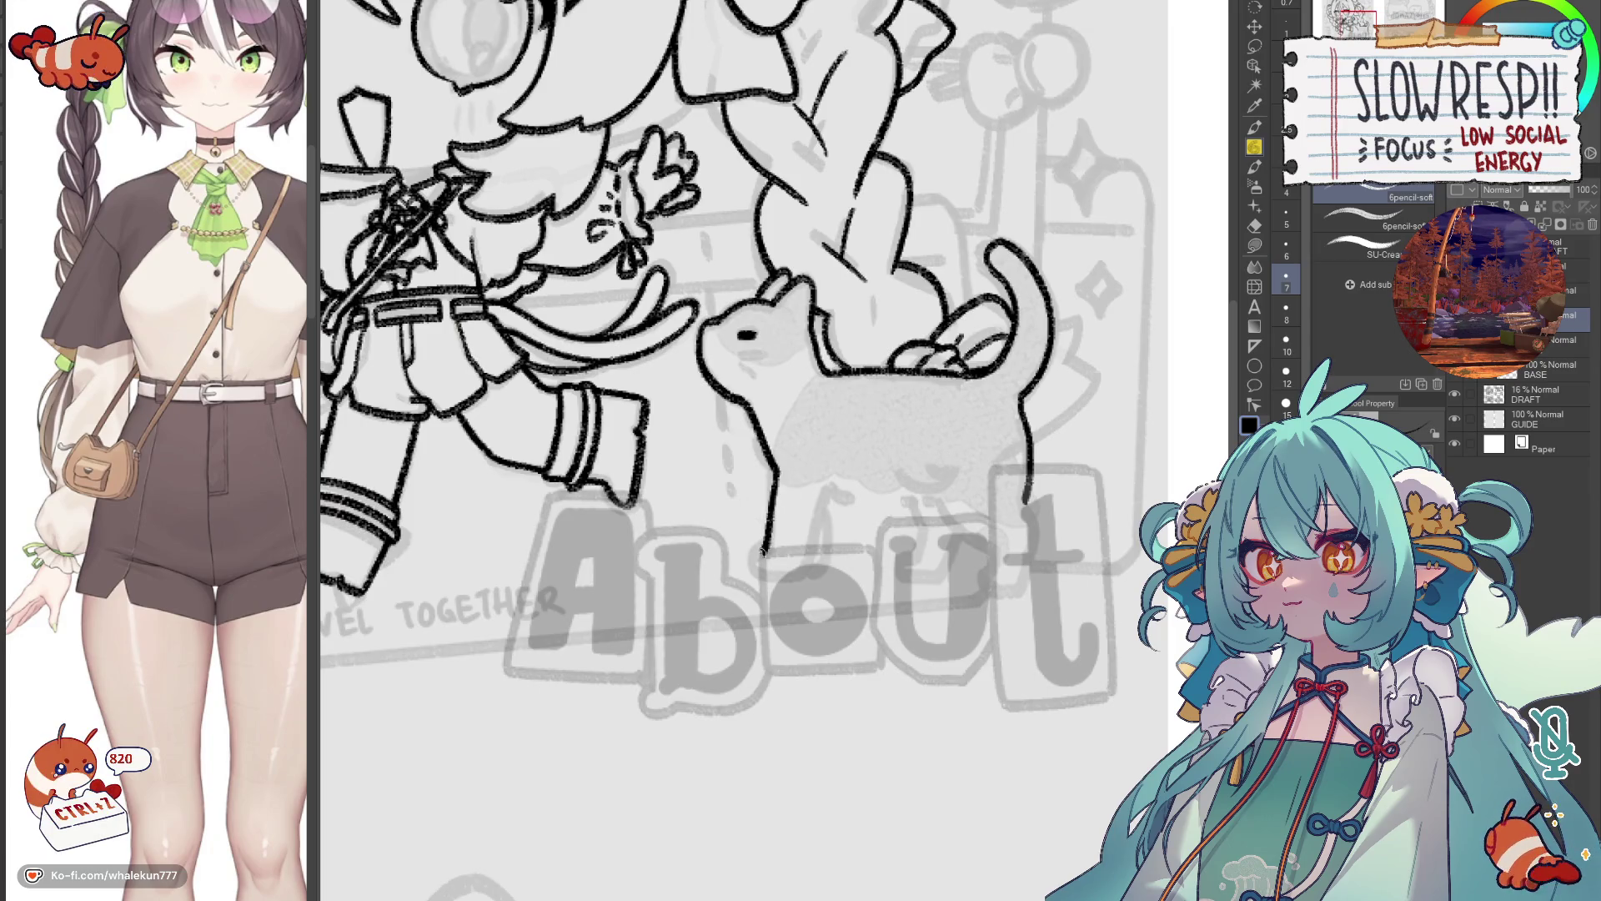
{"action": "key", "text": "ctrl+z"}
{"action": "left_click_drag", "start_coordinate": [779, 467], "coordinate": [759, 575]}
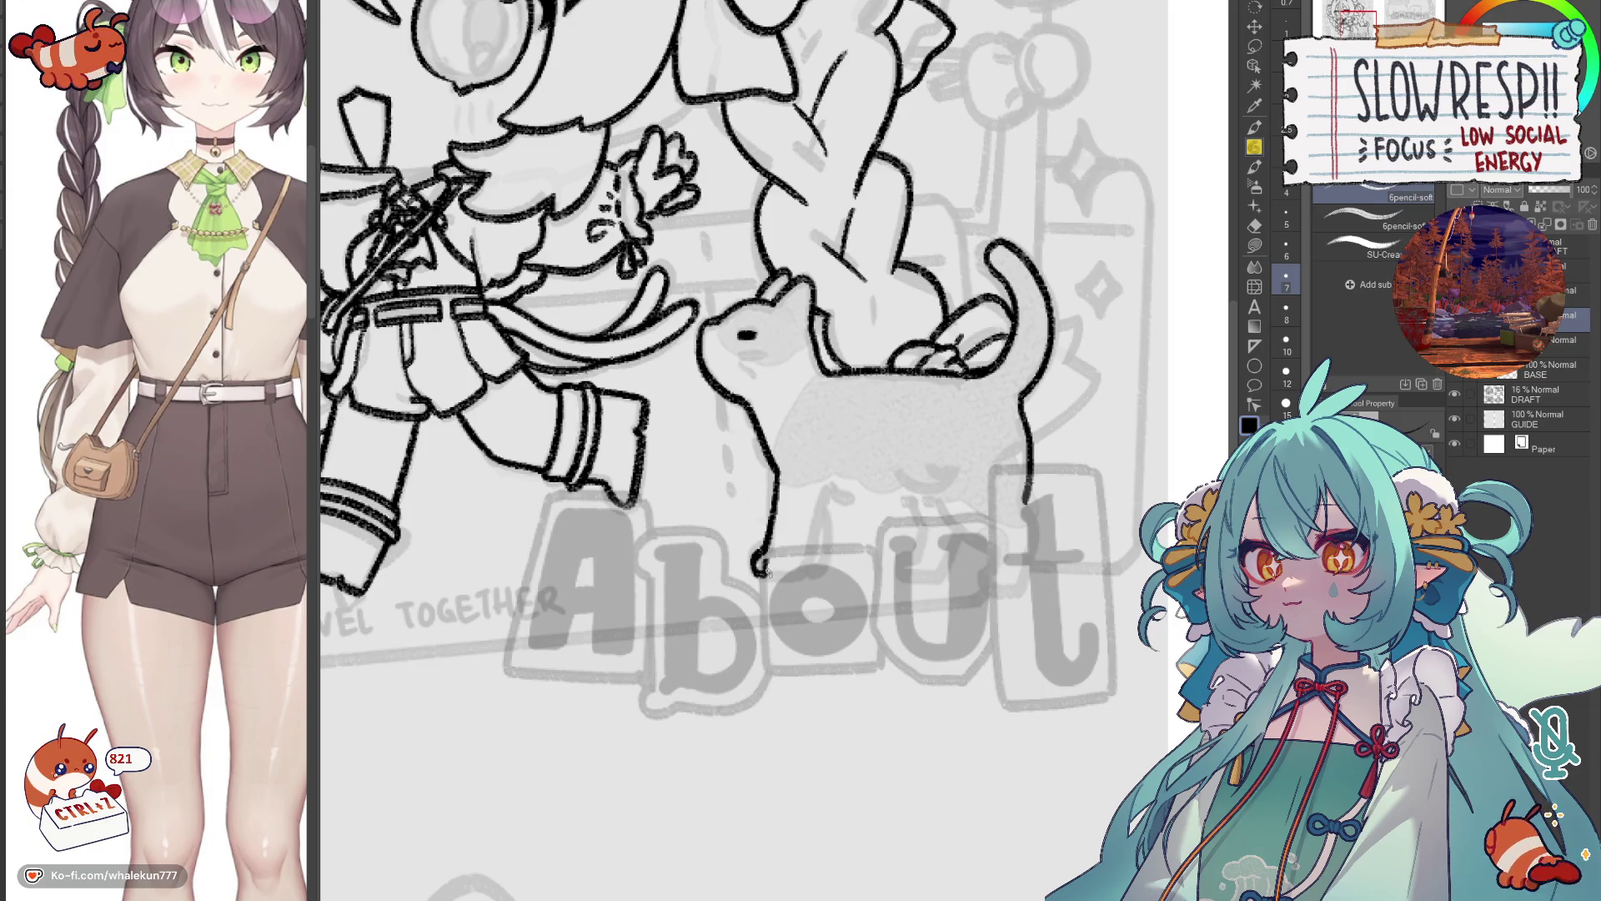
{"action": "key", "text": "ctrl+z"}
{"action": "mouse_move", "coordinate": [825, 485]}
{"action": "left_mouse_down"}
{"action": "mouse_move", "coordinate": [805, 569]}
{"action": "mouse_move", "coordinate": [789, 572]}
{"action": "mouse_move", "coordinate": [814, 537]}
{"action": "left_mouse_up"}
Try several paw strokes beside the cat's leg, then remove the stray one.
{"action": "key", "text": "ctrl+z"}
{"action": "key", "text": "h"}
{"action": "mouse_move", "coordinate": [886, 477]}
{"action": "left_mouse_down"}
{"action": "mouse_move", "coordinate": [933, 460]}
{"action": "mouse_move", "coordinate": [922, 477]}
{"action": "left_mouse_up"}
{"action": "key", "text": "h"}
{"action": "mouse_move", "coordinate": [650, 458]}
{"action": "left_mouse_down"}
{"action": "mouse_move", "coordinate": [713, 488]}
{"action": "mouse_move", "coordinate": [738, 544]}
{"action": "left_mouse_up"}
{"action": "key", "text": "ctrl+z"}
{"action": "mouse_move", "coordinate": [705, 489]}
{"action": "left_mouse_down"}
{"action": "mouse_move", "coordinate": [718, 526]}
{"action": "mouse_move", "coordinate": [839, 472]}
{"action": "left_mouse_up"}
{"action": "key", "text": "ctrl+z"}
{"action": "key", "text": "ctrl+z"}
{"action": "key", "text": "ctrl+z"}
{"action": "key", "text": "ctrl+z"}
Test a belly curve running into the hind leg on the mirrored view, then undo it.
{"action": "key", "text": "h"}
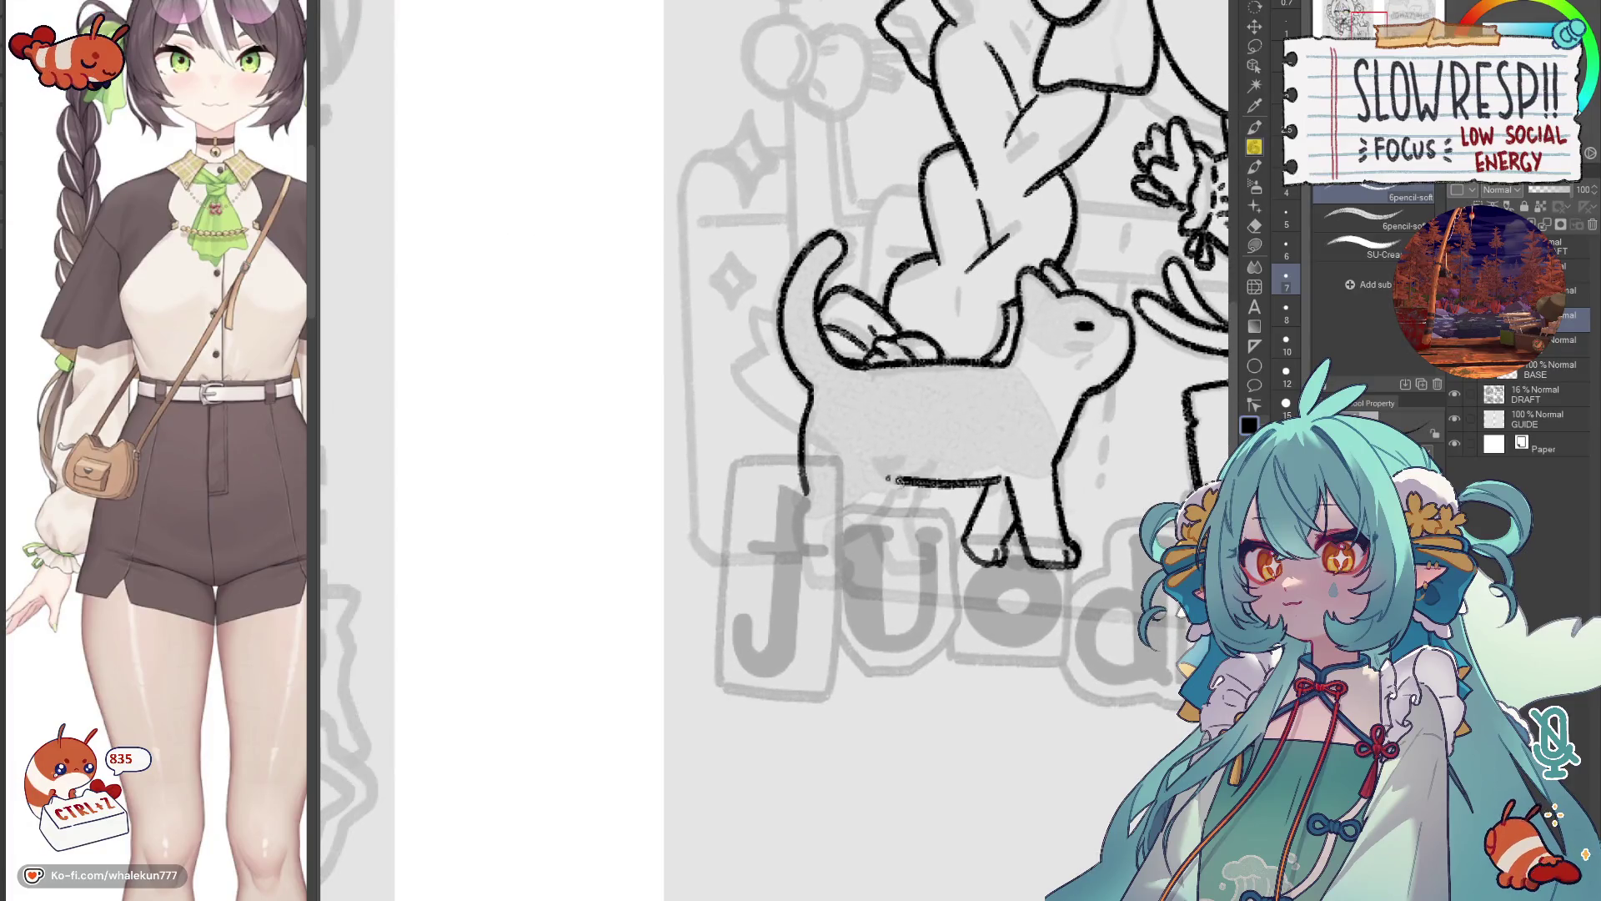
{"action": "left_click_drag", "start_coordinate": [901, 479], "coordinate": [864, 528]}
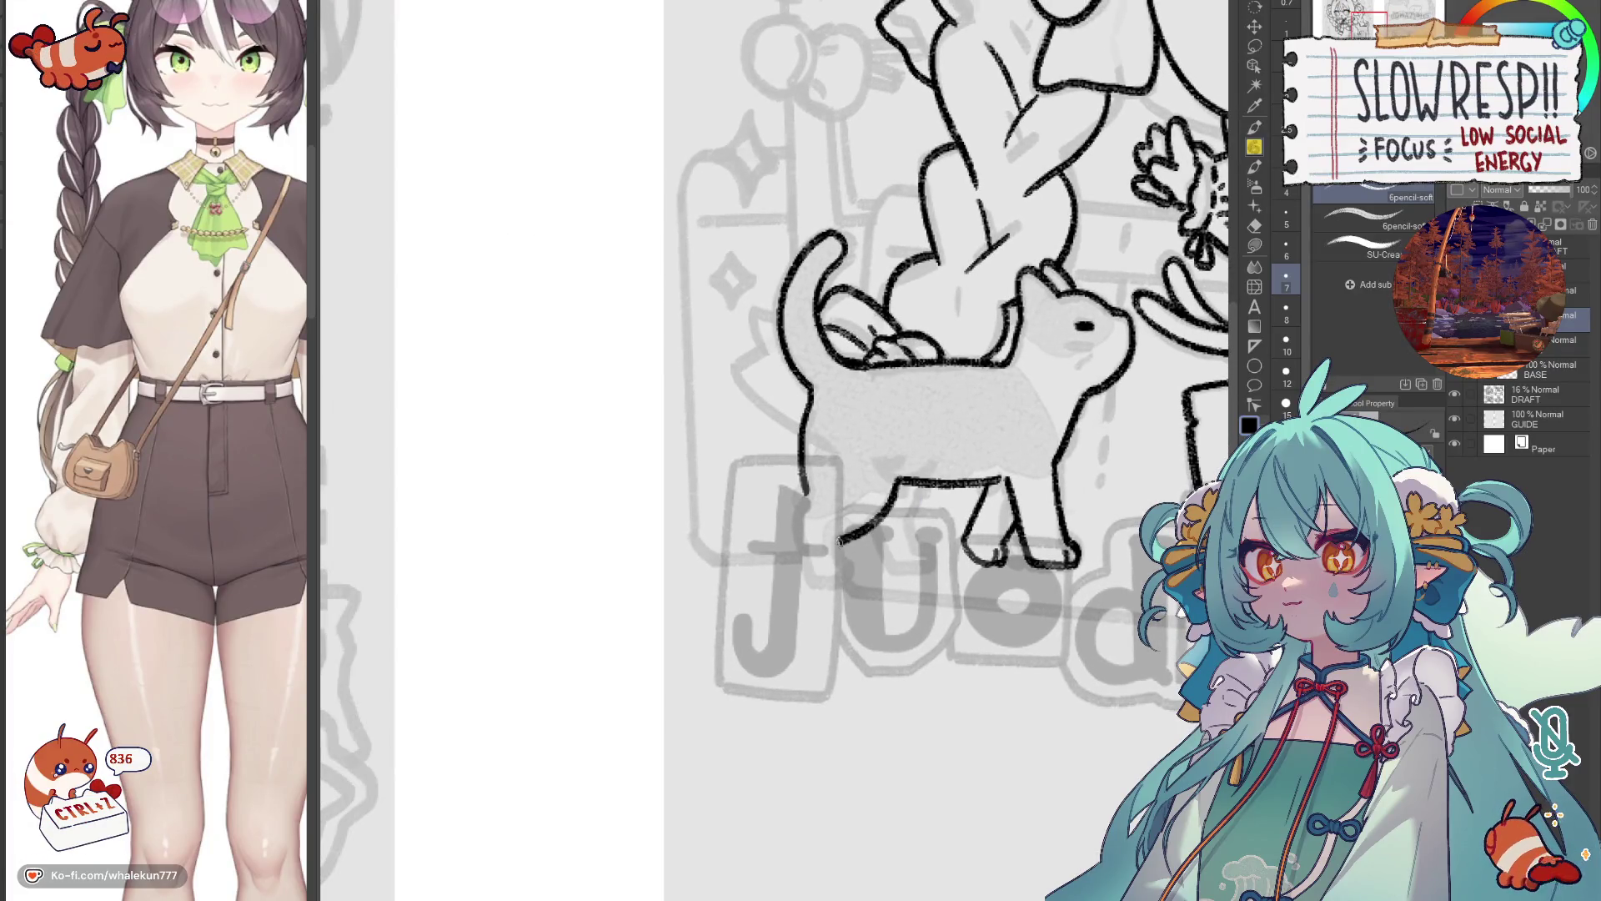
{"action": "key", "text": "h"}
{"action": "key", "text": "ctrl+z"}
{"action": "mouse_move", "coordinate": [743, 512]}
{"action": "left_mouse_down"}
{"action": "mouse_move", "coordinate": [767, 552]}
{"action": "mouse_move", "coordinate": [807, 571]}
{"action": "mouse_move", "coordinate": [809, 593]}
{"action": "left_mouse_up"}
{"action": "key", "text": "ctrl+z"}
{"action": "key", "text": "ctrl+z"}
Redraw the cat's belly line repeatedly, extending it toward the hind leg.
{"action": "key", "text": "ctrl+z"}
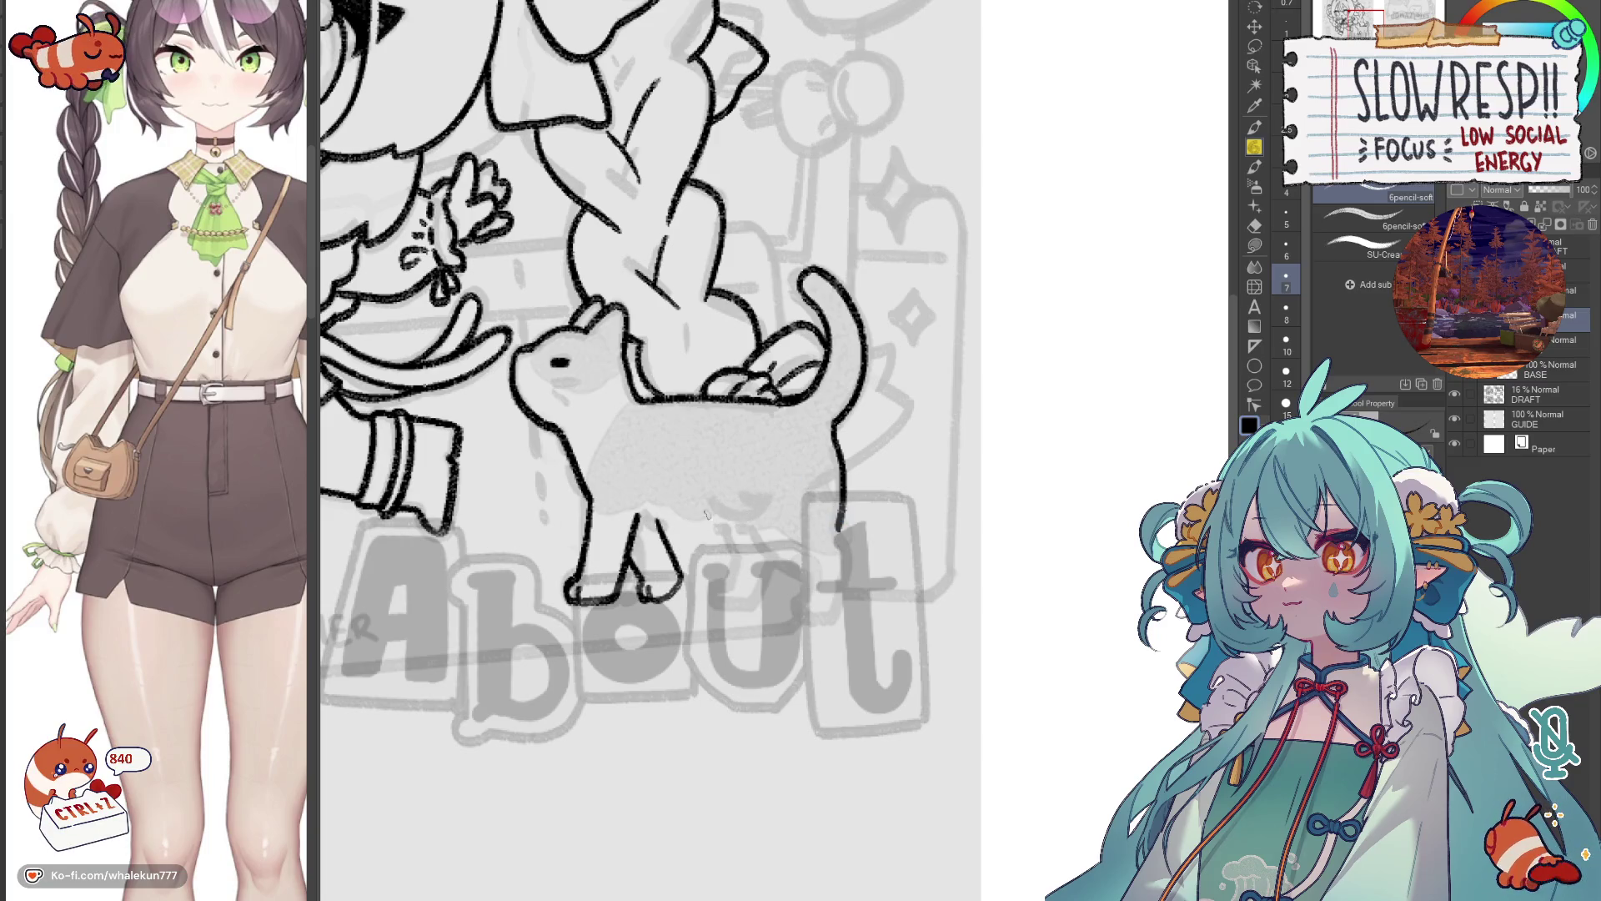
{"action": "left_click_drag", "start_coordinate": [640, 521], "coordinate": [771, 492]}
{"action": "key", "text": "ctrl+z"}
{"action": "left_click_drag", "start_coordinate": [640, 524], "coordinate": [865, 495]}
{"action": "key", "text": "h"}
{"action": "key", "text": "h"}
{"action": "key", "text": "ctrl+z"}
{"action": "key", "text": "ctrl+z"}
{"action": "mouse_move", "coordinate": [724, 511]}
{"action": "left_mouse_down"}
{"action": "mouse_move", "coordinate": [836, 506]}
{"action": "mouse_move", "coordinate": [870, 574]}
{"action": "mouse_move", "coordinate": [867, 557]}
{"action": "left_mouse_up"}
{"action": "key", "text": "ctrl+z"}
{"action": "key", "text": "ctrl+z"}
{"action": "key", "text": "ctrl+z"}
{"action": "key", "text": "ctrl+z"}
{"action": "mouse_move", "coordinate": [830, 506]}
{"action": "left_mouse_down"}
{"action": "mouse_move", "coordinate": [851, 506]}
{"action": "mouse_move", "coordinate": [863, 551]}
{"action": "left_mouse_up"}
{"action": "key", "text": "ctrl+z"}
{"action": "key", "text": "ctrl+z"}
{"action": "key", "text": "ctrl+z"}
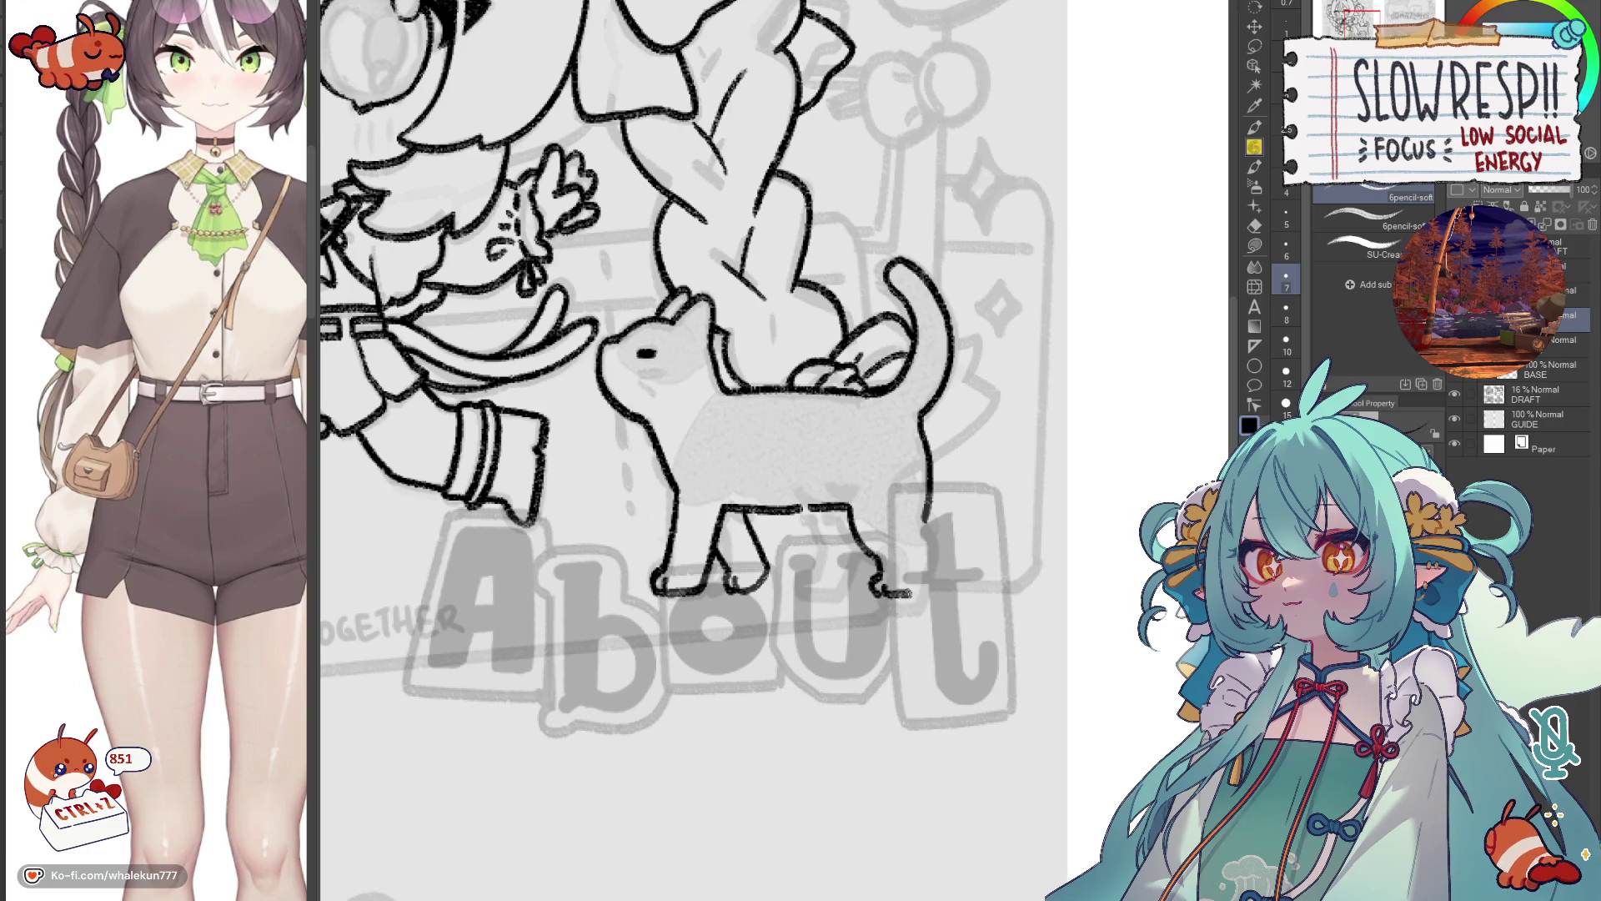
Try extending the cat's back leg and a shorter leg line, undoing each attempt.
{"action": "left_click_drag", "start_coordinate": [924, 519], "coordinate": [932, 571]}
{"action": "key", "text": "ctrl+z"}
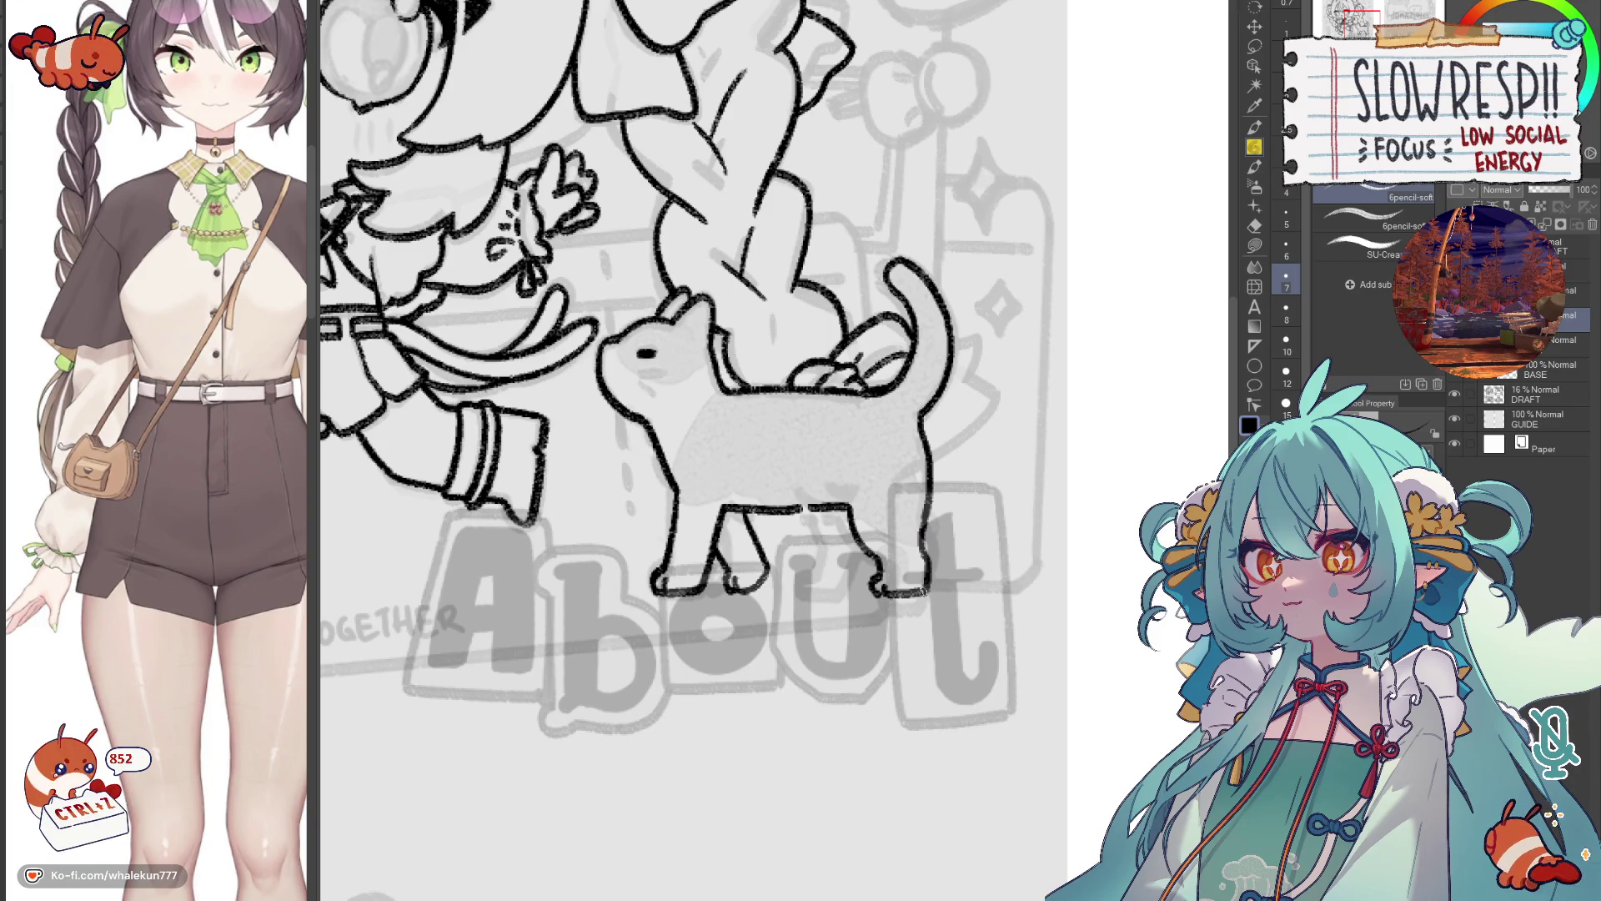
{"action": "key", "text": "h"}
{"action": "key", "text": "ctrl+z"}
{"action": "key", "text": "ctrl+z"}
{"action": "left_click_drag", "start_coordinate": [834, 494], "coordinate": [829, 517]}
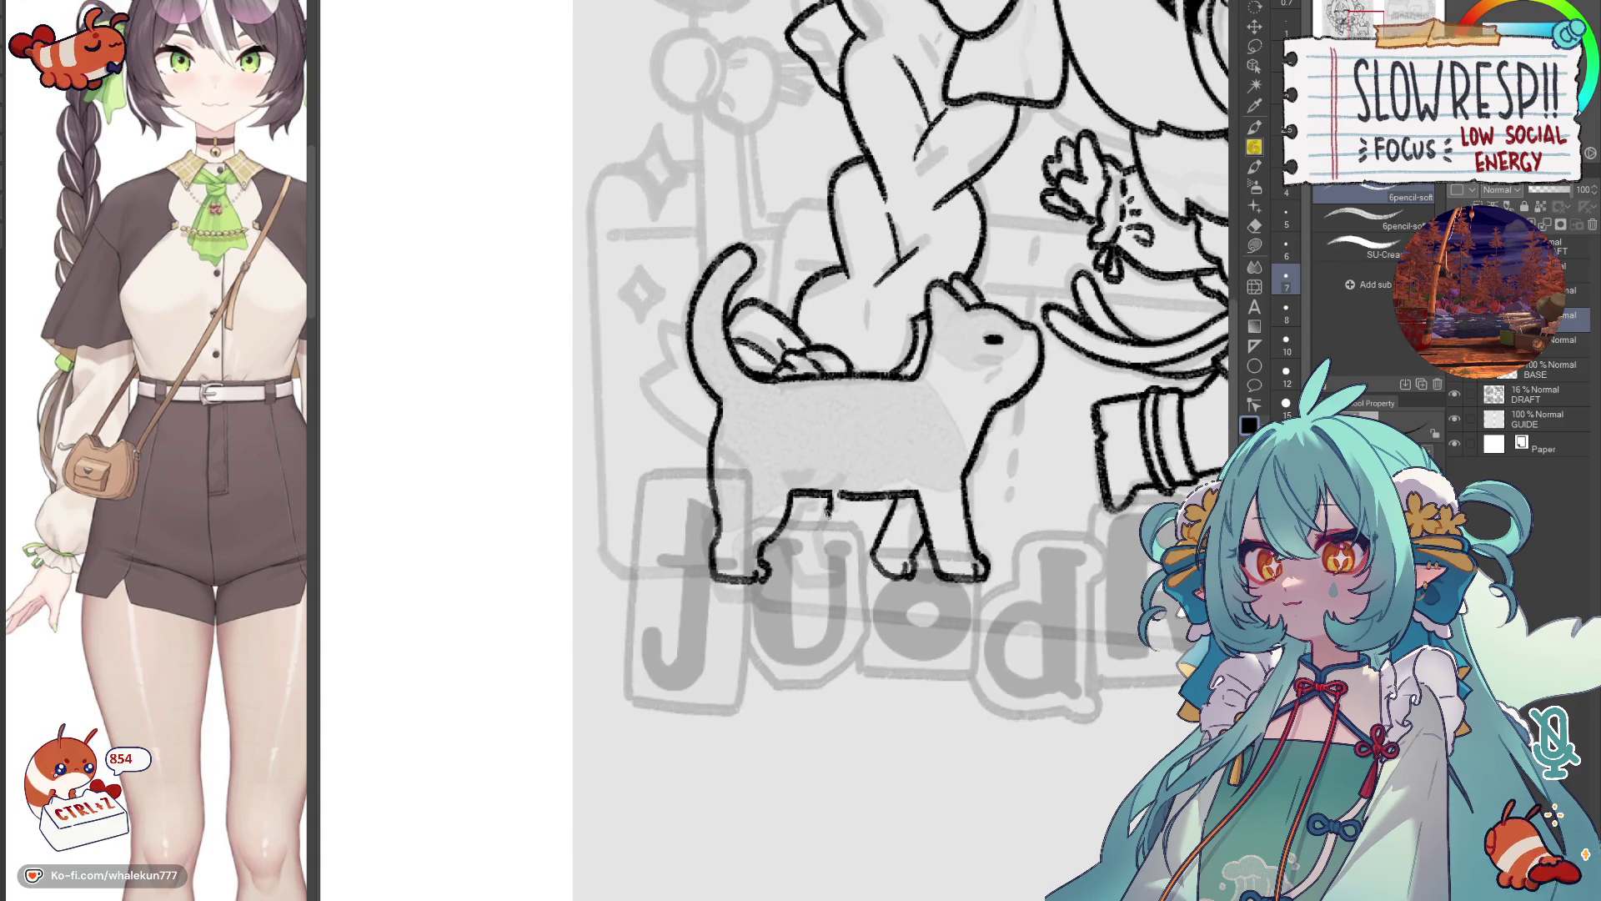
{"action": "scroll", "coordinate": [867, 542], "scroll_direction": "left", "scroll_amount": 1}
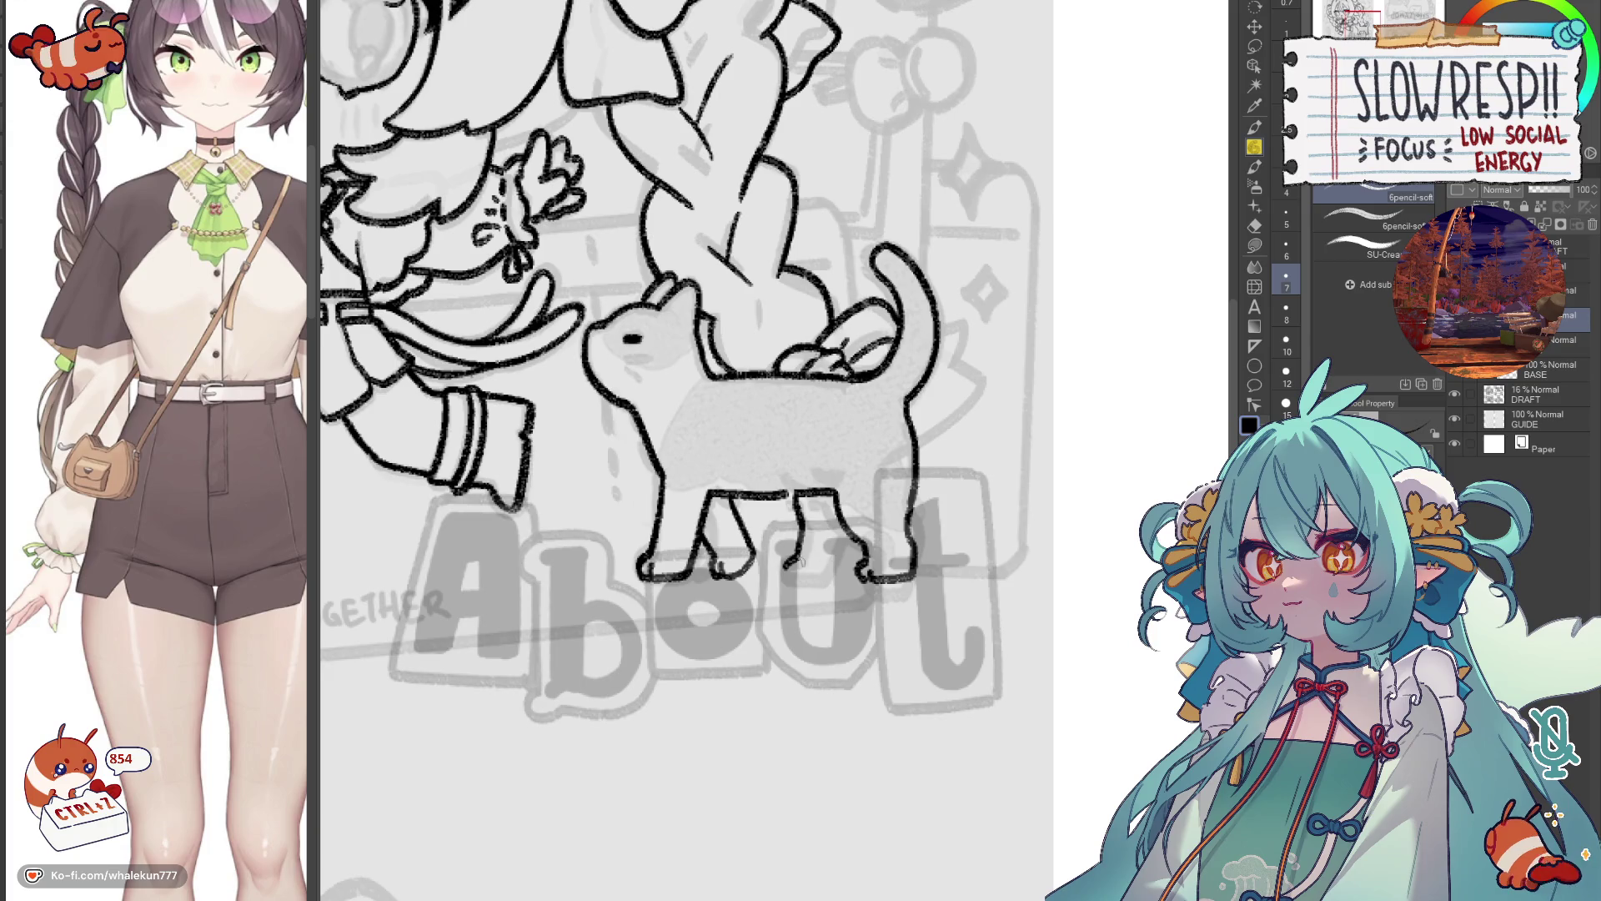
{"action": "key", "text": "ctrl+z"}
{"action": "mouse_move", "coordinate": [792, 496]}
{"action": "left_mouse_down"}
{"action": "mouse_move", "coordinate": [804, 538]}
{"action": "mouse_move", "coordinate": [799, 510]}
{"action": "mouse_move", "coordinate": [784, 571]}
{"action": "mouse_move", "coordinate": [804, 523]}
{"action": "mouse_move", "coordinate": [787, 574]}
{"action": "mouse_move", "coordinate": [827, 583]}
{"action": "left_mouse_up"}
{"action": "key", "text": "ctrl+z"}
{"action": "key", "text": "ctrl+z"}
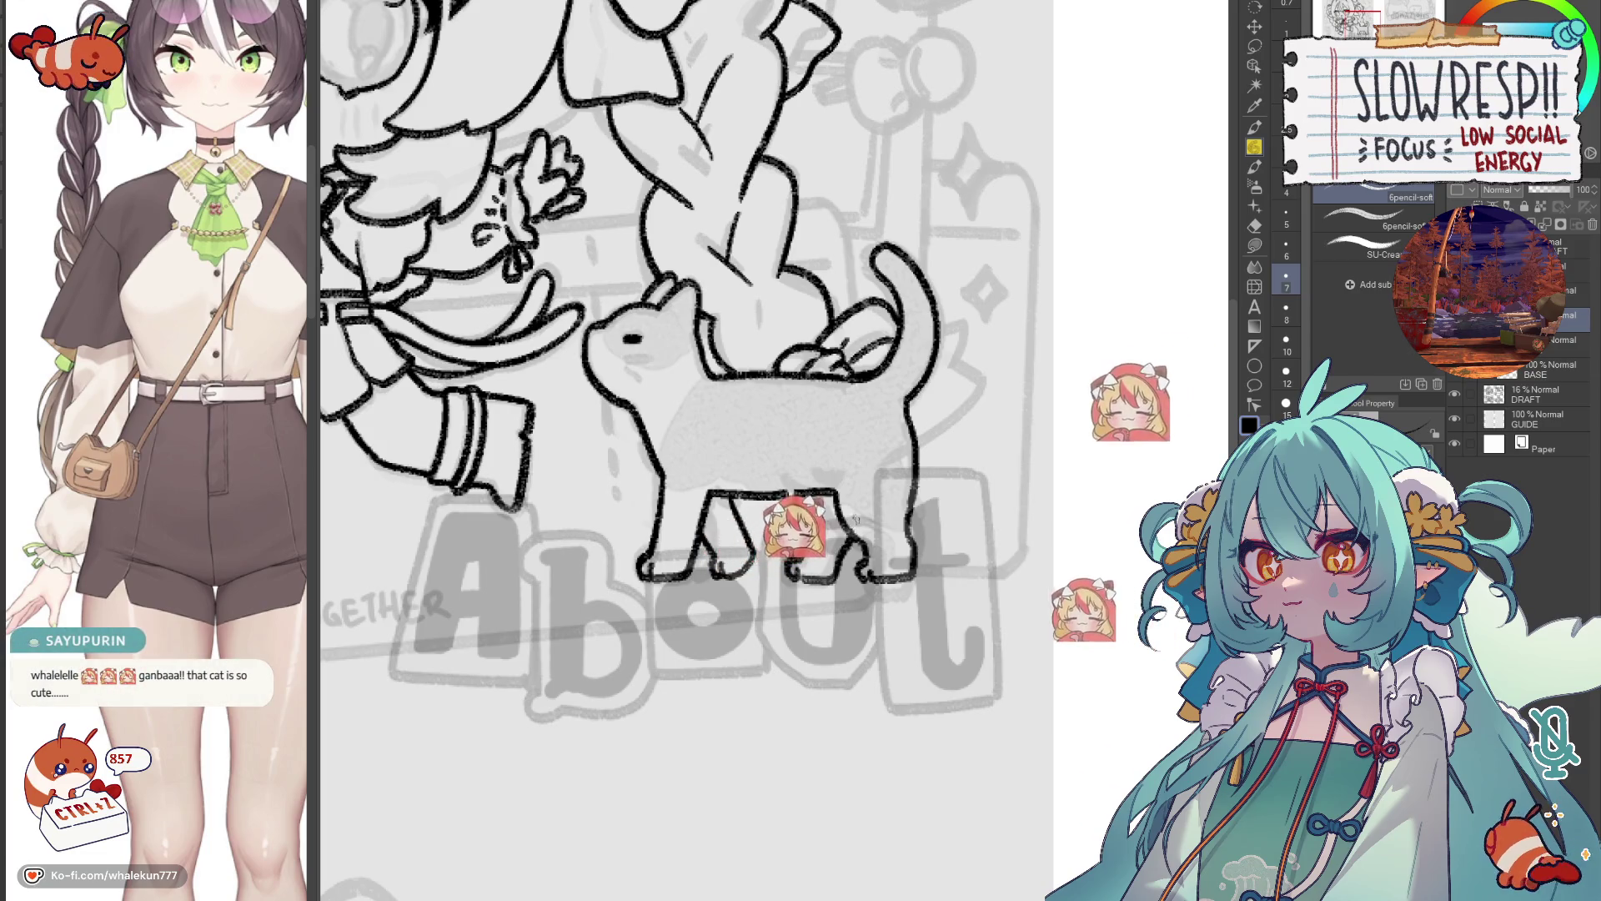
Clear the old hind-foot strokes and redraw the back paw, checking it mirrored.
{"action": "key", "text": "ctrl+z"}
{"action": "key", "text": "ctrl+z"}
{"action": "key", "text": "ctrl+z"}
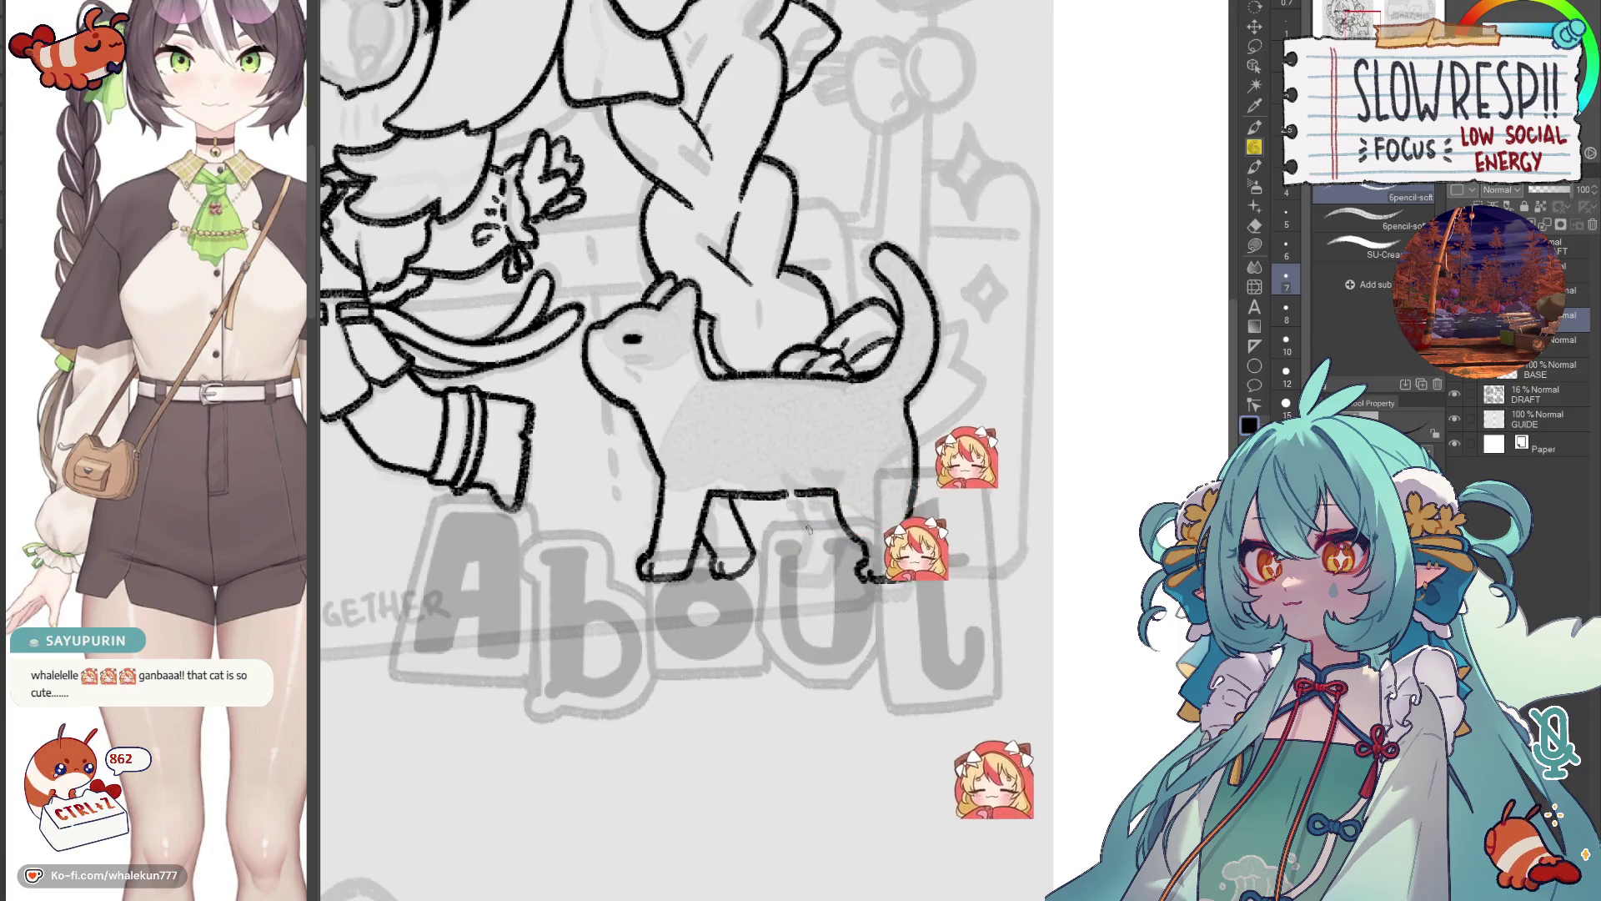
{"action": "key", "text": "ctrl+z"}
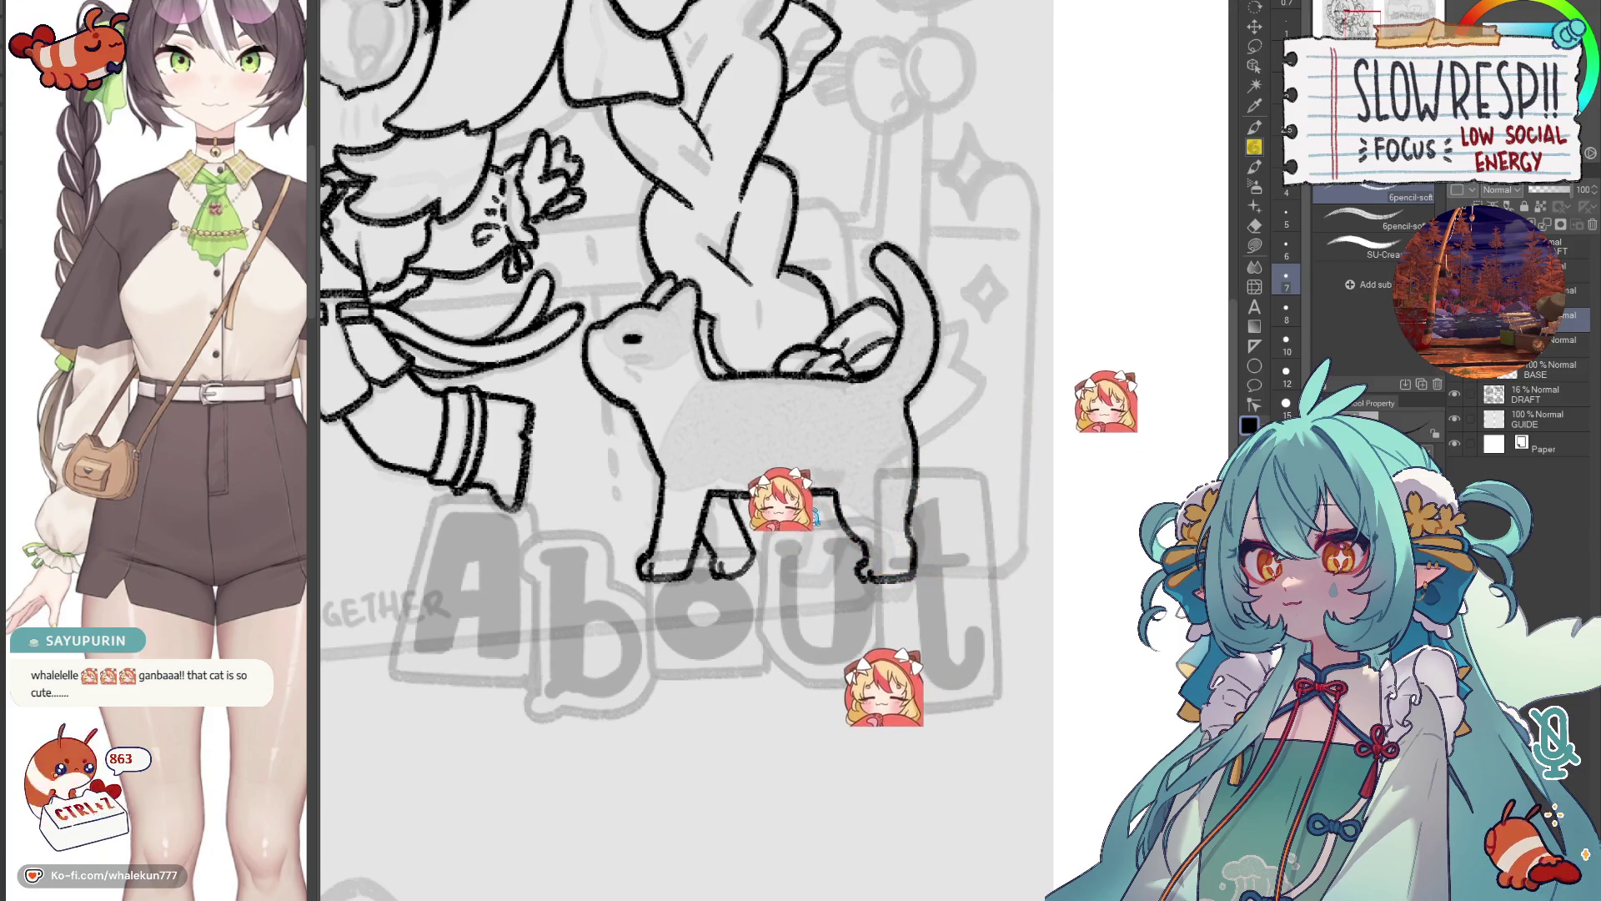
{"action": "key", "text": "ctrl+z"}
{"action": "key", "text": "ctrl+z"}
{"action": "key", "text": "ctrl+z"}
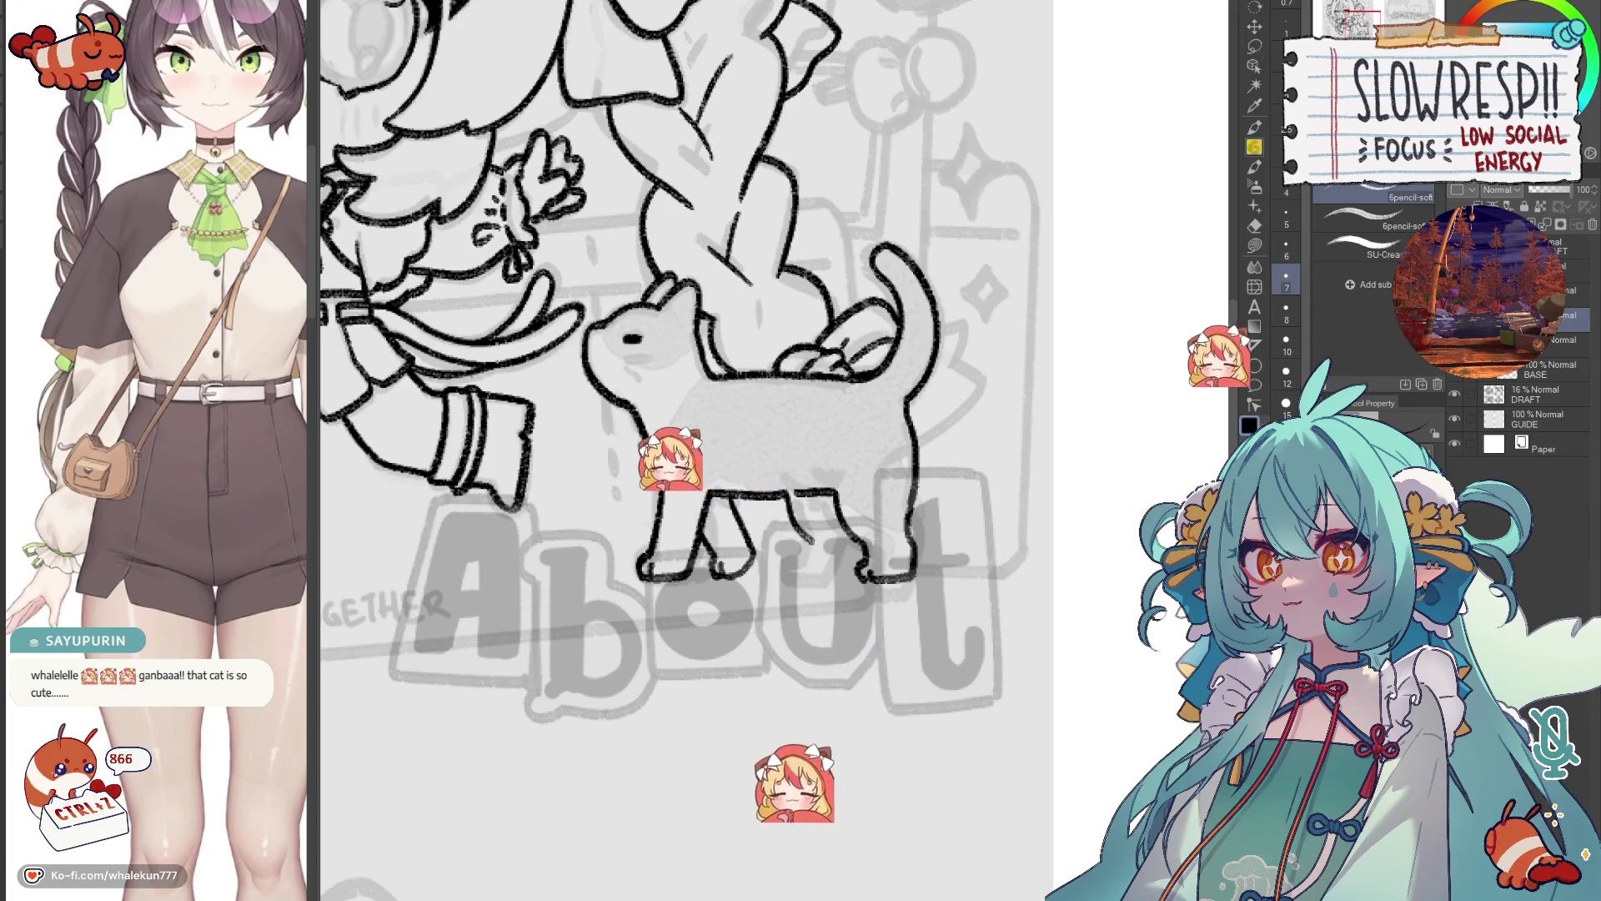
{"action": "key", "text": "ctrl+z"}
{"action": "key", "text": "ctrl+z"}
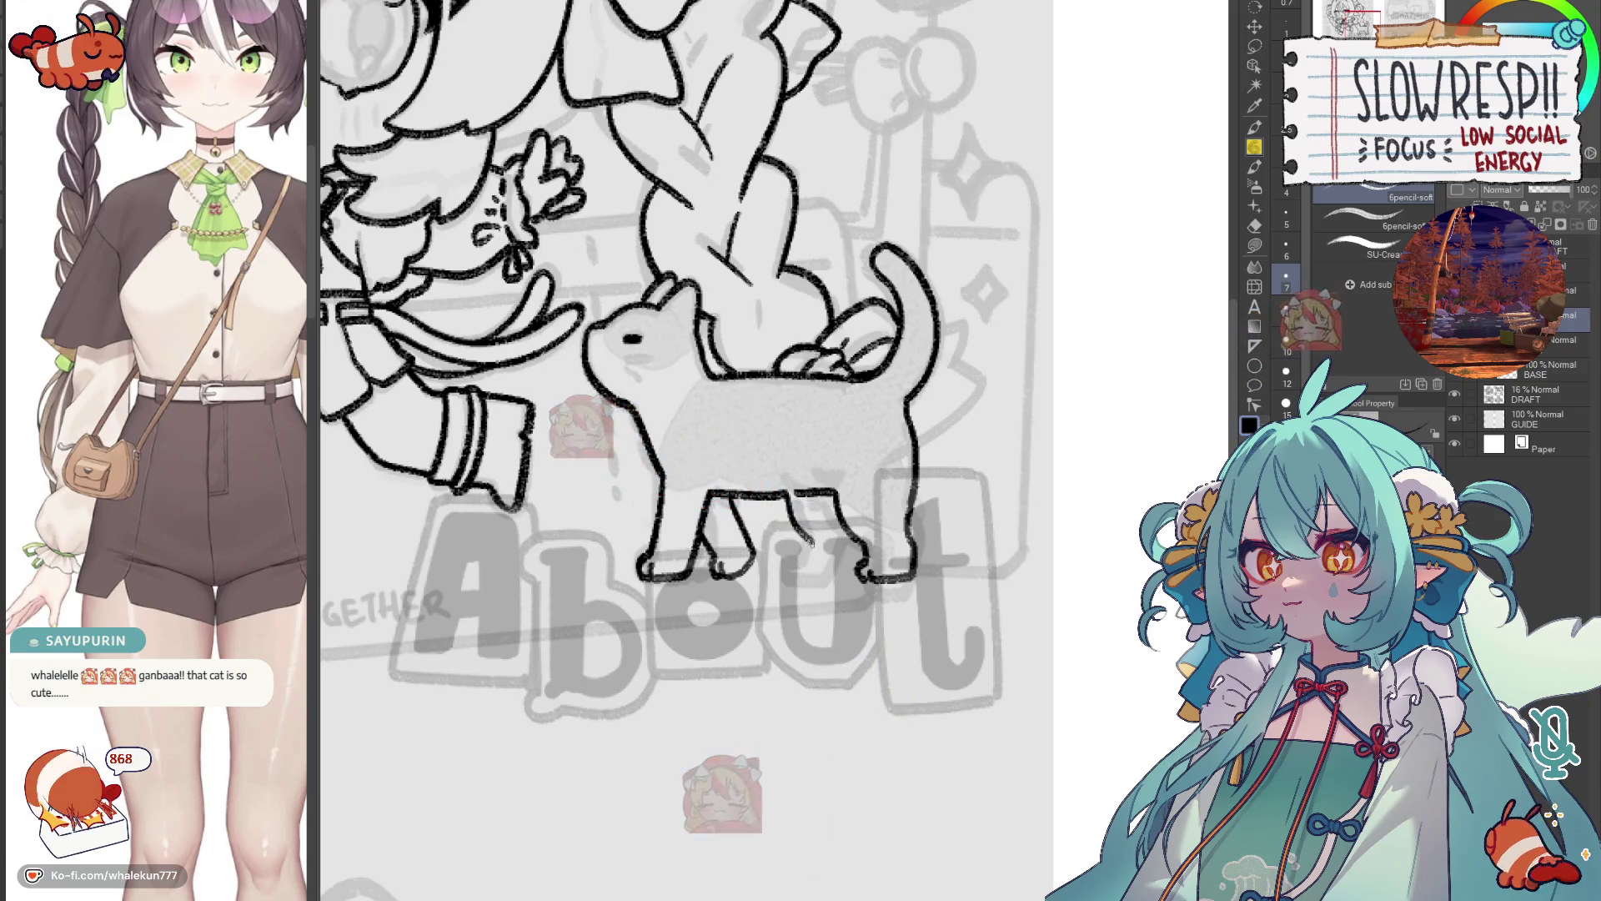
{"action": "left_click_drag", "start_coordinate": [788, 553], "coordinate": [810, 573]}
{"action": "key", "text": "ctrl+z"}
{"action": "key", "text": "ctrl+z"}
{"action": "key", "text": "ctrl+z"}
{"action": "key", "text": "ctrl+z"}
{"action": "mouse_move", "coordinate": [791, 562]}
{"action": "left_mouse_down"}
{"action": "mouse_move", "coordinate": [838, 573]}
{"action": "mouse_move", "coordinate": [857, 531]}
{"action": "left_mouse_up"}
{"action": "key", "text": "h"}
{"action": "key", "text": "h"}
{"action": "left_click", "coordinate": [865, 507], "text": "ctrl+alt"}
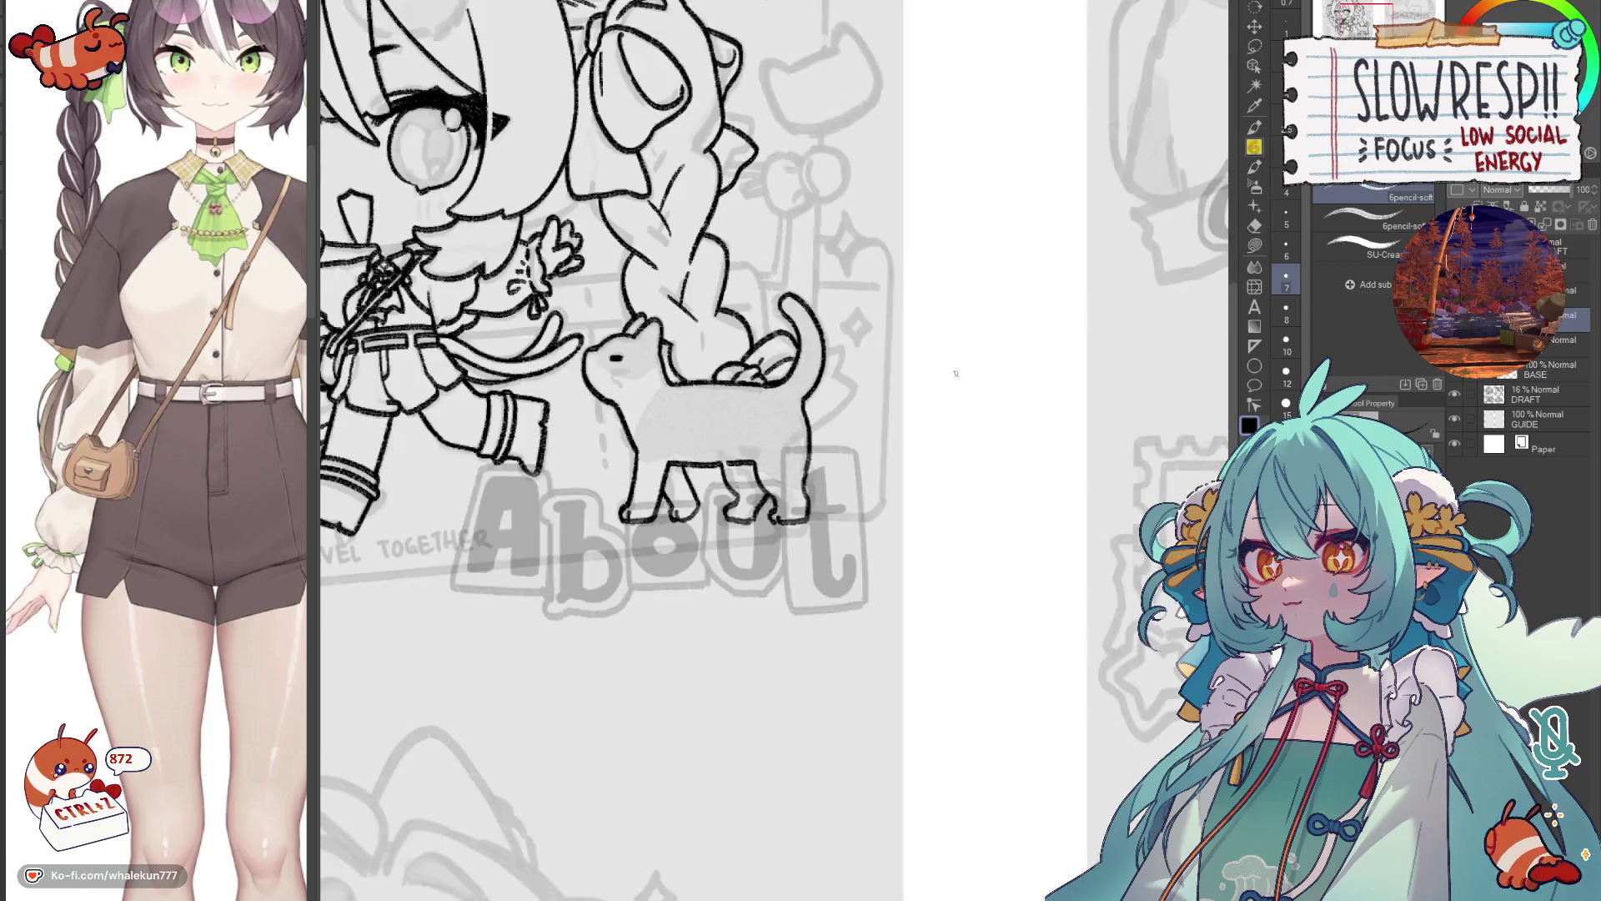
Zoom in and redraw the cat's hind leg and foot with a cleaner line.
{"action": "scroll", "coordinate": [570, 491], "scroll_direction": "up", "scroll_amount": 2}
{"action": "key", "text": "ctrl+z"}
{"action": "key", "text": "ctrl+z"}
{"action": "key", "text": "ctrl+z"}
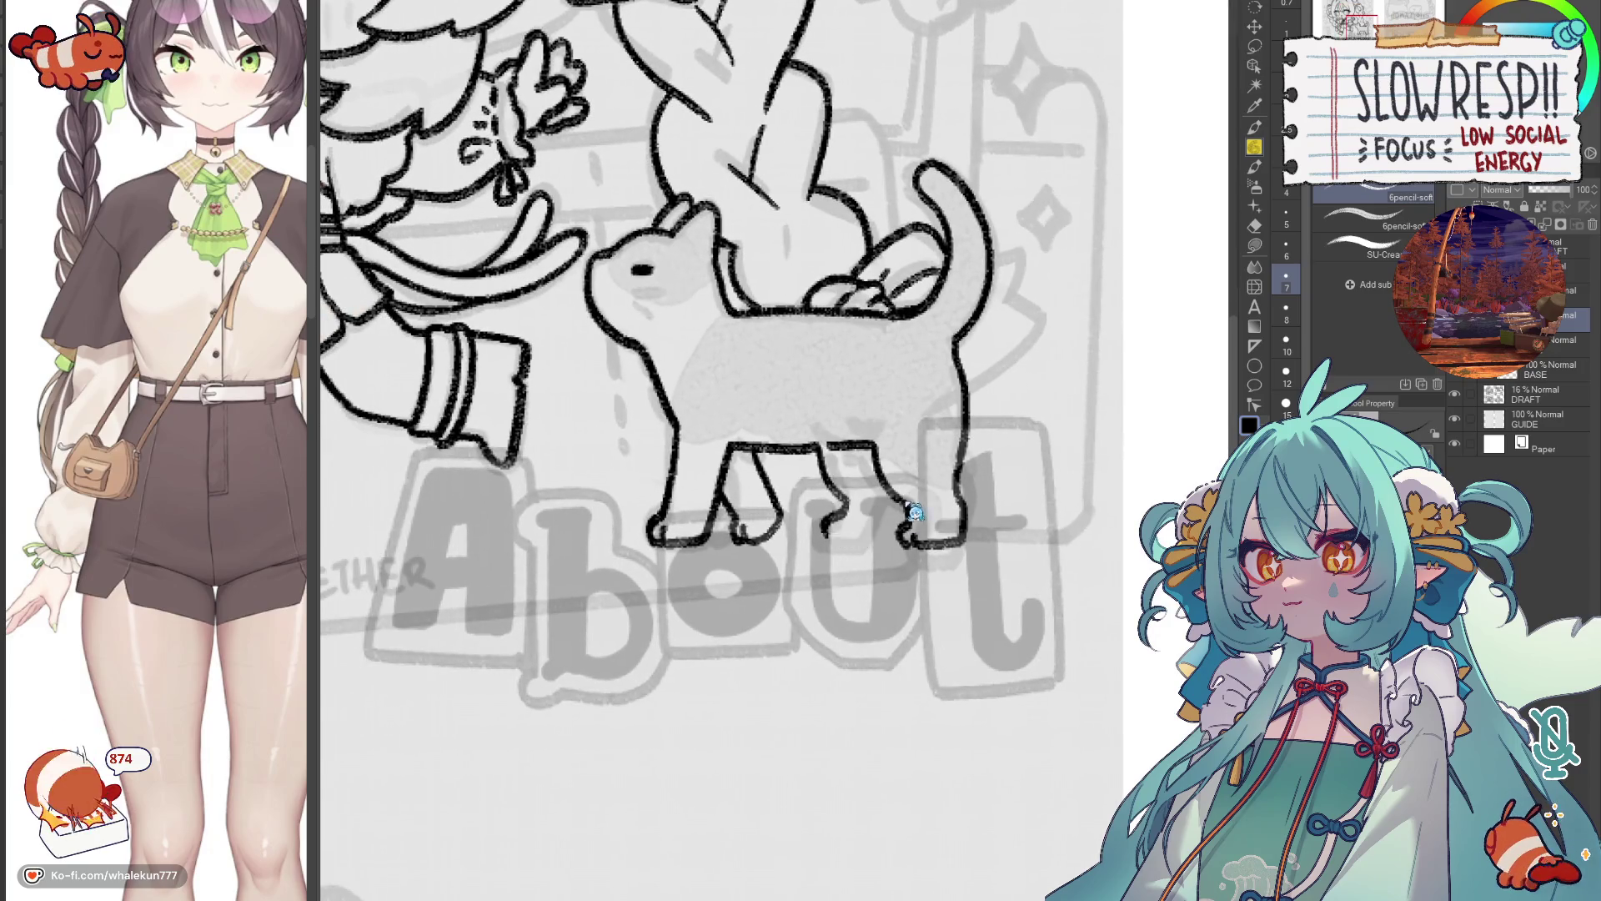
{"action": "mouse_move", "coordinate": [849, 499]}
{"action": "left_mouse_down"}
{"action": "mouse_move", "coordinate": [830, 536]}
{"action": "mouse_move", "coordinate": [842, 519]}
{"action": "mouse_move", "coordinate": [832, 534]}
{"action": "mouse_move", "coordinate": [859, 527]}
{"action": "mouse_move", "coordinate": [844, 519]}
{"action": "mouse_move", "coordinate": [846, 541]}
{"action": "mouse_move", "coordinate": [875, 543]}
{"action": "mouse_move", "coordinate": [904, 486]}
{"action": "left_mouse_up"}
{"action": "key", "text": "ctrl+z"}
{"action": "key", "text": "ctrl+z"}
{"action": "key", "text": "ctrl+z"}
{"action": "key", "text": "ctrl+z"}
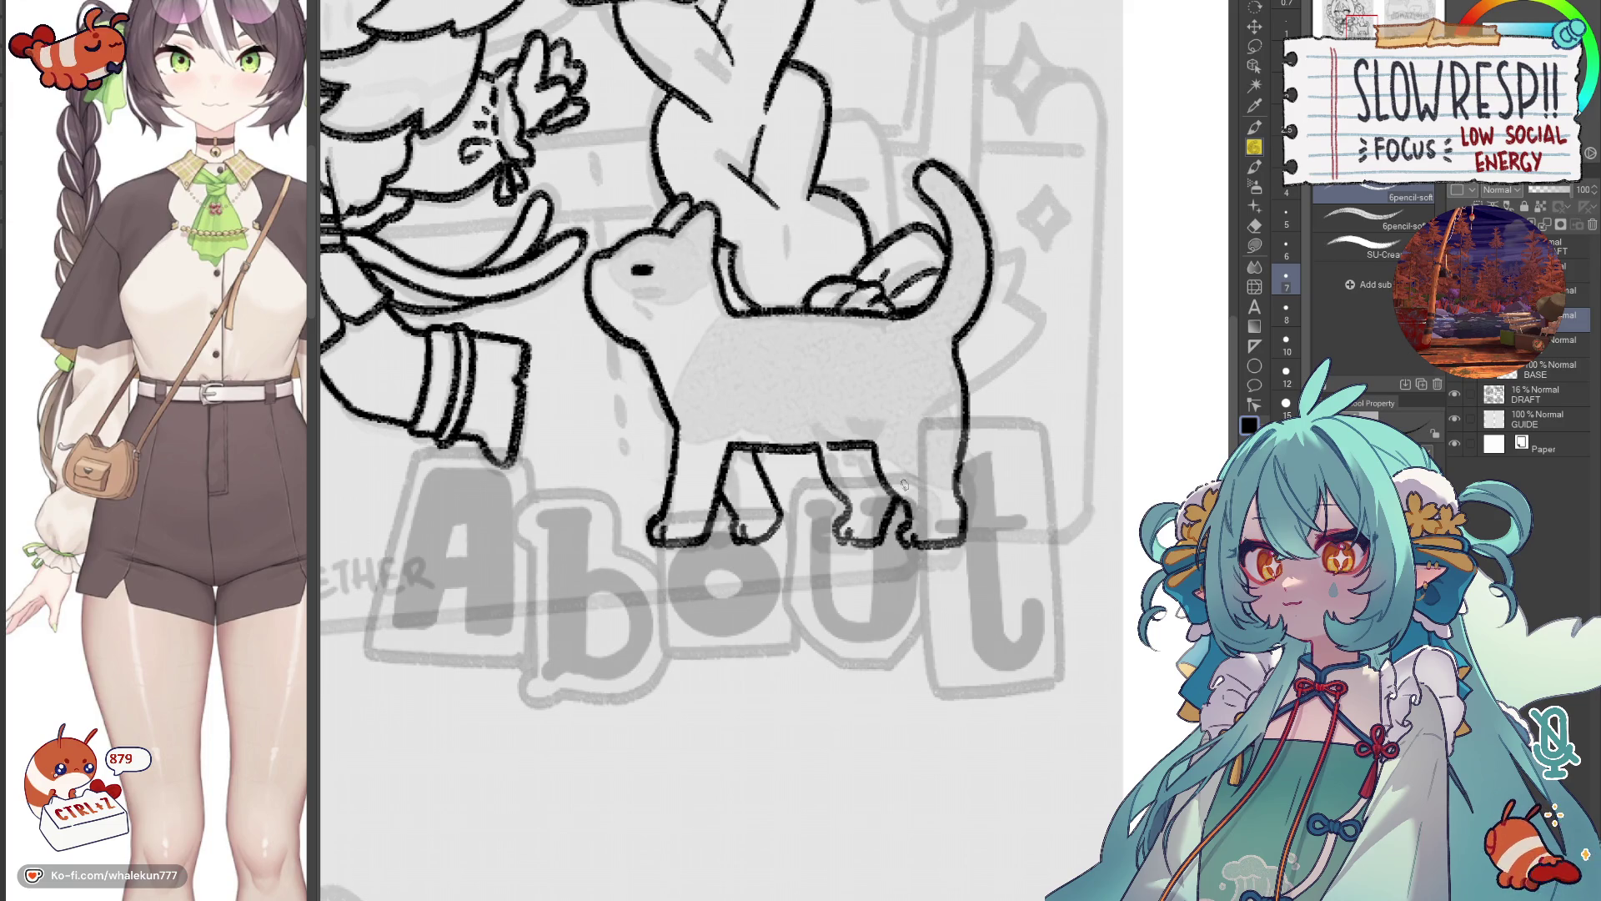
{"action": "key", "text": "ctrl+z"}
{"action": "mouse_move", "coordinate": [849, 541]}
{"action": "left_mouse_down"}
{"action": "mouse_move", "coordinate": [885, 540]}
{"action": "mouse_move", "coordinate": [913, 466]}
{"action": "left_mouse_up"}
{"action": "key", "text": "ctrl+z"}
{"action": "key", "text": "ctrl+z"}
{"action": "key", "text": "ctrl+z"}
{"action": "mouse_move", "coordinate": [836, 534]}
{"action": "left_mouse_down"}
{"action": "mouse_move", "coordinate": [882, 540]}
{"action": "mouse_move", "coordinate": [893, 504]}
{"action": "left_mouse_up"}
Zoom out and recentre on the whole chibi and cat, checking it mirrored.
{"action": "key", "text": "h"}
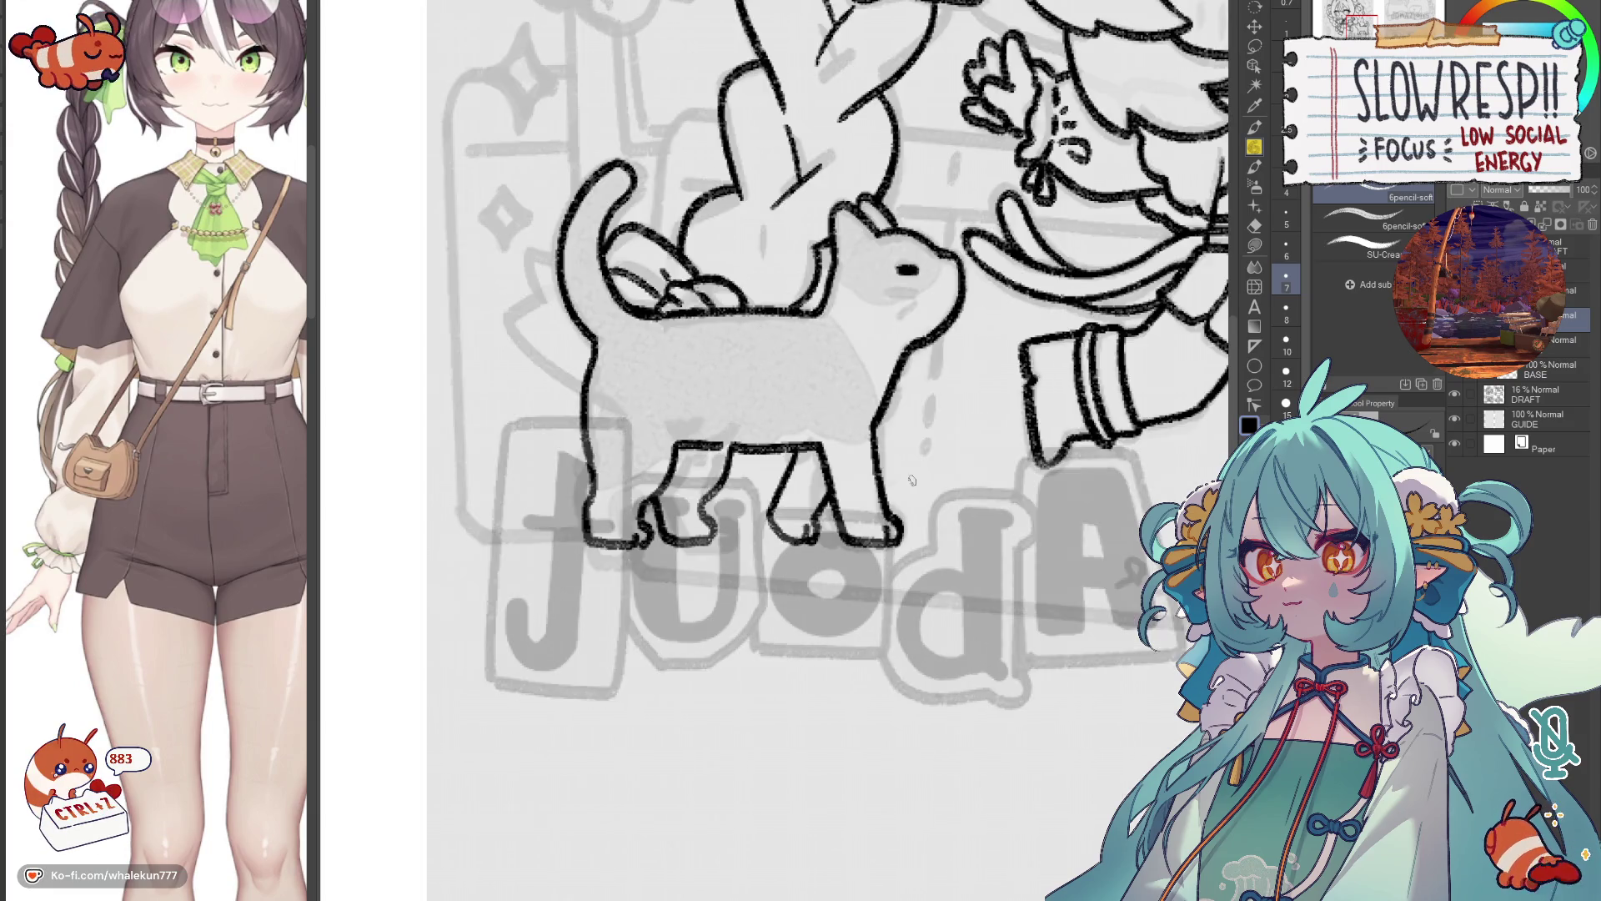
{"action": "key", "text": "ctrl+minus"}
{"action": "key", "text": "h"}
{"action": "mouse_move", "coordinate": [870, 597]}
{"action": "left_mouse_down"}
{"action": "mouse_move", "coordinate": [977, 565]}
{"action": "mouse_move", "coordinate": [1001, 576]}
{"action": "left_mouse_up"}
{"action": "key", "text": "h"}
{"action": "key", "text": "h"}
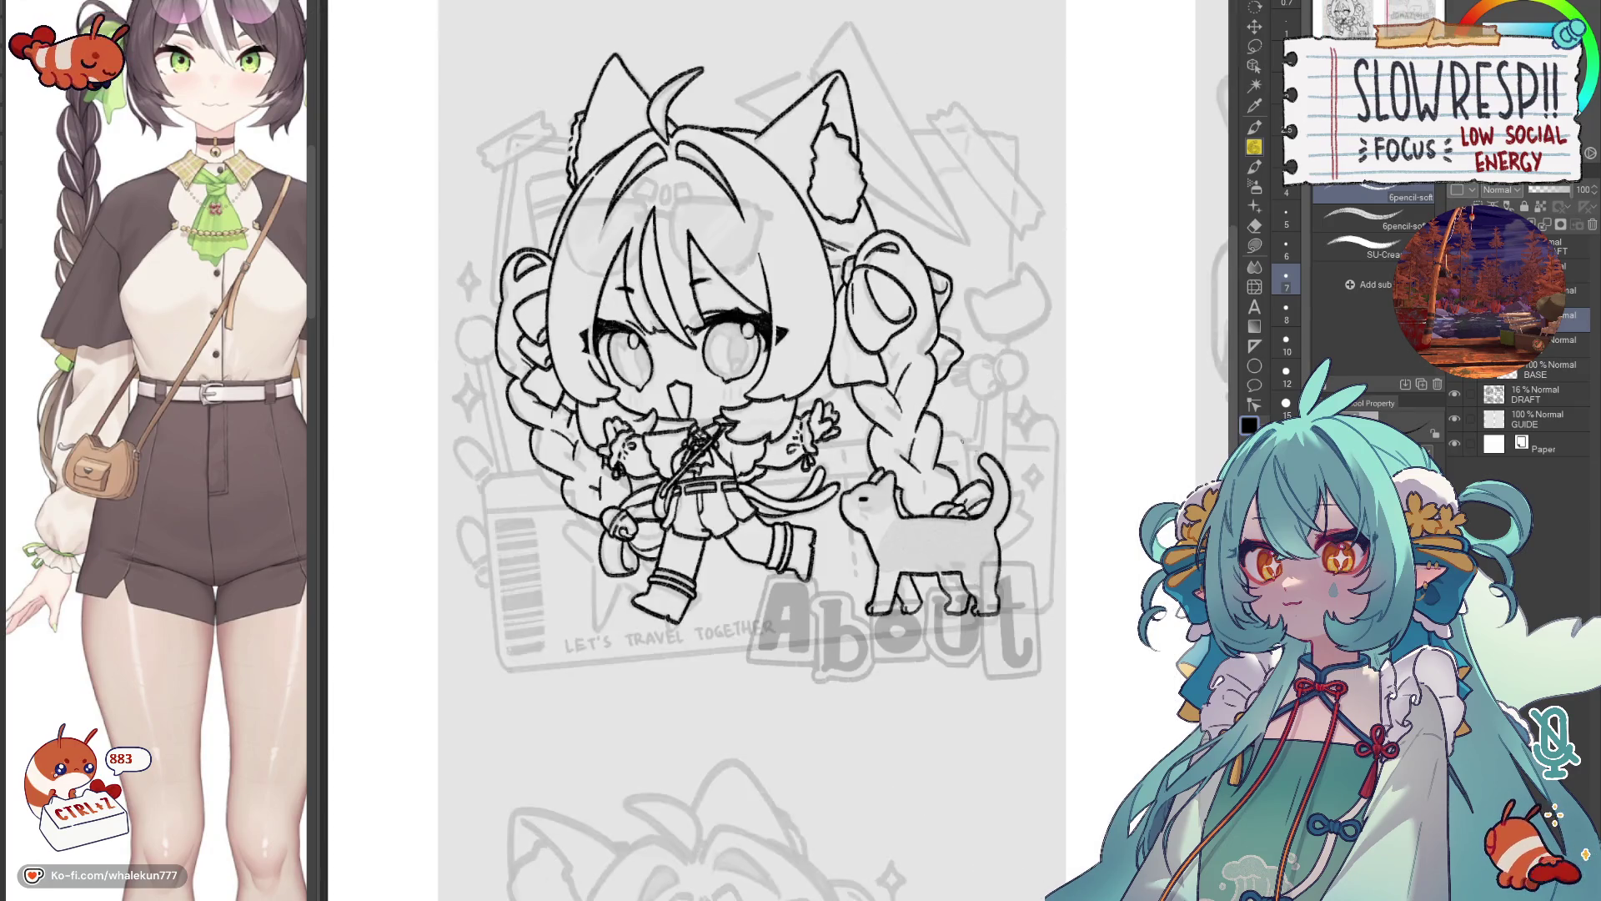
{"action": "scroll", "coordinate": [1001, 487], "scroll_direction": "up", "scroll_amount": 2}
Replace the looping tail-tip strokes with a single short curl sweeping up from the tail.
{"action": "key", "text": "ctrl+z"}
{"action": "left_click_drag", "start_coordinate": [937, 472], "coordinate": [972, 454]}
{"action": "mouse_move", "coordinate": [971, 454]}
{"action": "left_mouse_down"}
{"action": "mouse_move", "coordinate": [966, 509]}
{"action": "mouse_move", "coordinate": [994, 457]}
{"action": "mouse_move", "coordinate": [980, 526]}
{"action": "mouse_move", "coordinate": [938, 548]}
{"action": "left_mouse_up"}
{"action": "key", "text": "ctrl+z"}
{"action": "key", "text": "ctrl+z"}
{"action": "key", "text": "ctrl+z"}
{"action": "key", "text": "ctrl+z"}
{"action": "key", "text": "ctrl+z"}
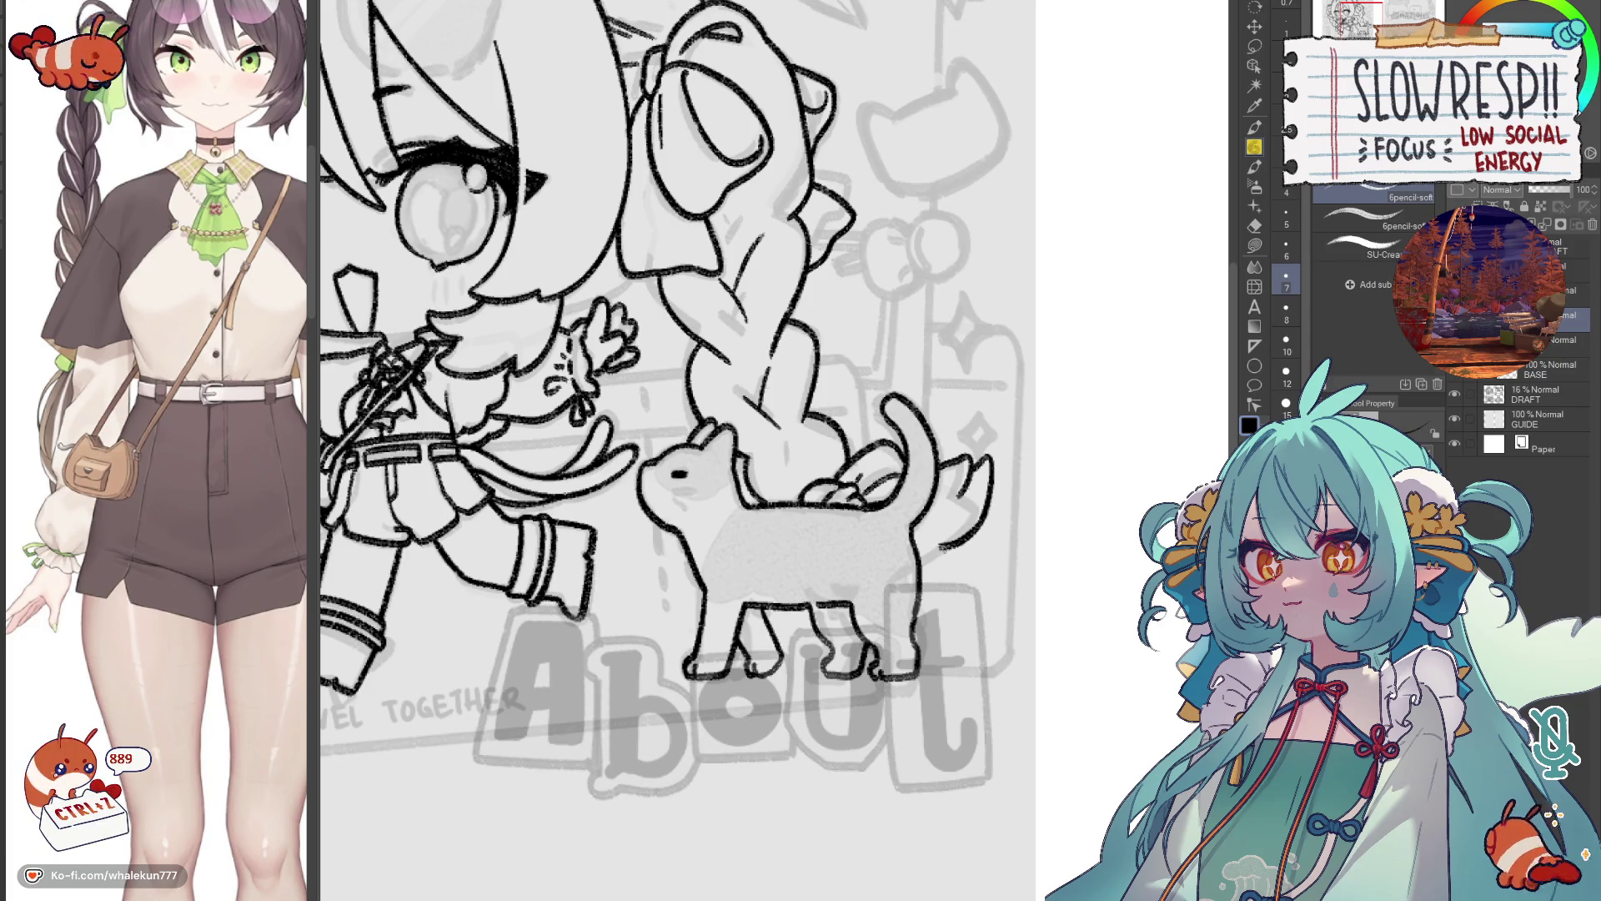
{"action": "key", "text": "ctrl+z"}
{"action": "key", "text": "ctrl+z"}
{"action": "key", "text": "ctrl+z"}
{"action": "mouse_move", "coordinate": [969, 473]}
{"action": "left_mouse_down"}
{"action": "mouse_move", "coordinate": [993, 482]}
{"action": "mouse_move", "coordinate": [969, 550]}
{"action": "mouse_move", "coordinate": [932, 584]}
{"action": "mouse_move", "coordinate": [920, 570]}
{"action": "left_mouse_up"}
{"action": "scroll", "coordinate": [667, 451], "scroll_direction": "down", "scroll_amount": 2}
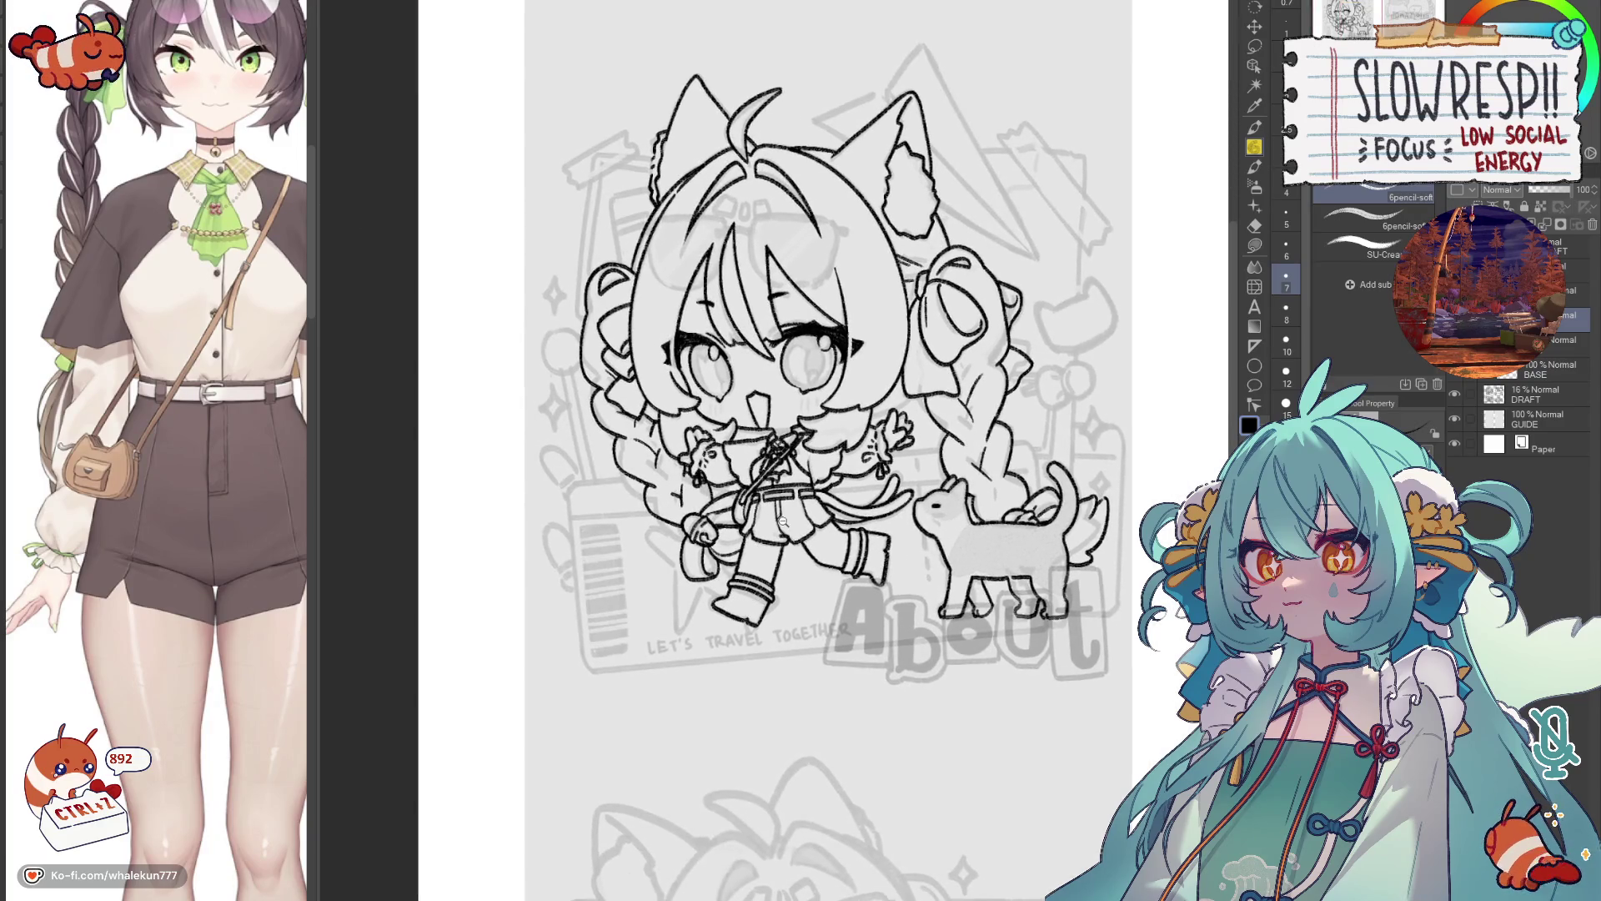
Zoom into the girl's shoulder and ink a short line from it up into her hair.
{"action": "scroll", "coordinate": [783, 521], "scroll_direction": "up", "scroll_amount": 3}
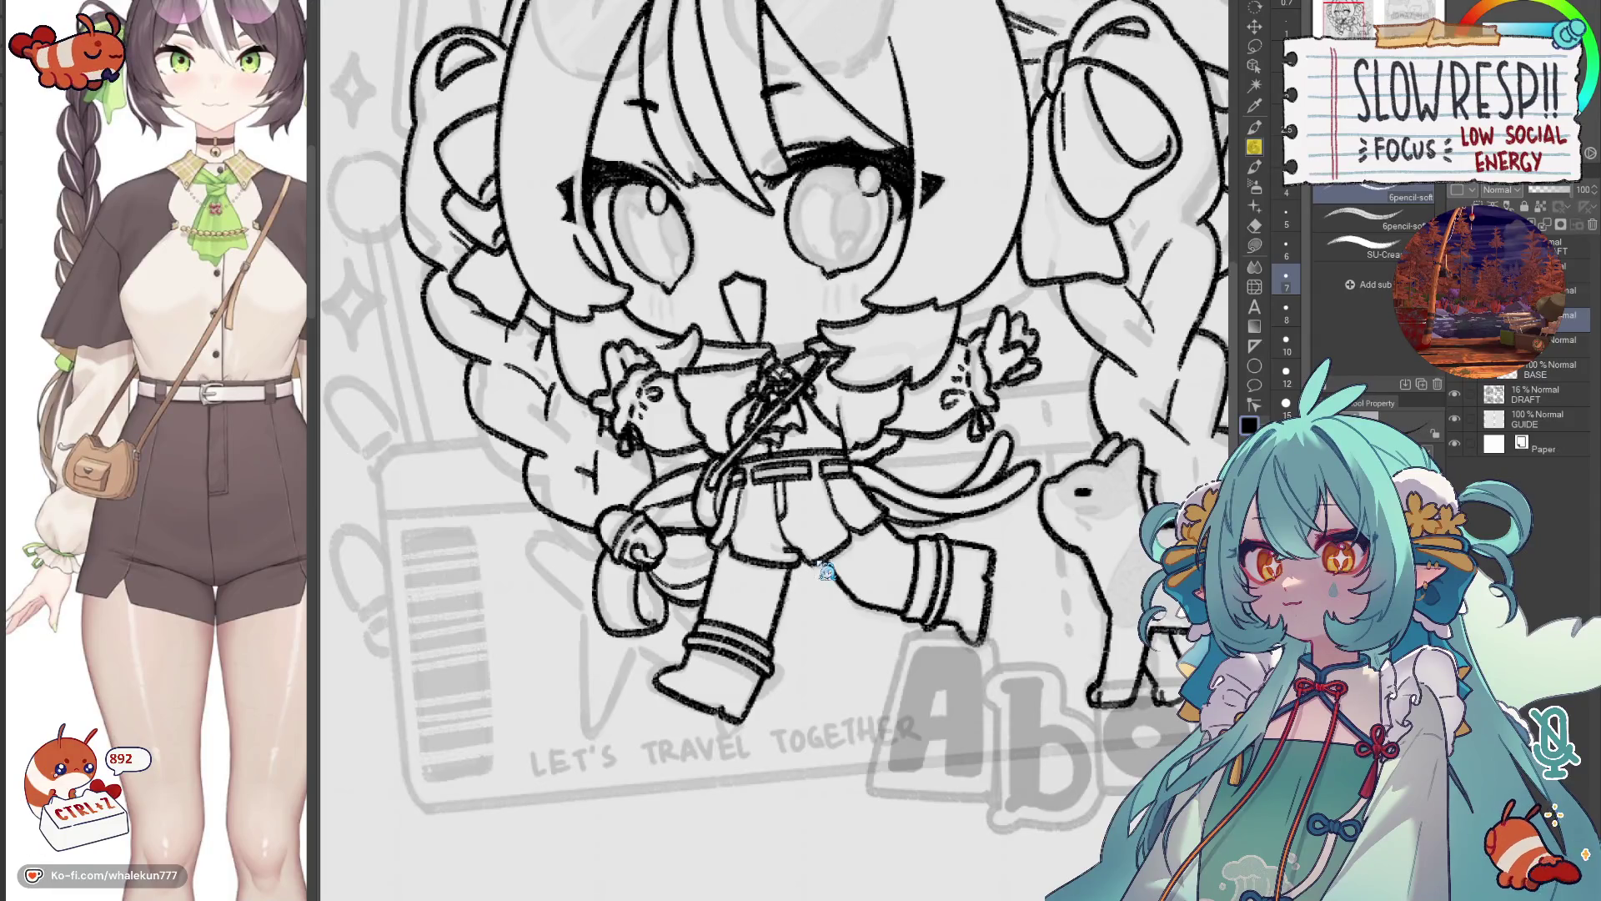
{"action": "left_click_drag", "start_coordinate": [969, 447], "coordinate": [894, 417]}
{"action": "scroll", "coordinate": [887, 375], "scroll_direction": "down", "scroll_amount": 3}
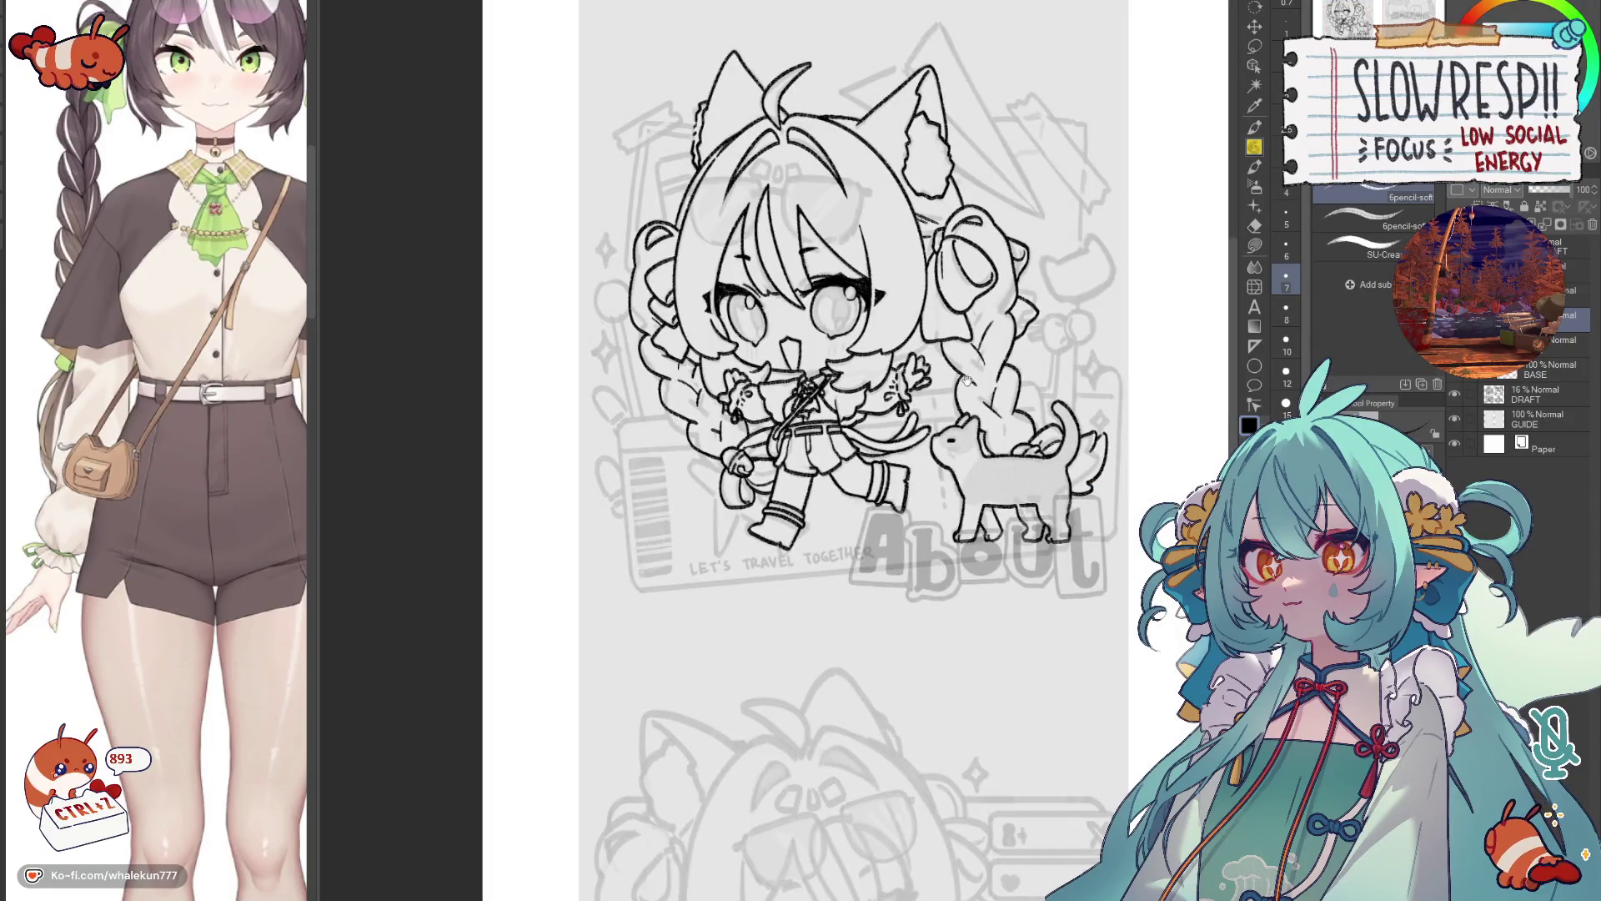
{"action": "scroll", "coordinate": [886, 375], "scroll_direction": "up", "scroll_amount": 1}
{"action": "scroll", "coordinate": [861, 473], "scroll_direction": "up", "scroll_amount": 5}
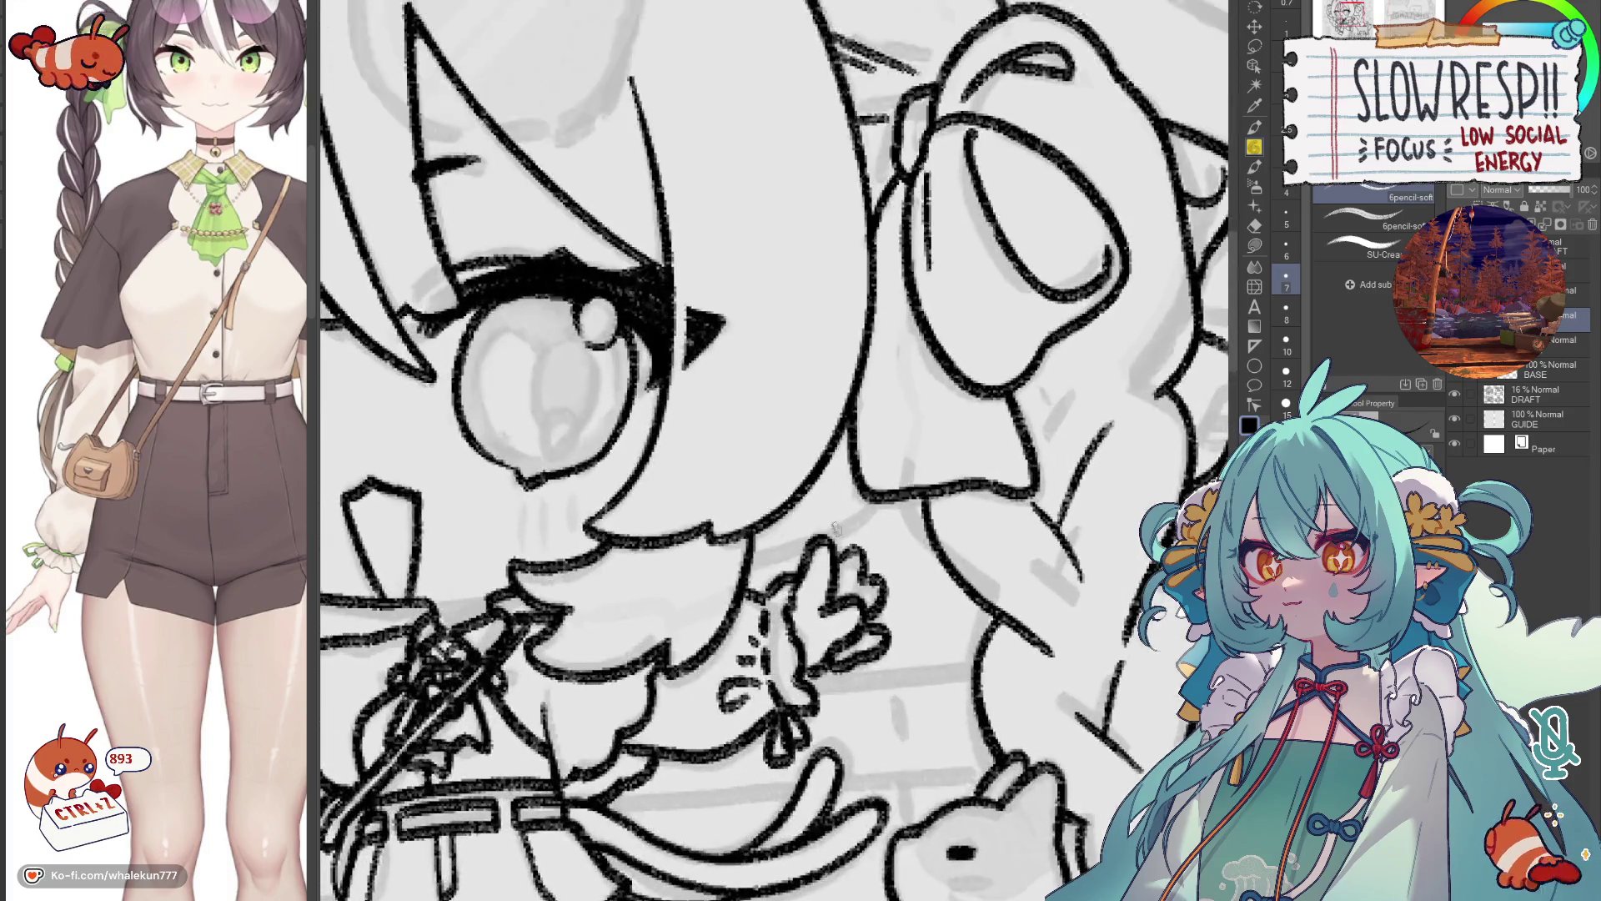
{"action": "left_click_drag", "start_coordinate": [748, 570], "coordinate": [874, 496]}
{"action": "key", "text": "ctrl+z"}
{"action": "left_click_drag", "start_coordinate": [822, 546], "coordinate": [873, 482]}
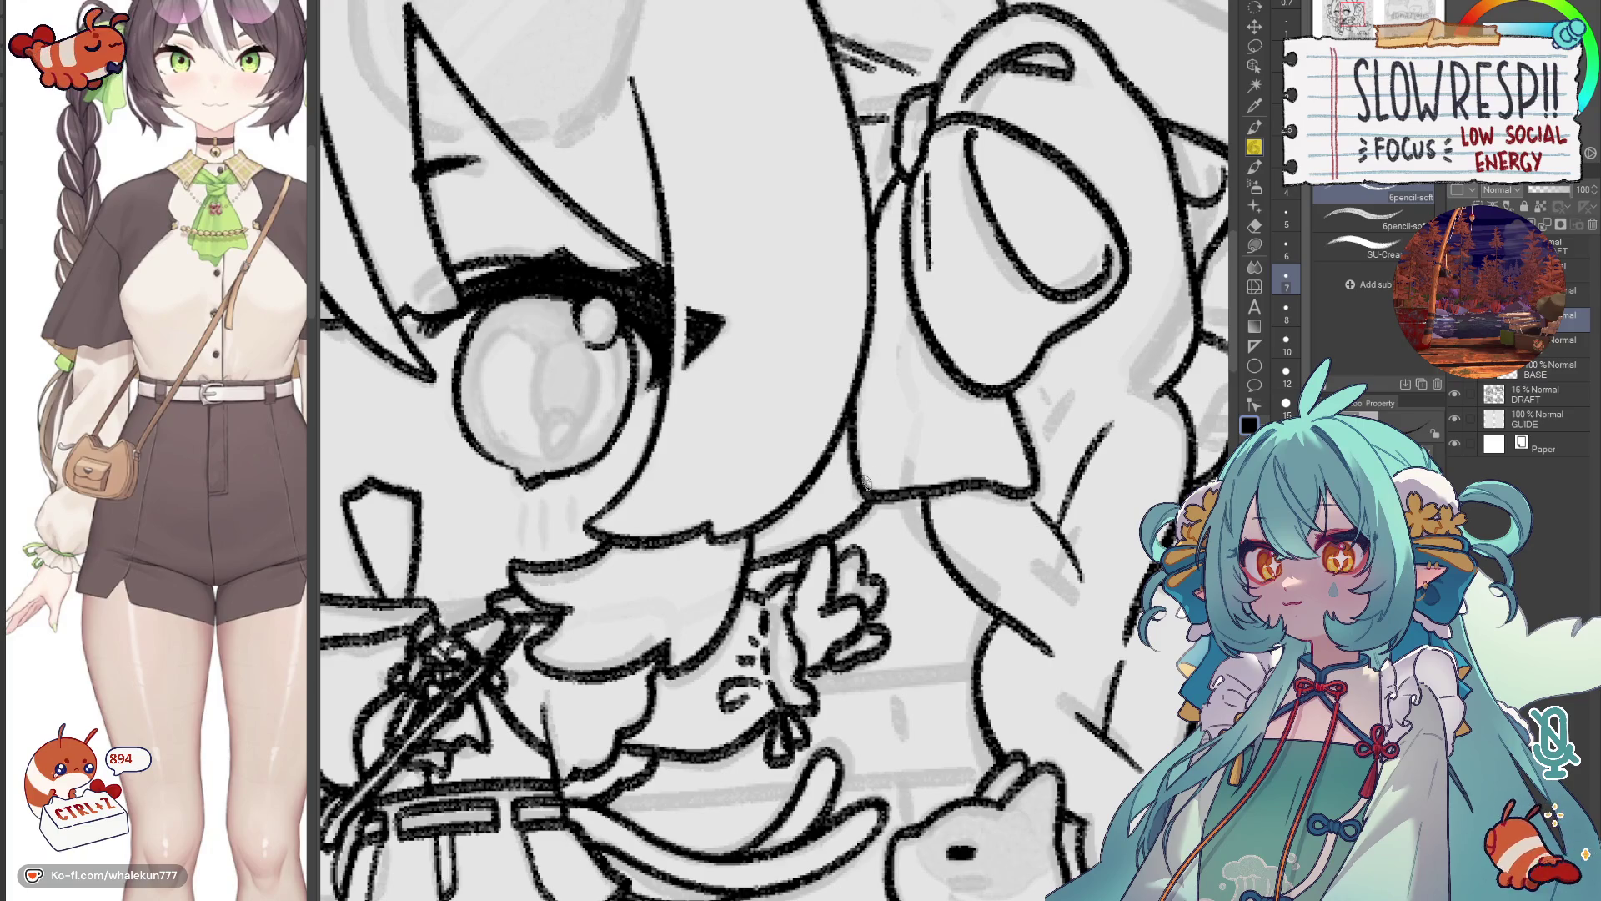
Check the drawing mirrored, show the background sketch layer again and zoom out.
{"action": "scroll", "coordinate": [856, 513], "scroll_direction": "down", "scroll_amount": 8}
{"action": "left_click_drag", "start_coordinate": [798, 531], "coordinate": [722, 464]}
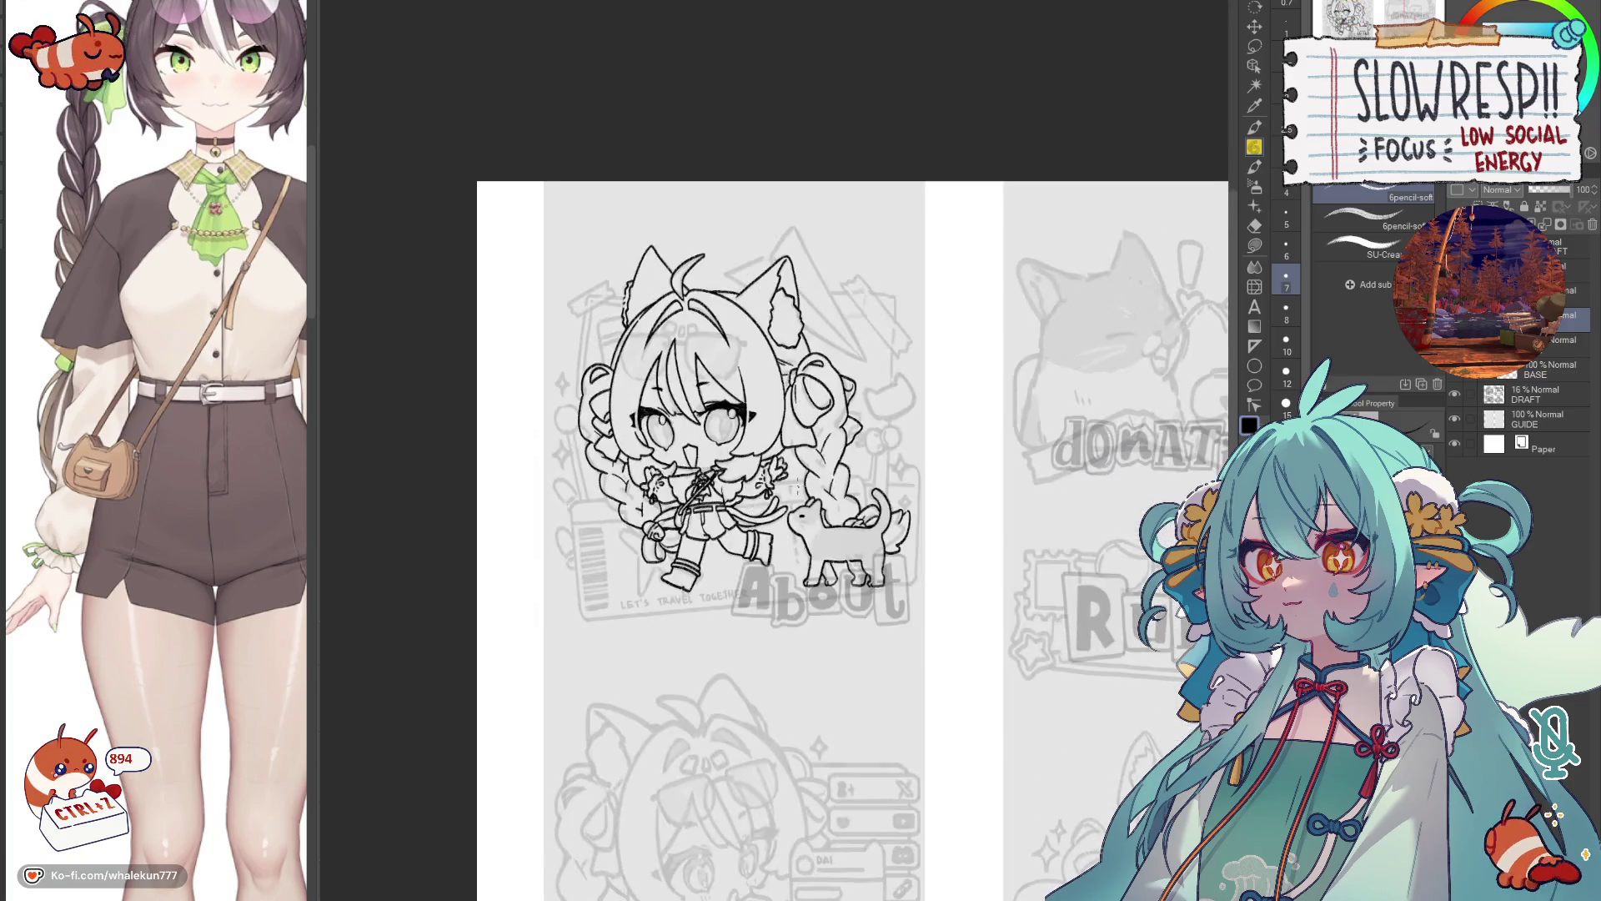
{"action": "key", "text": "h"}
{"action": "key", "text": "h"}
{"action": "key", "text": "h"}
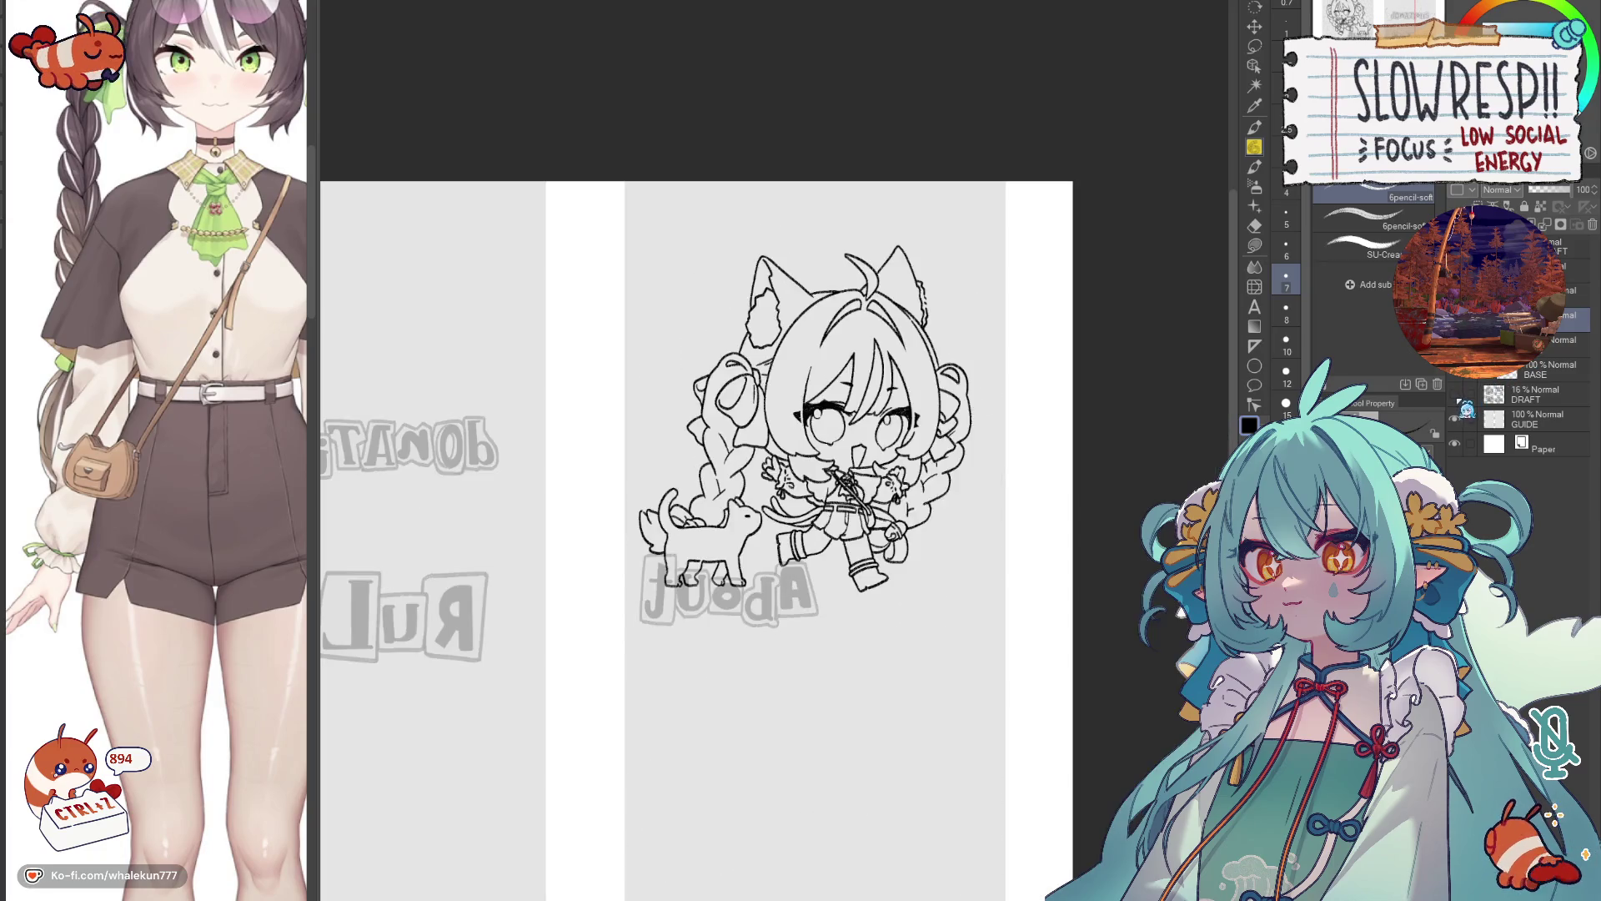
{"action": "key", "text": "h"}
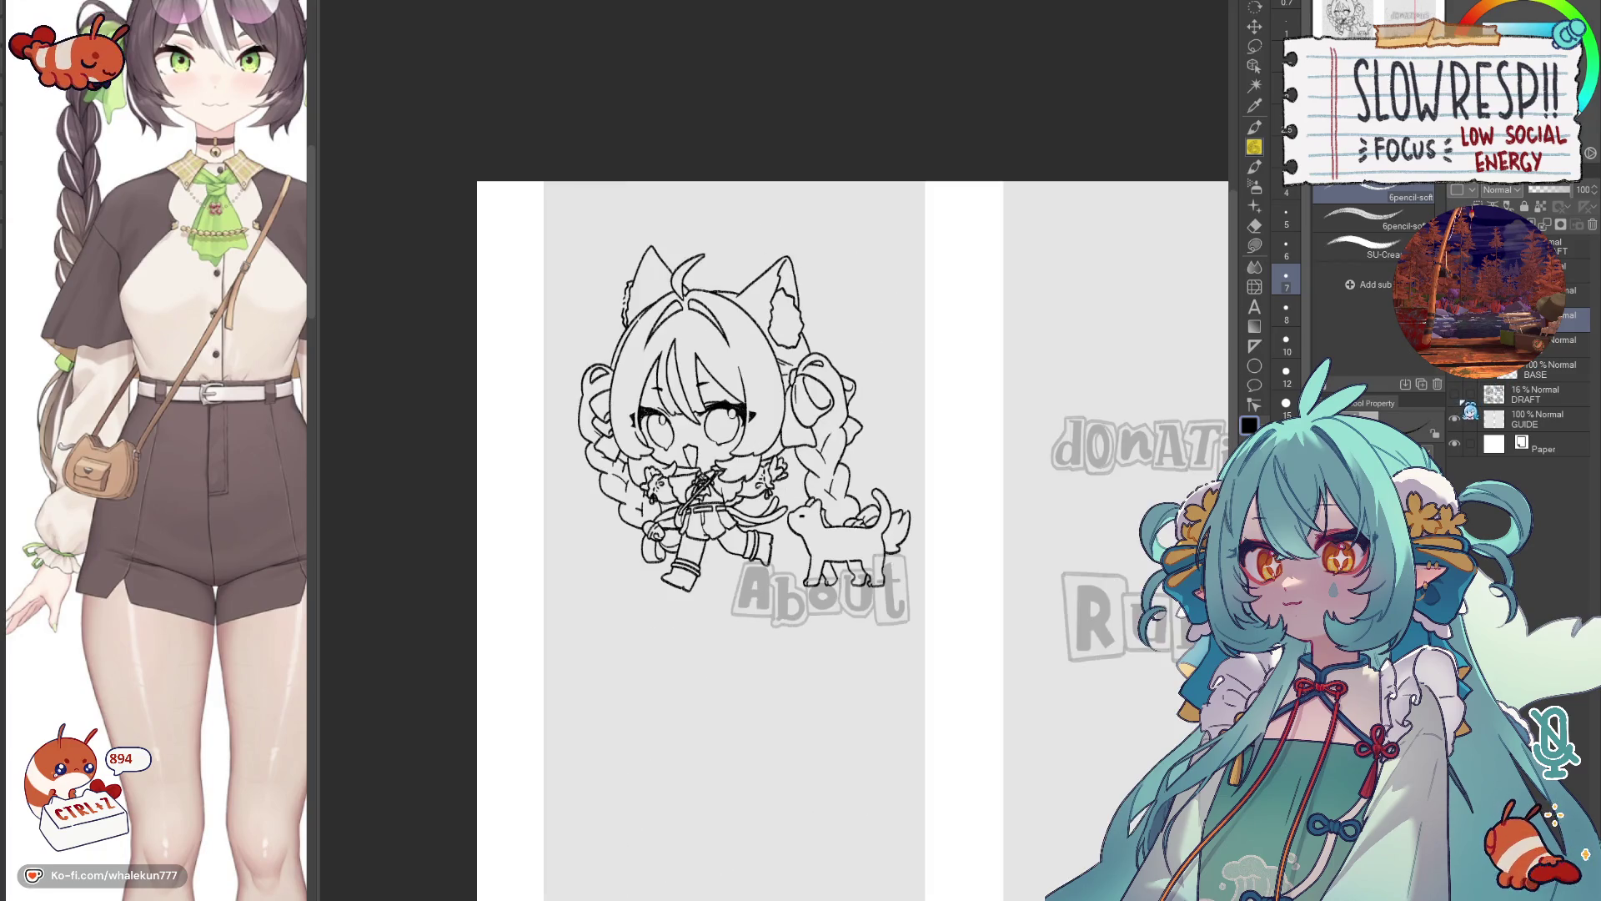
{"action": "left_click", "coordinate": [1454, 393]}
{"action": "scroll", "coordinate": [740, 608], "scroll_direction": "up", "scroll_amount": 5}
{"action": "scroll", "coordinate": [740, 608], "scroll_direction": "down", "scroll_amount": 5}
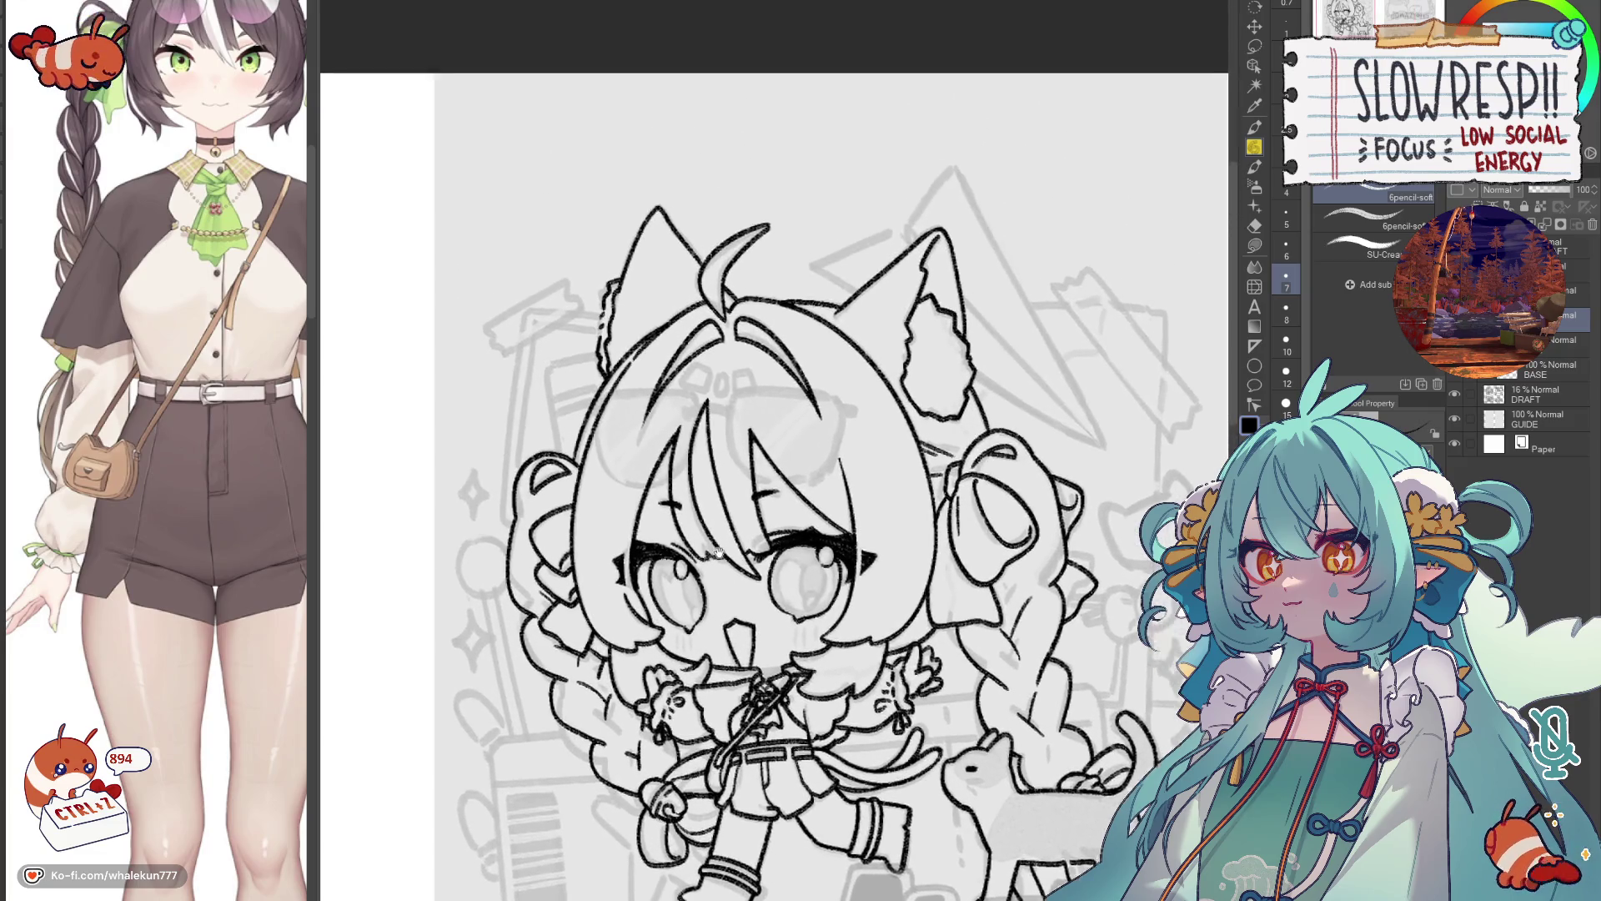
{"action": "scroll", "coordinate": [772, 538], "scroll_direction": "up", "scroll_amount": 2}
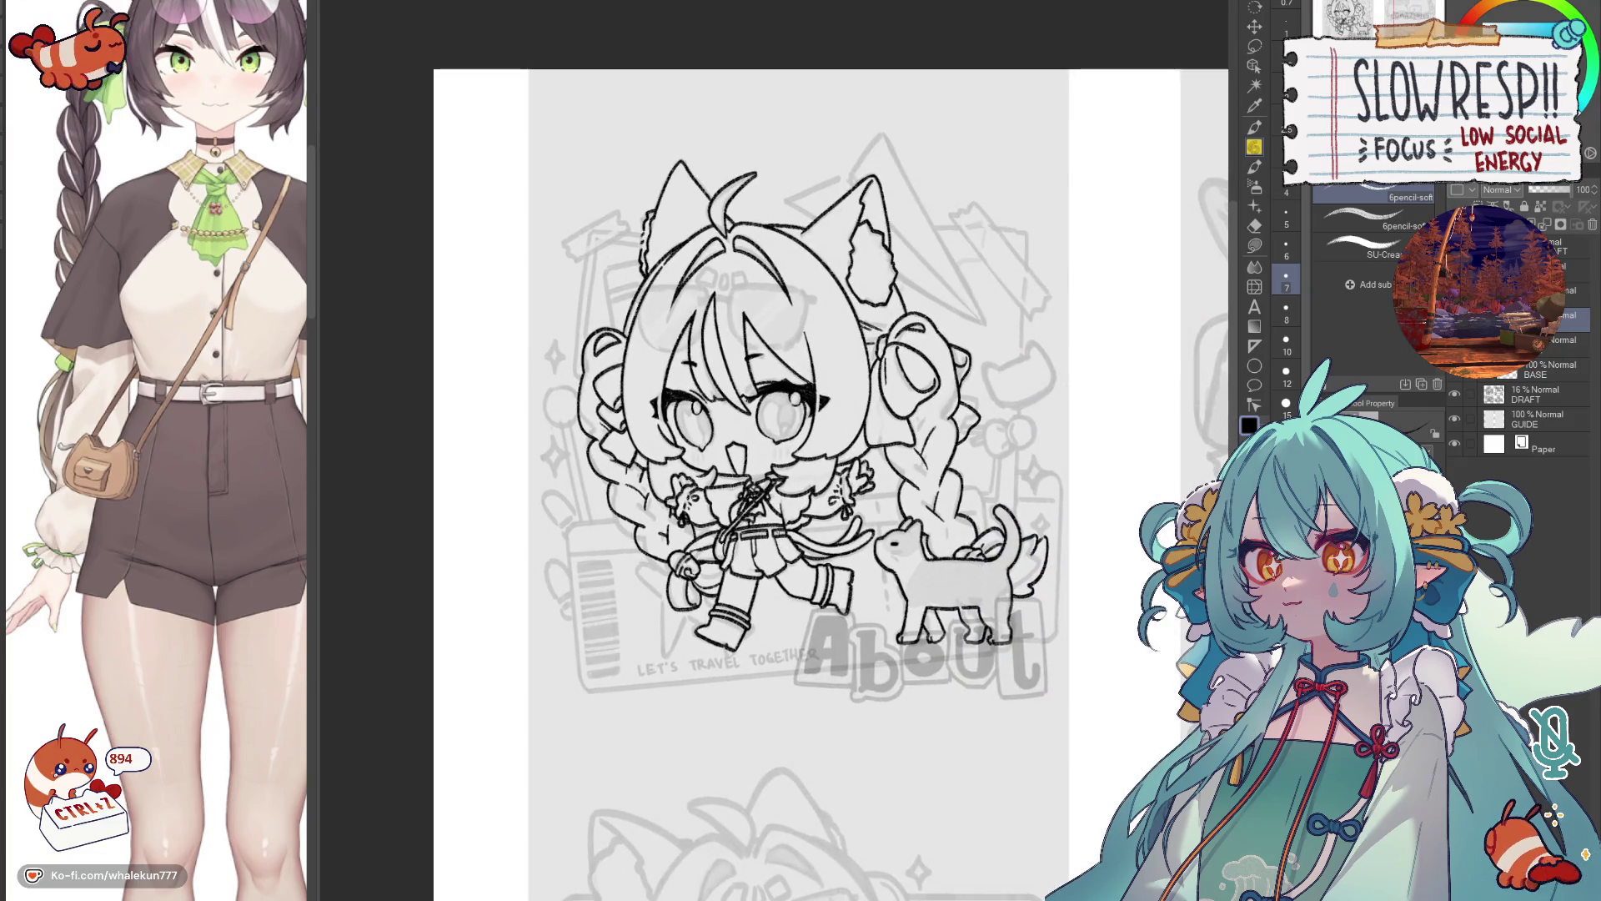
{"action": "scroll", "coordinate": [787, 542], "scroll_direction": "up", "scroll_amount": 2}
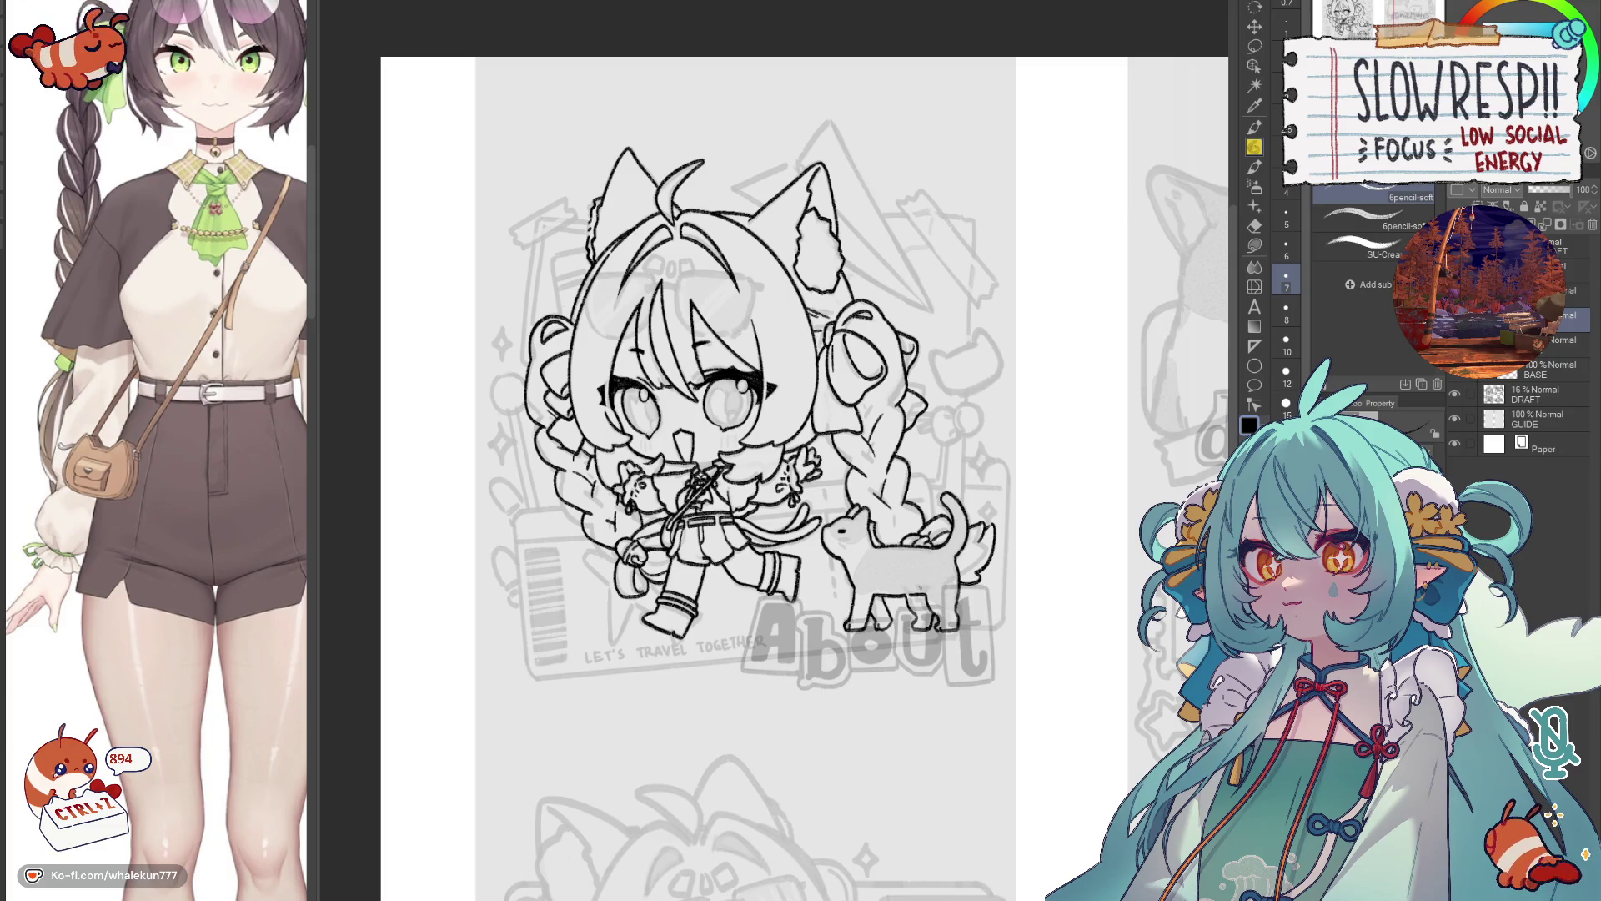
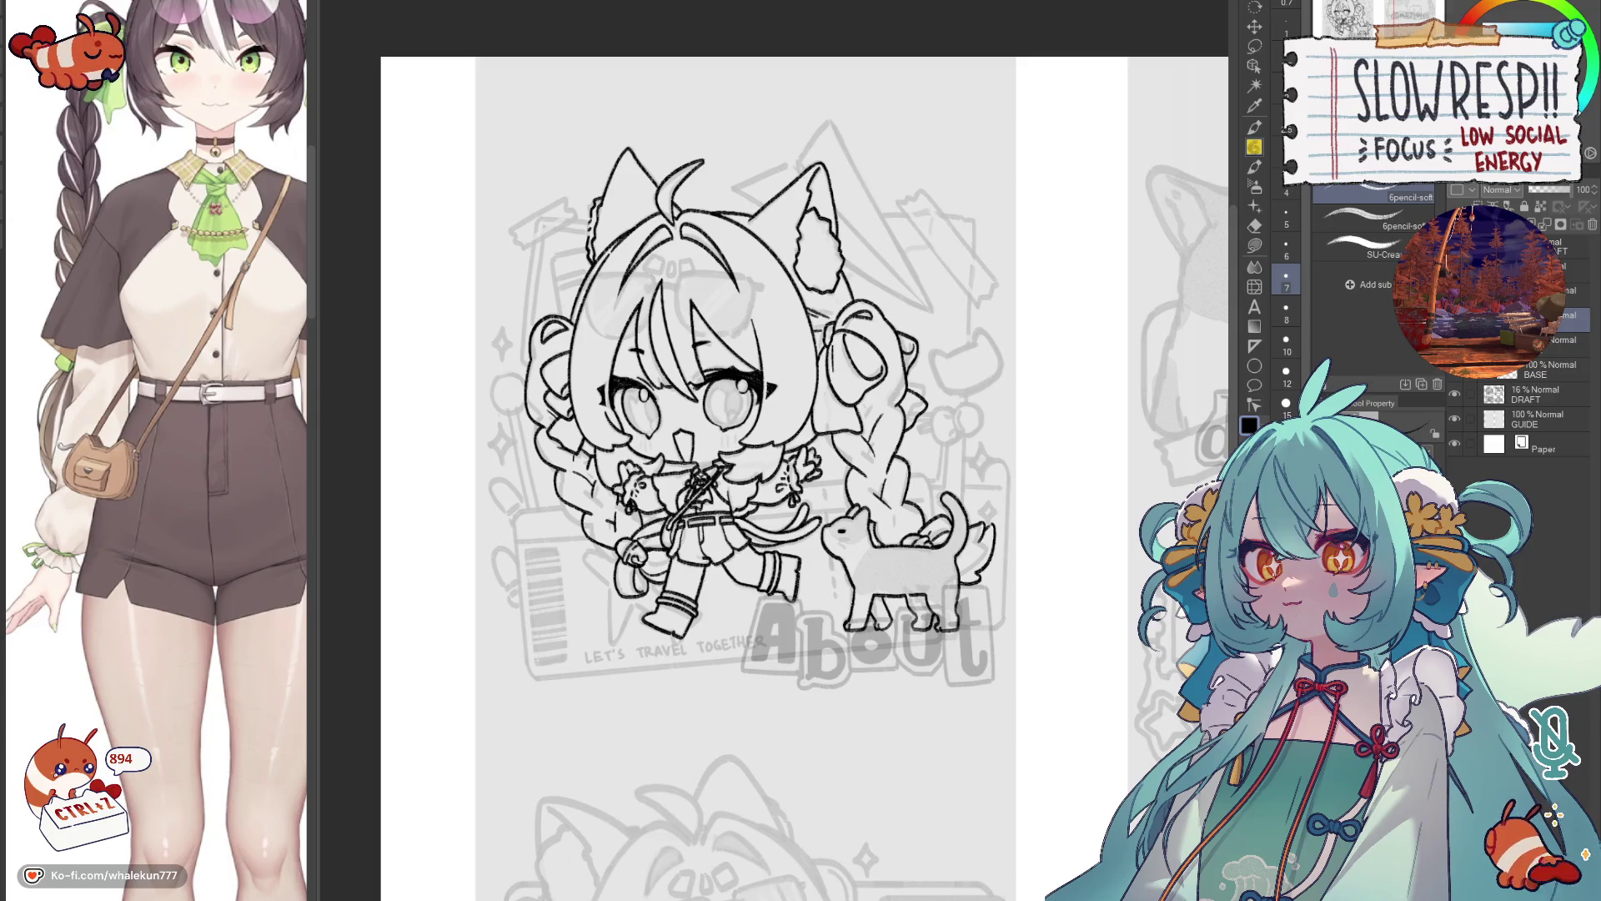
Add a new raster layer named LINE above BASE, undoing and redoing its creation.
{"action": "key", "text": "ctrl+z"}
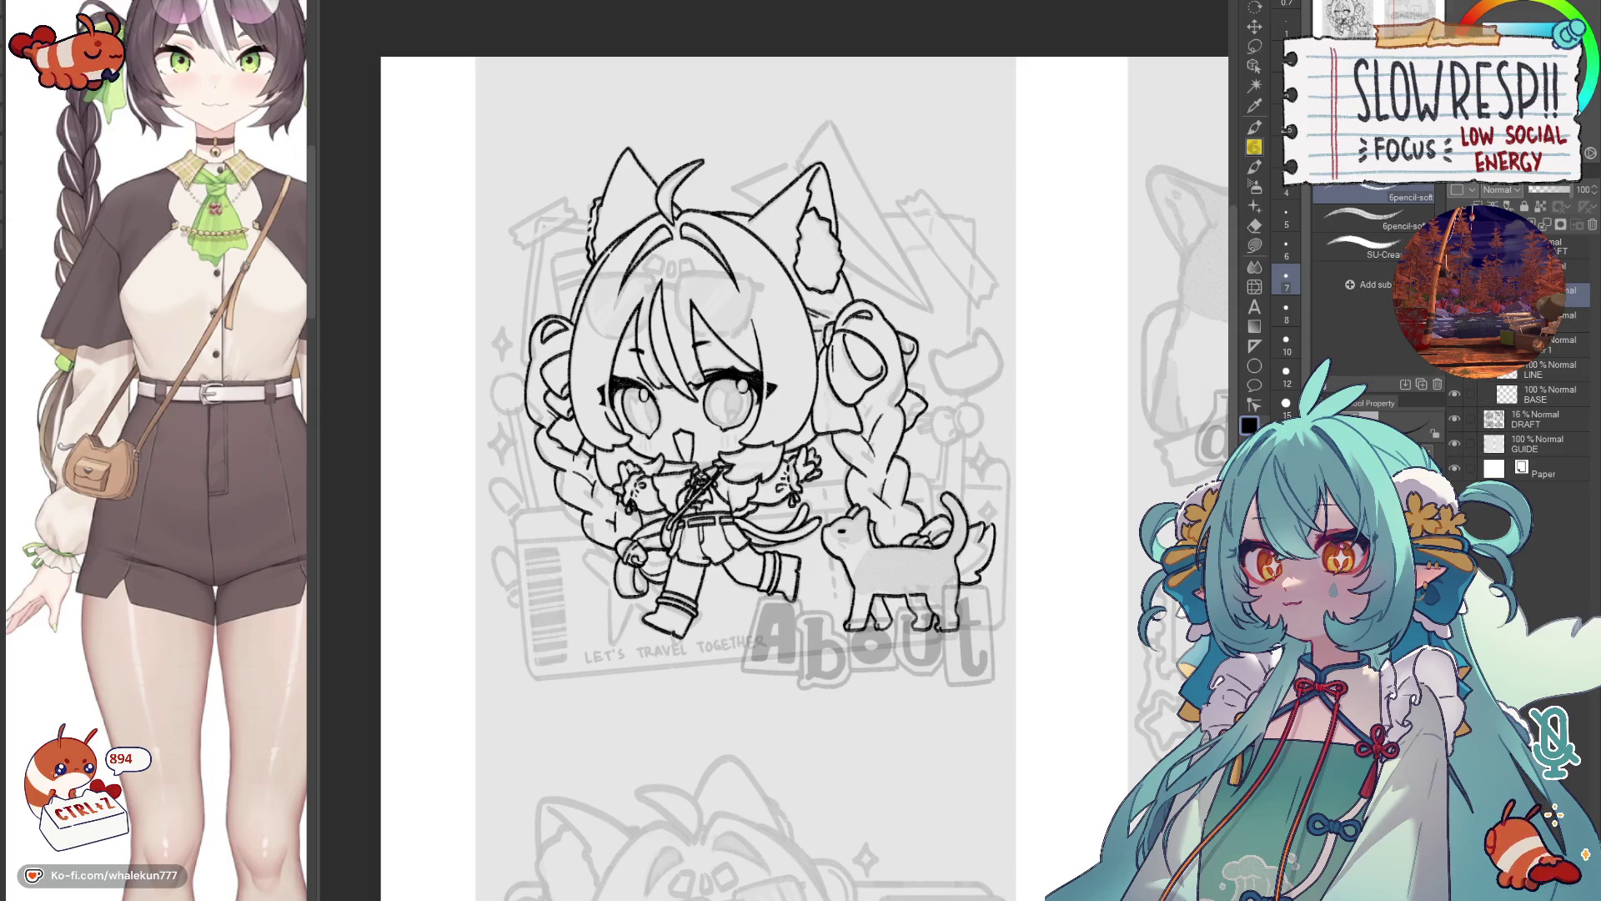
{"action": "key", "text": "ctrl+z"}
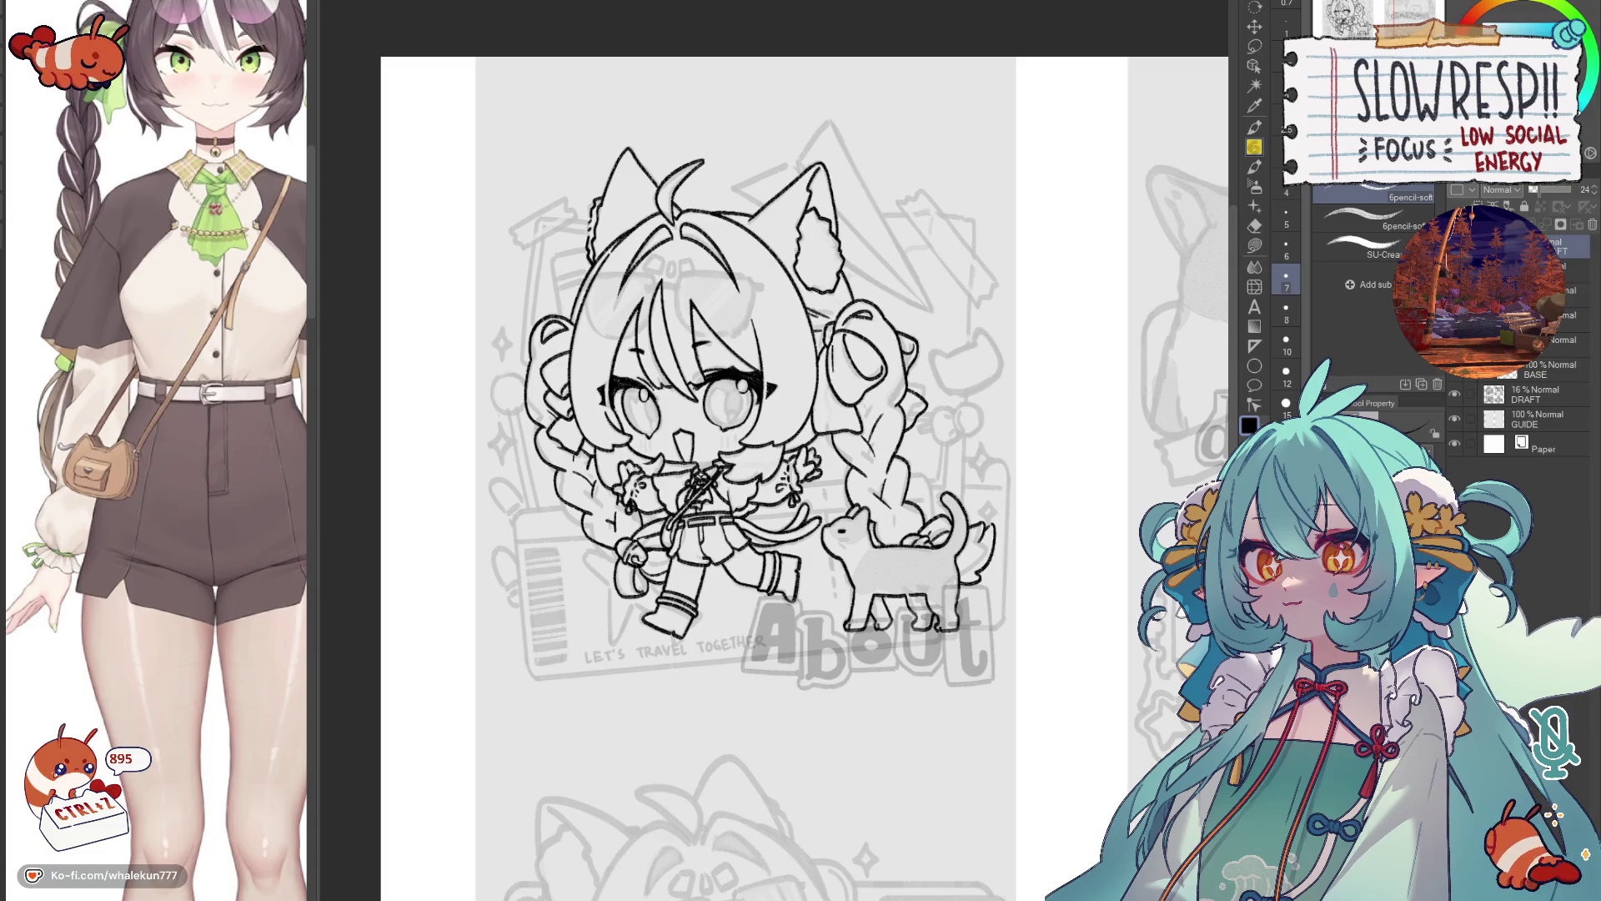
{"action": "key", "text": "ctrl+y"}
Choose the Pen tool for inking and shift the canvas view up and left.
{"action": "left_click", "coordinate": [1254, 127]}
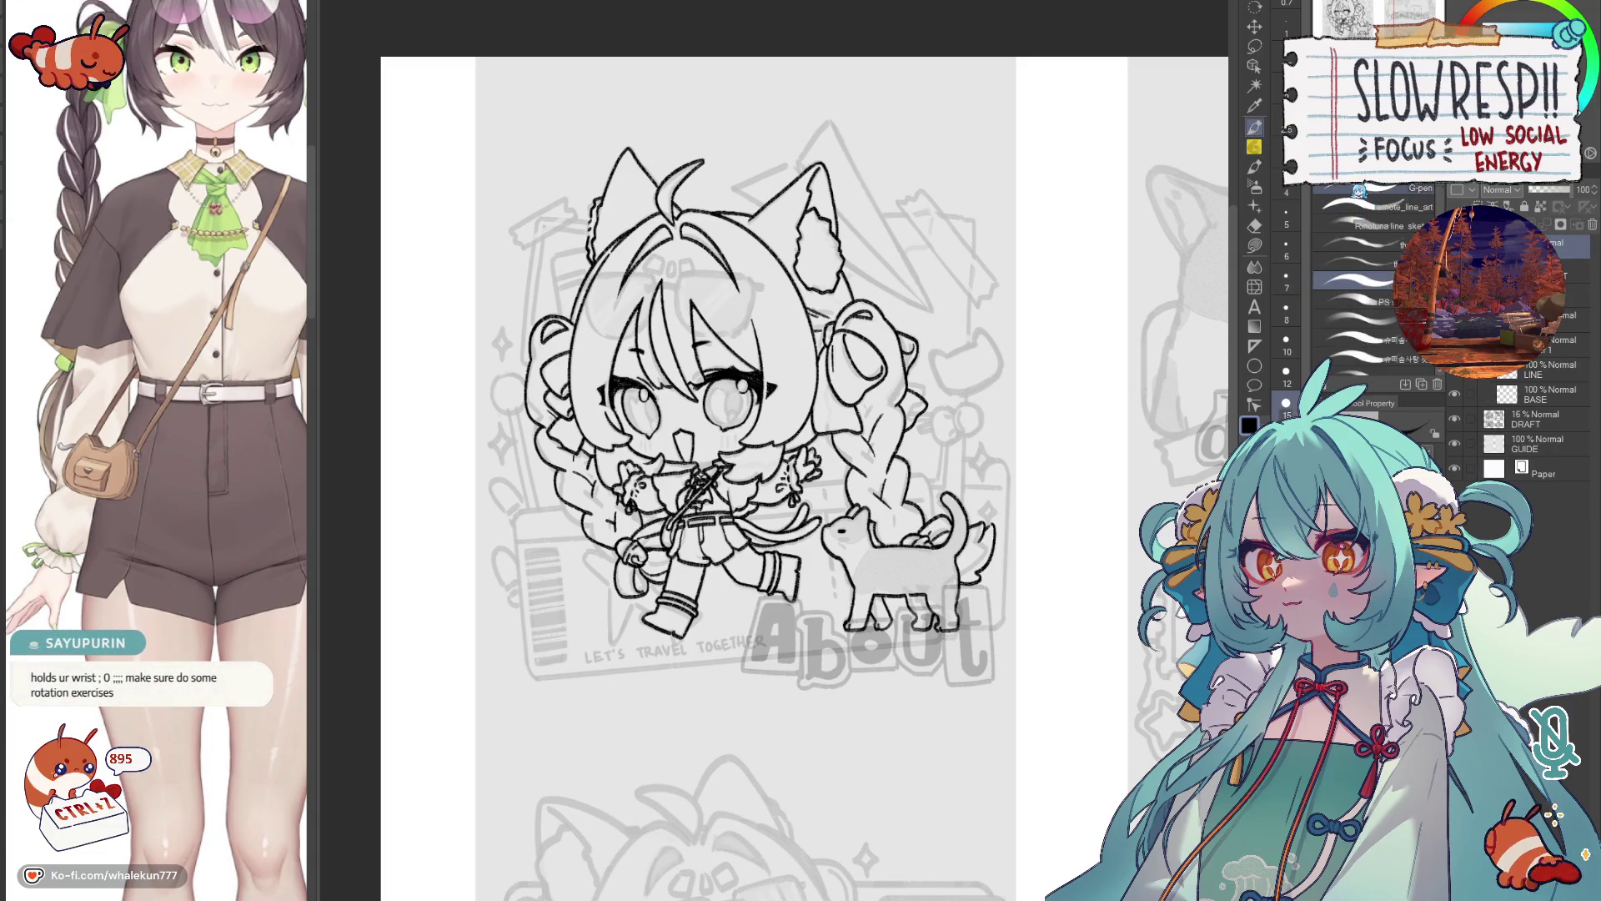
{"action": "left_click_drag", "start_coordinate": [872, 555], "coordinate": [789, 471]}
{"action": "scroll", "coordinate": [1368, 276], "scroll_direction": "down", "scroll_amount": 3}
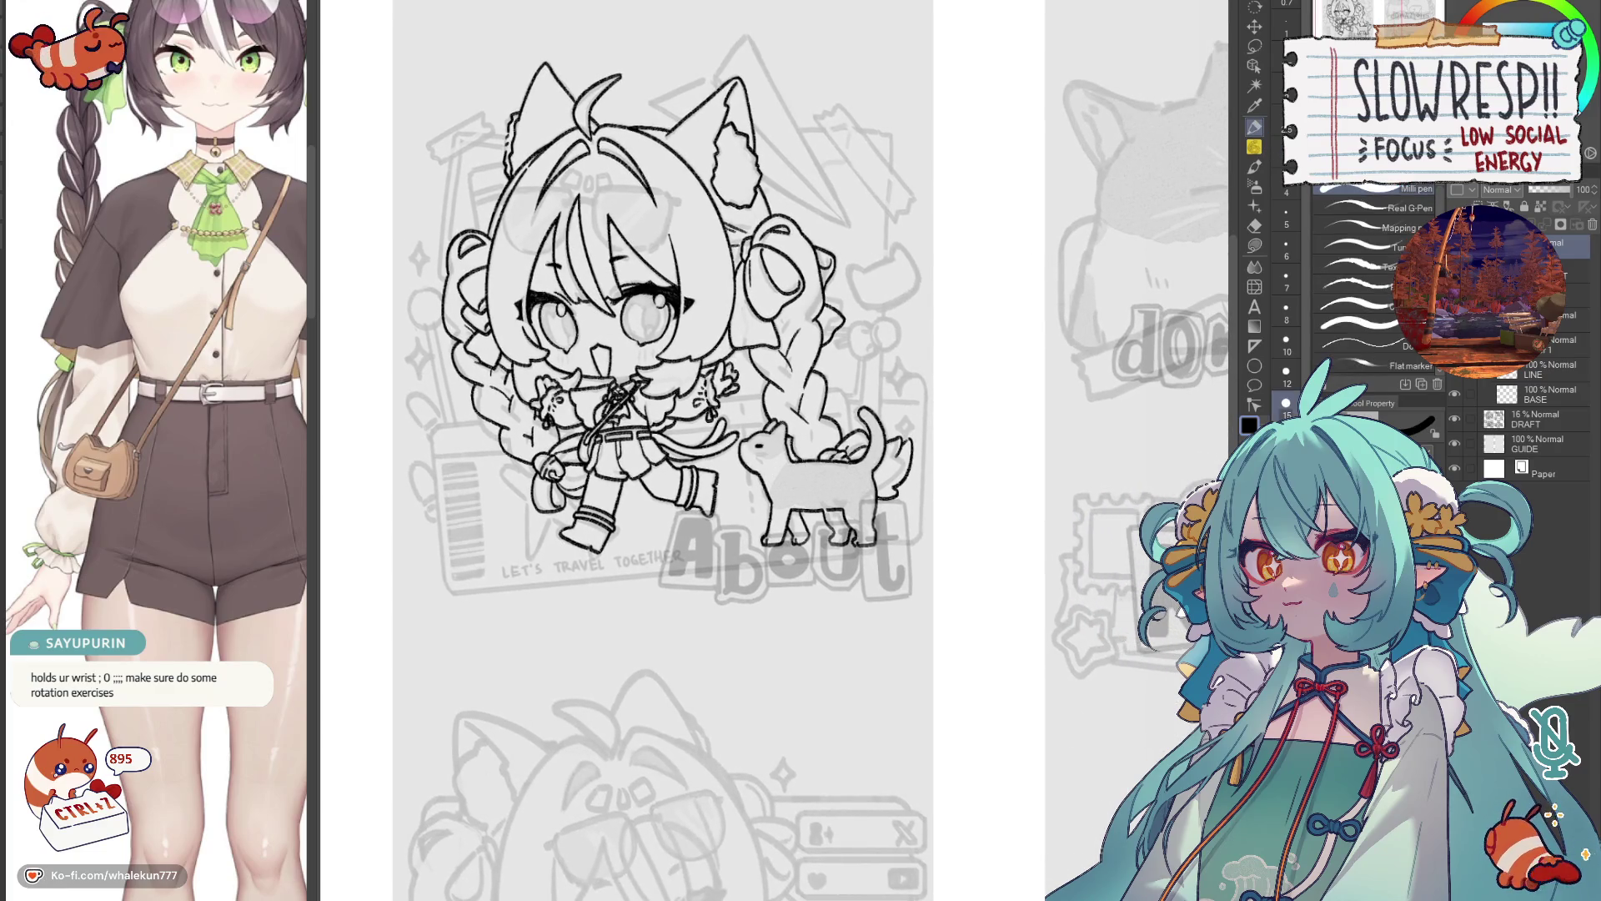
Hand-letter "BRB!" below the drawing, redoing the shaky first B.
{"action": "mouse_move", "coordinate": [611, 617]}
{"action": "left_mouse_down"}
{"action": "mouse_move", "coordinate": [613, 657]}
{"action": "mouse_move", "coordinate": [636, 627]}
{"action": "mouse_move", "coordinate": [627, 657]}
{"action": "mouse_move", "coordinate": [672, 634]}
{"action": "mouse_move", "coordinate": [695, 655]}
{"action": "mouse_move", "coordinate": [714, 627]}
{"action": "mouse_move", "coordinate": [699, 654]}
{"action": "left_mouse_up"}
{"action": "key", "text": "ctrl+z"}
{"action": "key", "text": "ctrl+z"}
Write "back @ 9.pm" beneath BRB, undoing a misdrawn letter along the way.
{"action": "key", "text": "ctrl+z"}
{"action": "left_click_drag", "start_coordinate": [747, 595], "coordinate": [751, 634]}
{"action": "left_click", "coordinate": [753, 649]}
{"action": "mouse_move", "coordinate": [590, 700]}
{"action": "left_mouse_down"}
{"action": "mouse_move", "coordinate": [593, 730]}
{"action": "mouse_move", "coordinate": [666, 711]}
{"action": "mouse_move", "coordinate": [658, 728]}
{"action": "left_mouse_up"}
{"action": "mouse_move", "coordinate": [677, 684]}
{"action": "left_mouse_down"}
{"action": "mouse_move", "coordinate": [702, 721]}
{"action": "mouse_move", "coordinate": [742, 702]}
{"action": "mouse_move", "coordinate": [803, 722]}
{"action": "mouse_move", "coordinate": [808, 682]}
{"action": "mouse_move", "coordinate": [804, 715]}
{"action": "mouse_move", "coordinate": [885, 677]}
{"action": "mouse_move", "coordinate": [922, 692]}
{"action": "left_mouse_up"}
{"action": "left_click", "coordinate": [834, 707]}
{"action": "key", "text": "ctrl+z"}
{"action": "key", "text": "ctrl+z"}
{"action": "left_click", "coordinate": [834, 707]}
{"action": "mouse_move", "coordinate": [788, 736]}
{"action": "left_mouse_down"}
{"action": "mouse_move", "coordinate": [776, 796]}
{"action": "mouse_move", "coordinate": [834, 742]}
{"action": "mouse_move", "coordinate": [867, 738]}
{"action": "left_mouse_up"}
Finish the note with "(UTC+7)" after the time.
{"action": "mouse_move", "coordinate": [852, 742]}
{"action": "left_mouse_down"}
{"action": "mouse_move", "coordinate": [851, 780]}
{"action": "mouse_move", "coordinate": [875, 771]}
{"action": "left_mouse_up"}
{"action": "mouse_move", "coordinate": [894, 746]}
{"action": "left_mouse_down"}
{"action": "mouse_move", "coordinate": [918, 742]}
{"action": "mouse_move", "coordinate": [905, 767]}
{"action": "mouse_move", "coordinate": [930, 763]}
{"action": "left_mouse_up"}
{"action": "left_click_drag", "start_coordinate": [947, 707], "coordinate": [959, 768]}
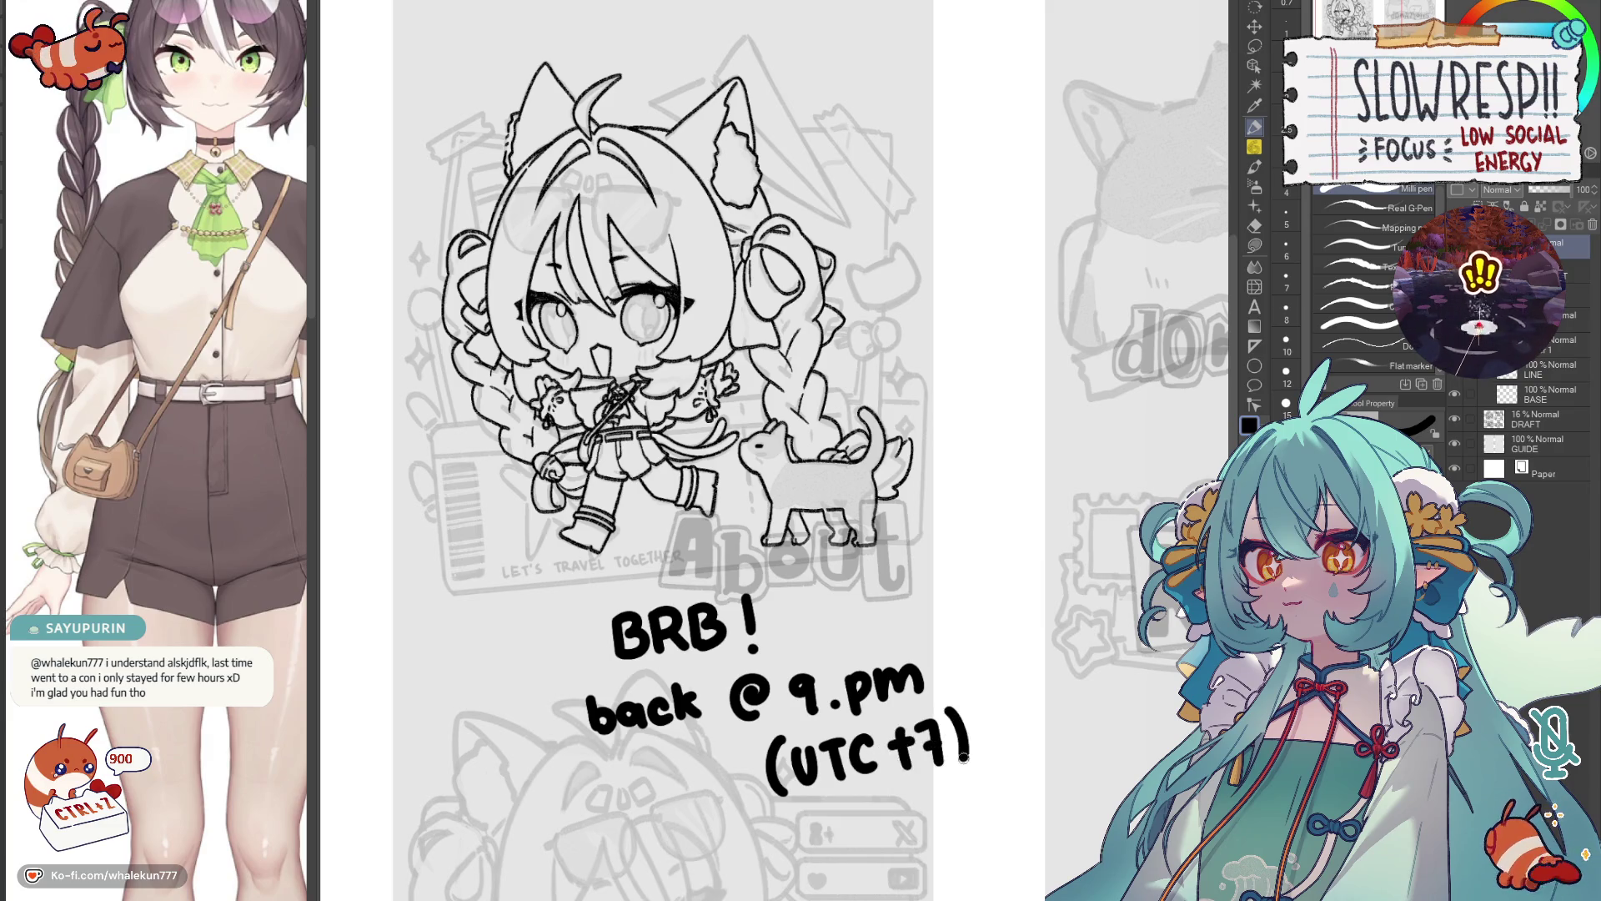